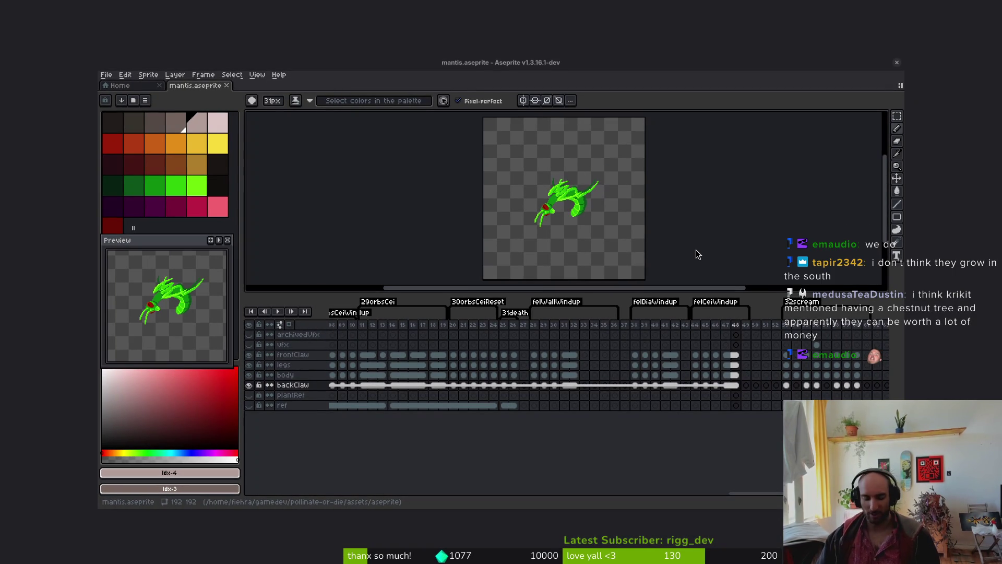
Leave the mantis sprite unchanged and open a new Brave browser window
{"action": "key", "text": "super+Up"}
{"action": "left_click", "coordinate": [539, 232]}
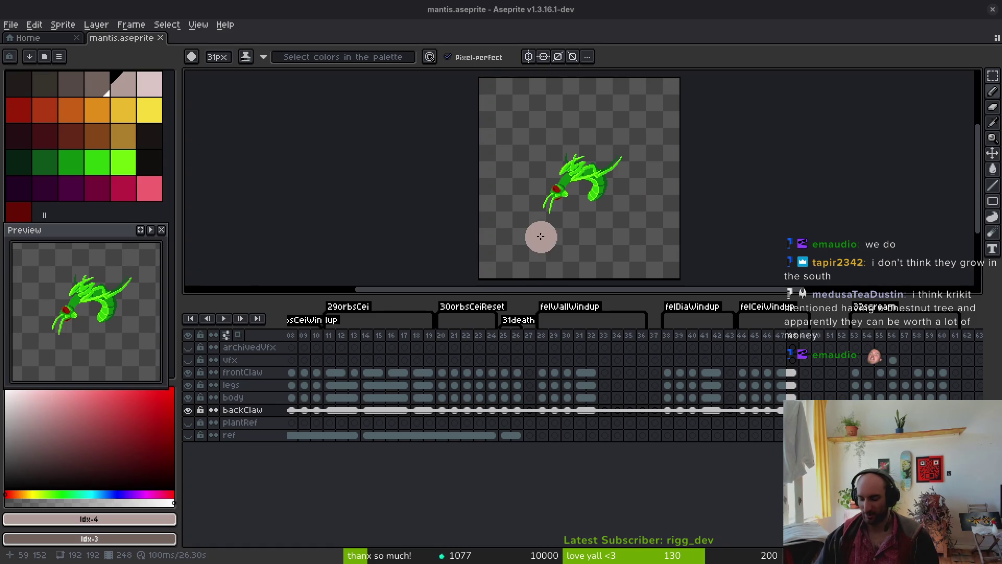
{"action": "key", "text": "super+Down"}
{"action": "key", "text": "super+b"}
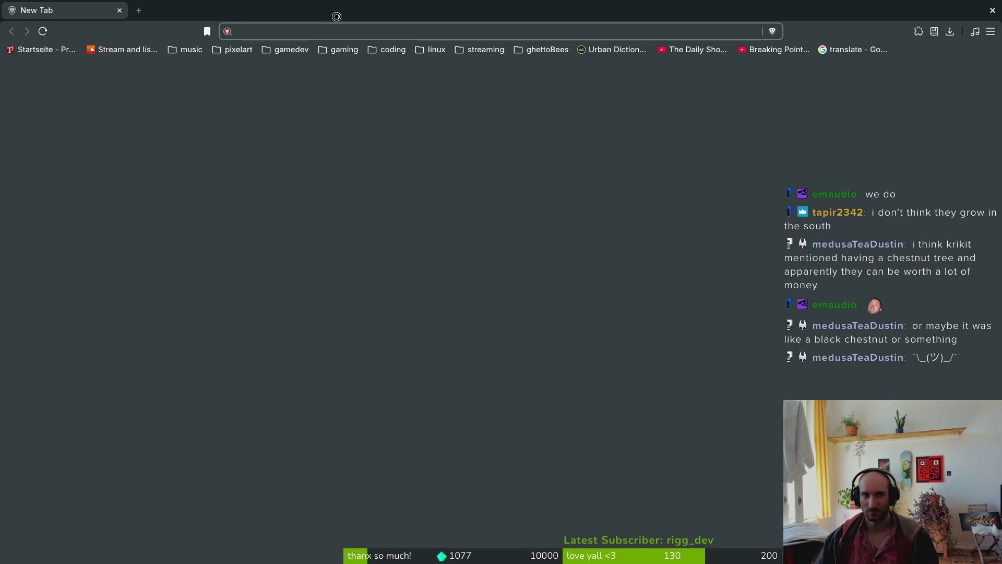
Run a web search for 'maps'
{"action": "type", "text": "maps"}
{"action": "key", "text": "Return"}
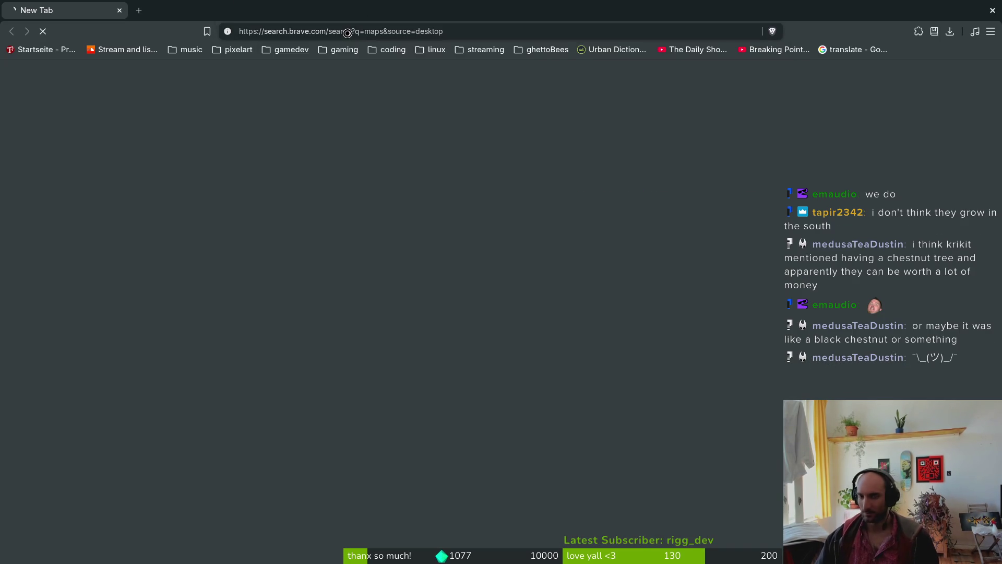
{"action": "key", "text": "super+b"}
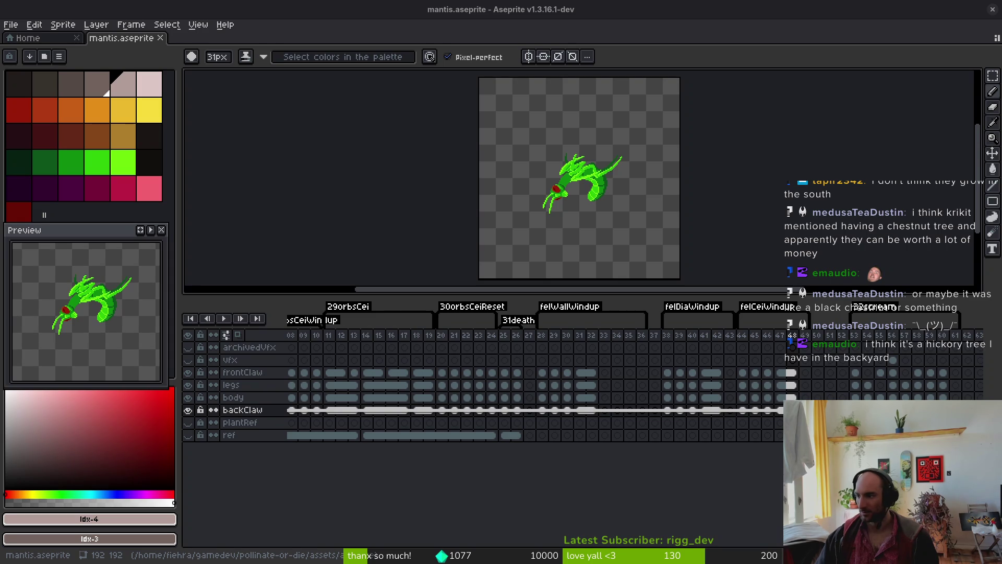
Zoom the Treptower Park map toward the memorial, then open the chestnut sprout photo in Discord
{"action": "key", "text": "alt+Tab"}
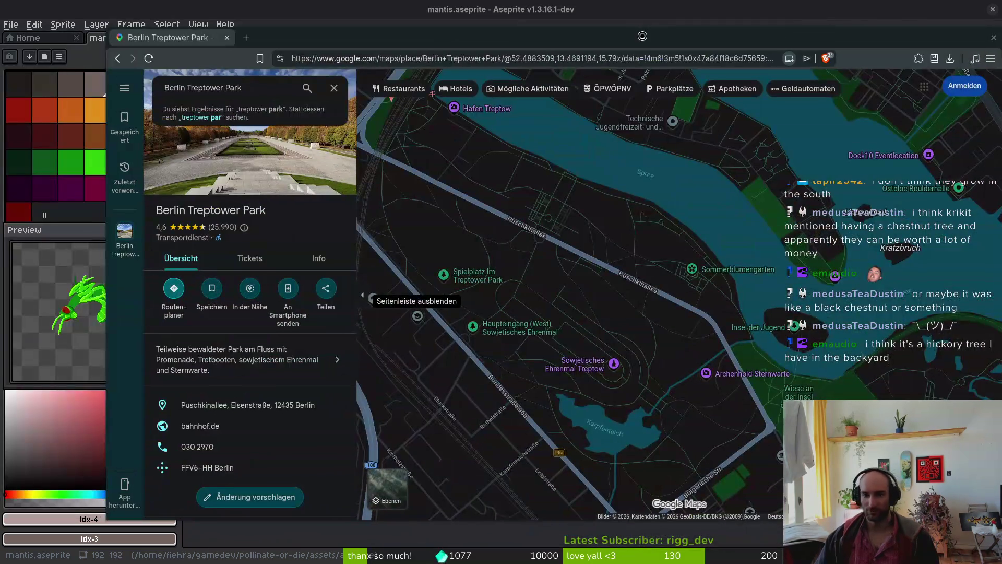
{"action": "left_click_drag", "start_coordinate": [584, 234], "coordinate": [612, 176]}
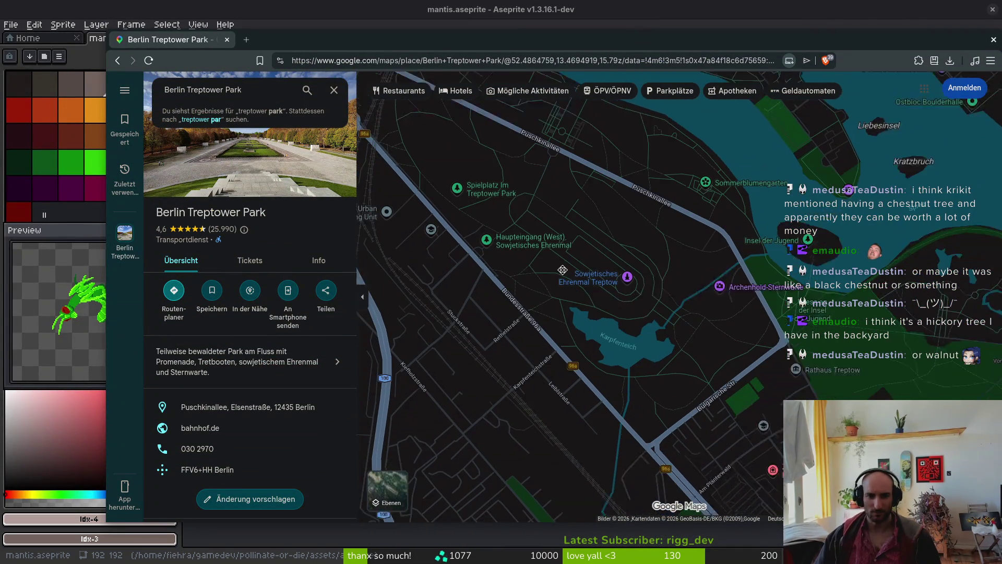
{"action": "scroll", "coordinate": [621, 304], "scroll_direction": "up", "scroll_amount": 3}
{"action": "mouse_move", "coordinate": [590, 263]}
{"action": "left_mouse_down"}
{"action": "mouse_move", "coordinate": [676, 348]}
{"action": "mouse_move", "coordinate": [714, 369]}
{"action": "left_mouse_up"}
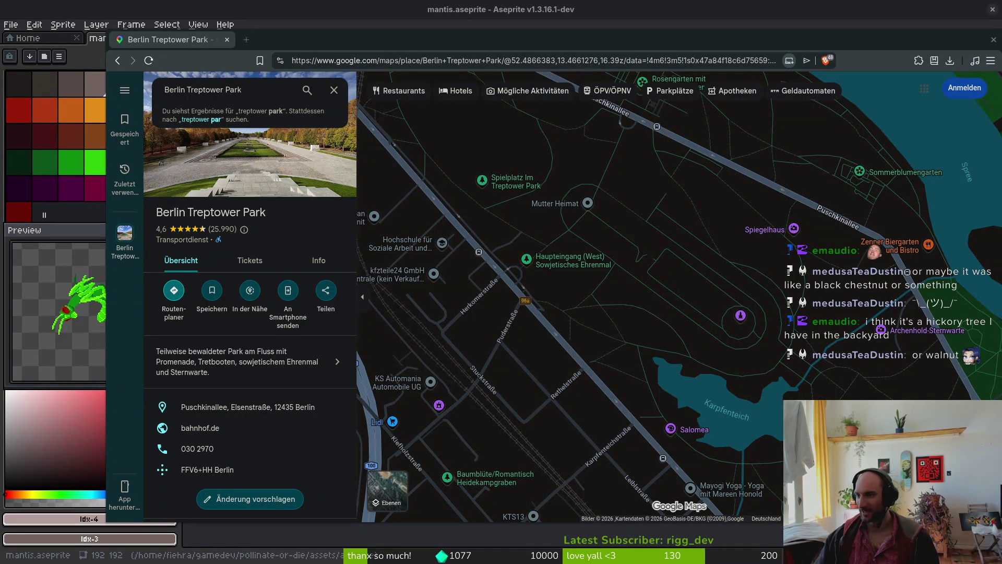
{"action": "key", "text": "alt+Tab"}
{"action": "left_click", "coordinate": [490, 309]}
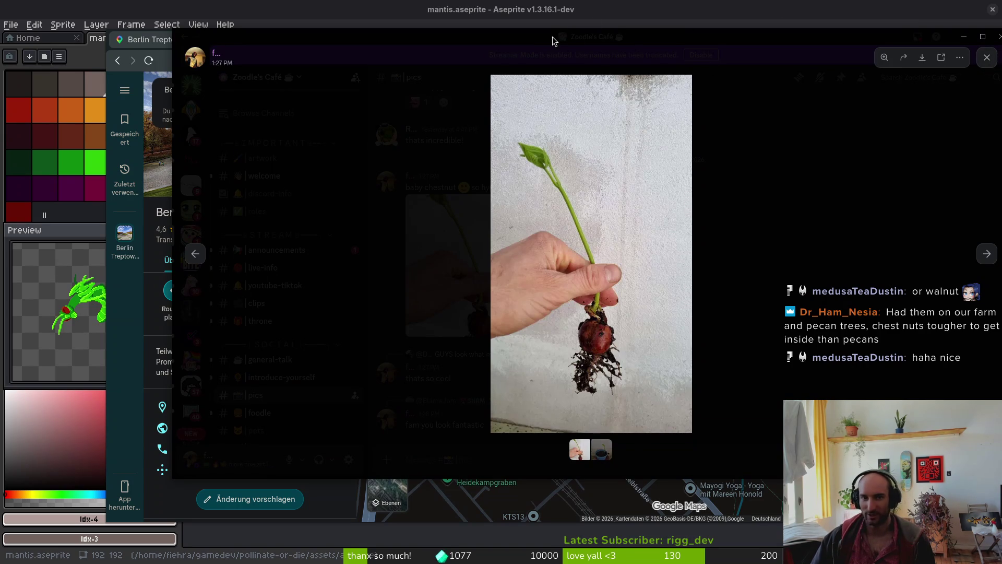
Drag the Discord photo viewer off-screen so the Treptower Park map shows again
{"action": "left_click_drag", "start_coordinate": [263, 41], "coordinate": [233, 41]}
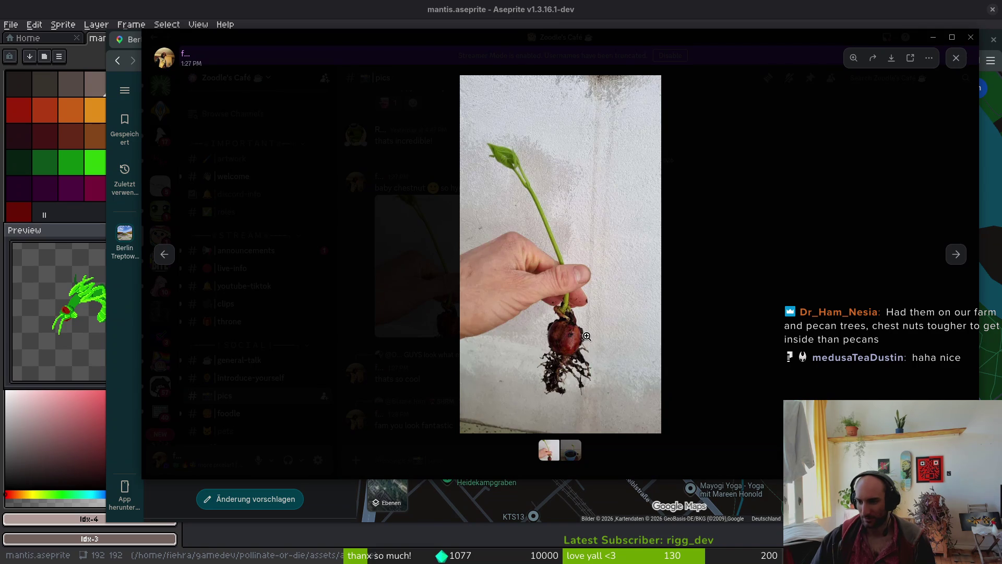
{"action": "left_click_drag", "start_coordinate": [597, 99], "coordinate": [1001, 99]}
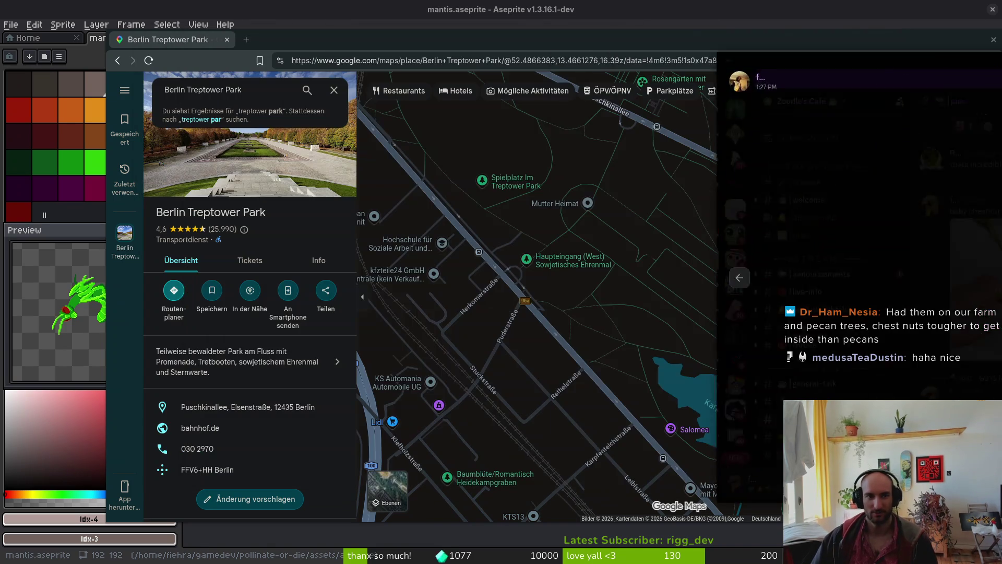
{"action": "left_click", "coordinate": [481, 60]}
Search for 'hickory tree' and scroll through the image results
{"action": "type", "text": "hick"}
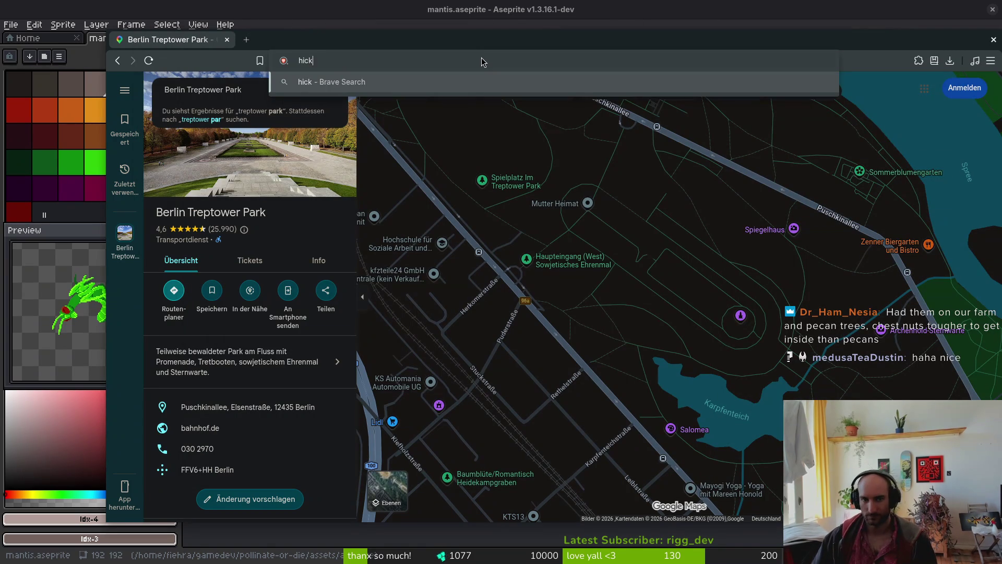
{"action": "type", "text": "ory tree"}
{"action": "key", "text": "Return"}
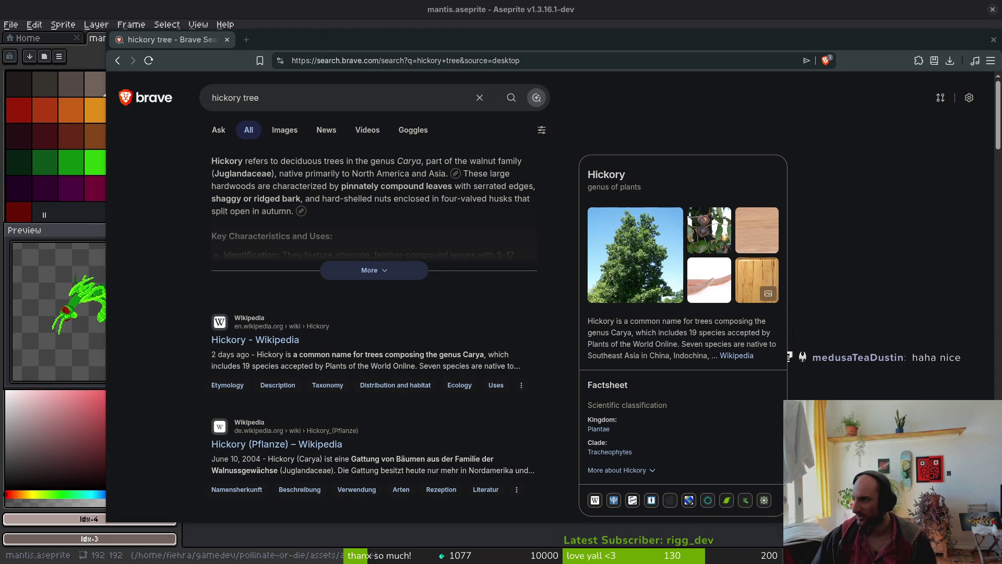
{"action": "left_click", "coordinate": [287, 129]}
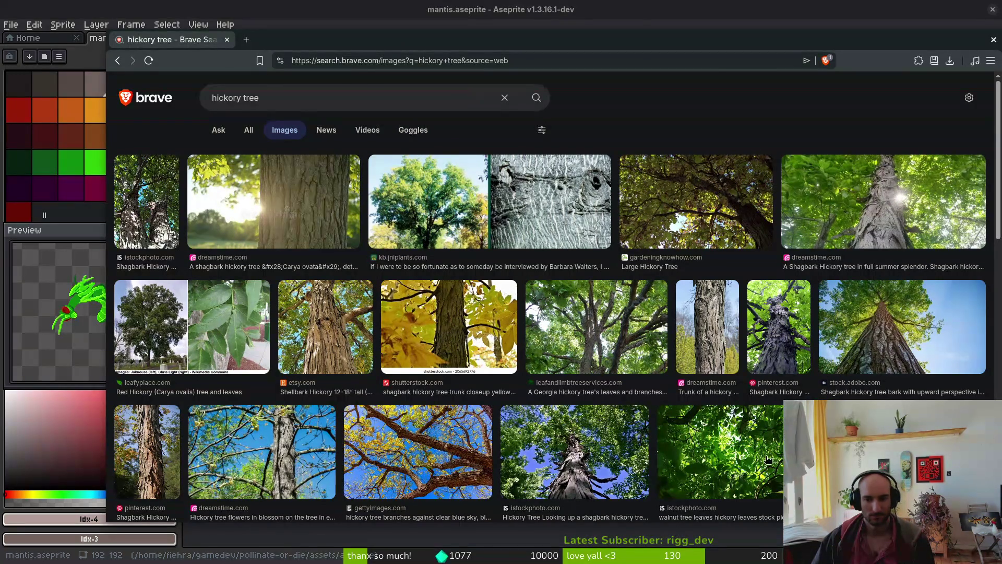
{"action": "scroll", "coordinate": [757, 464], "scroll_direction": "down", "scroll_amount": 3}
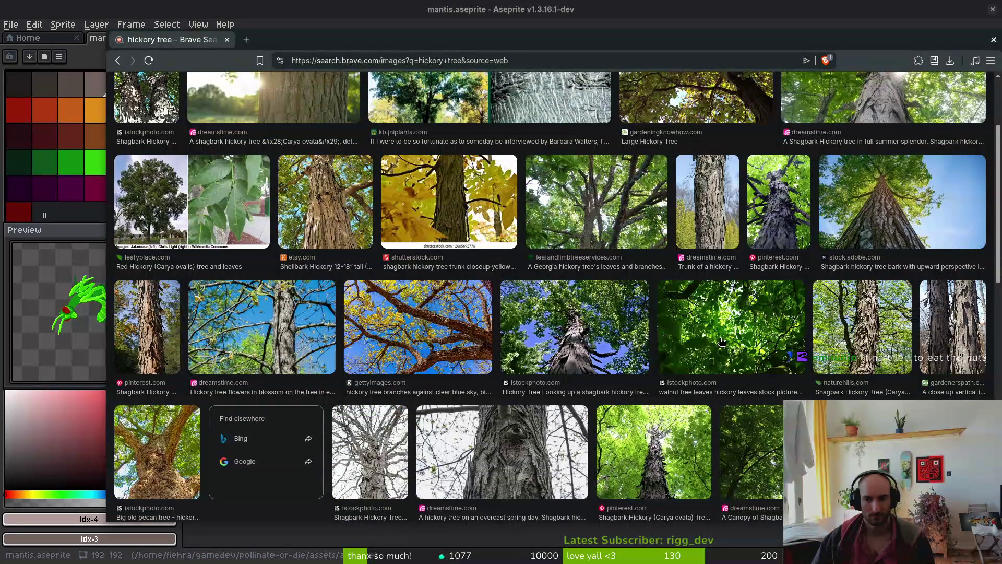
{"action": "scroll", "coordinate": [557, 355], "scroll_direction": "down", "scroll_amount": 4}
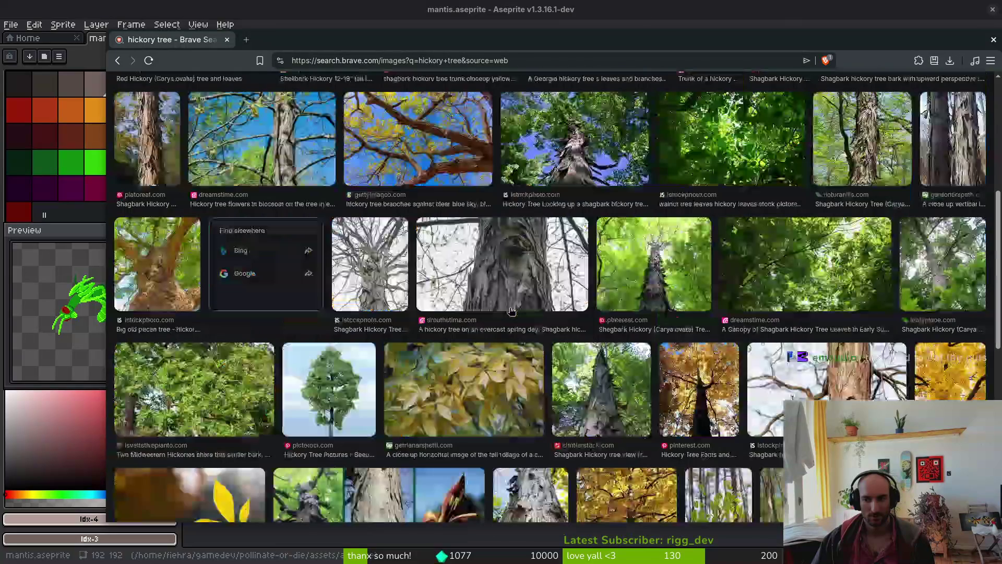
{"action": "scroll", "coordinate": [742, 389], "scroll_direction": "down", "scroll_amount": 6}
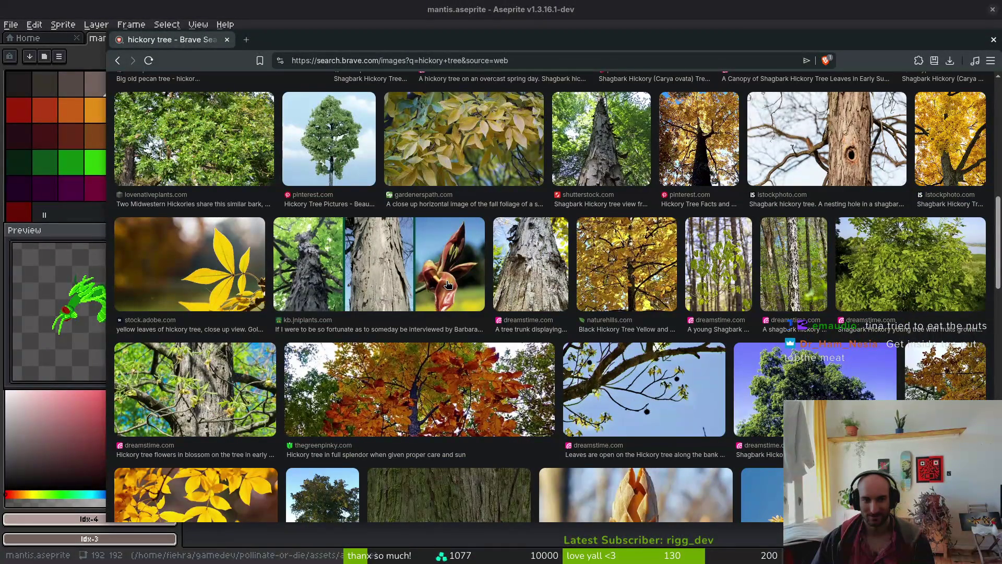
{"action": "scroll", "coordinate": [548, 441], "scroll_direction": "down", "scroll_amount": 3}
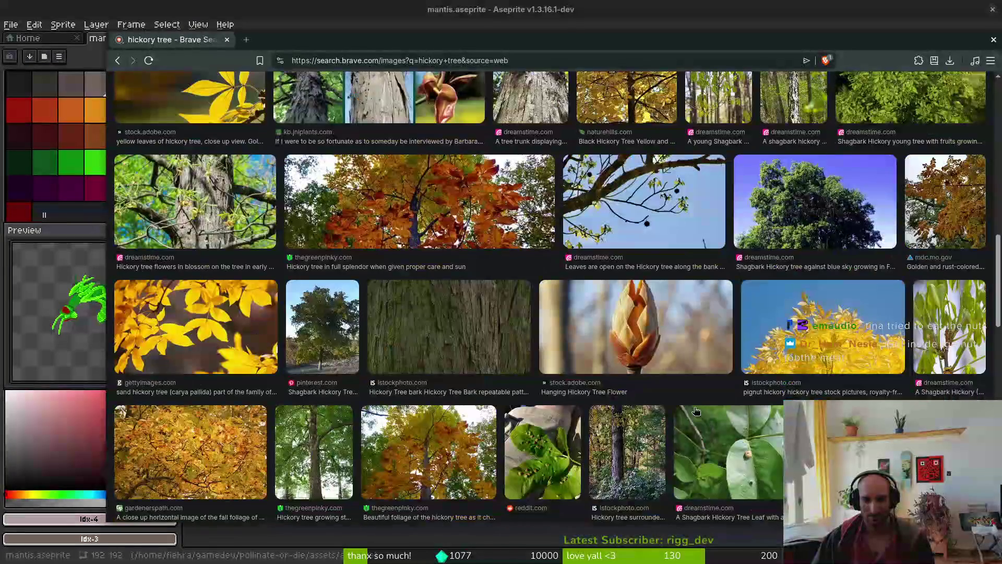
Preview the hickory leaf, flower and bud pictures, then open the bud's Wikipedia article
{"action": "left_click", "coordinate": [539, 464]}
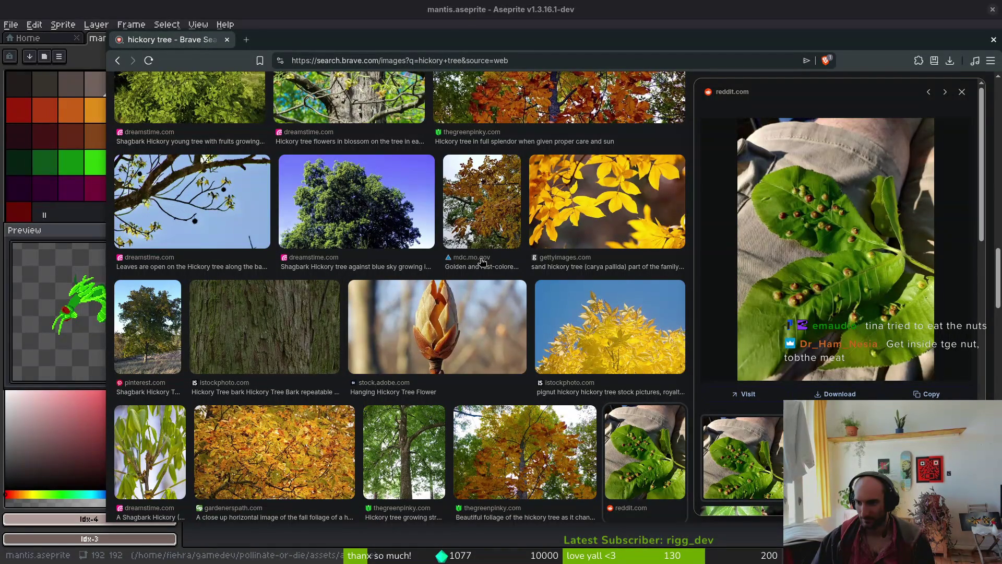
{"action": "left_click", "coordinate": [412, 324]}
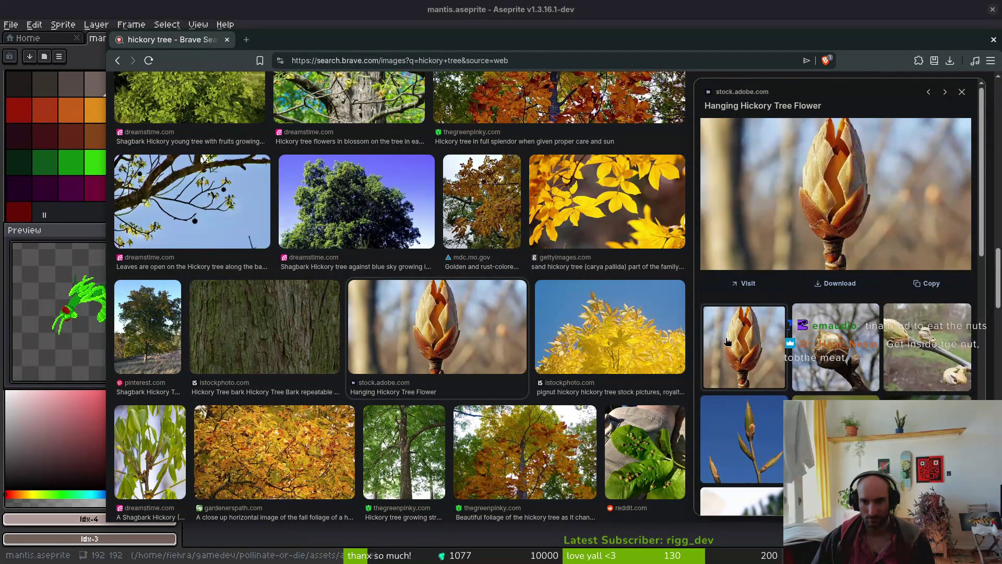
{"action": "left_click", "coordinate": [868, 359]}
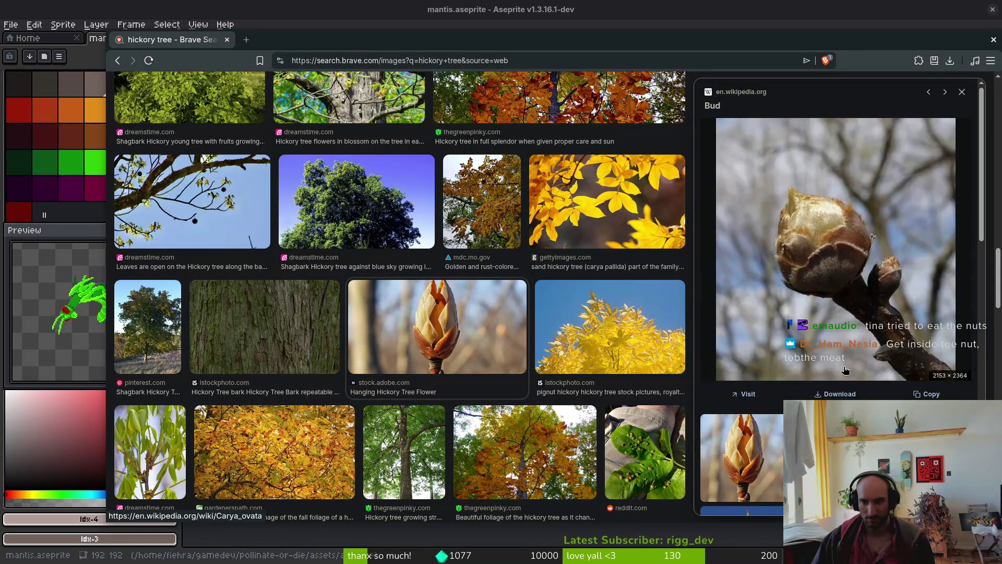
{"action": "left_click", "coordinate": [962, 91]}
{"action": "scroll", "coordinate": [510, 324], "scroll_direction": "down", "scroll_amount": 5}
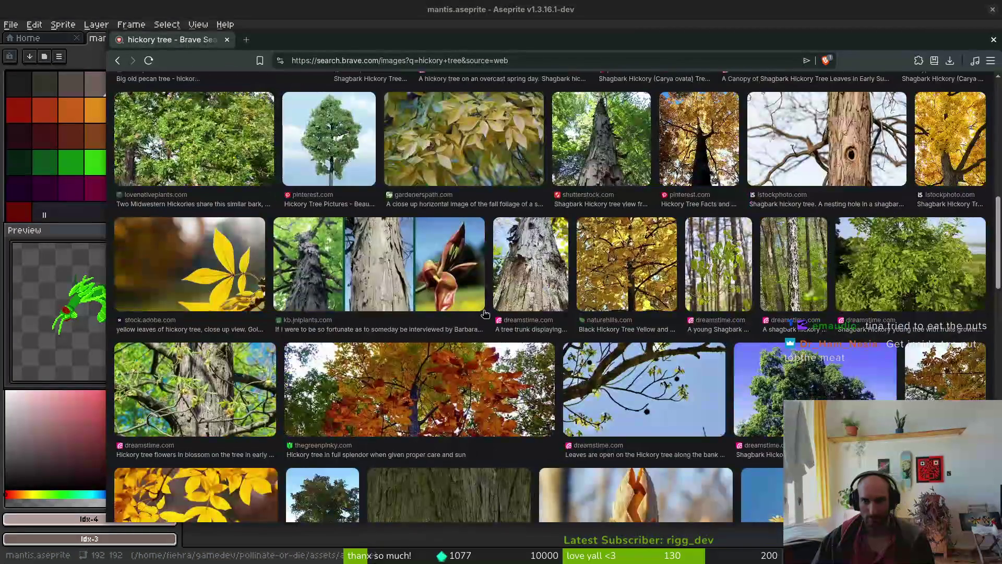
{"action": "left_click", "coordinate": [638, 284]}
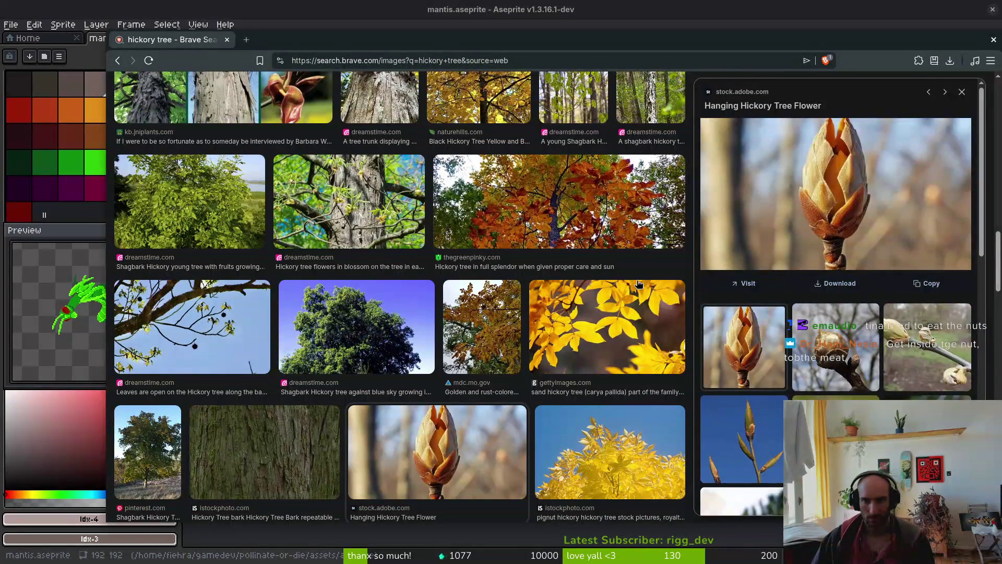
{"action": "left_click", "coordinate": [835, 345]}
{"action": "left_click", "coordinate": [743, 93]}
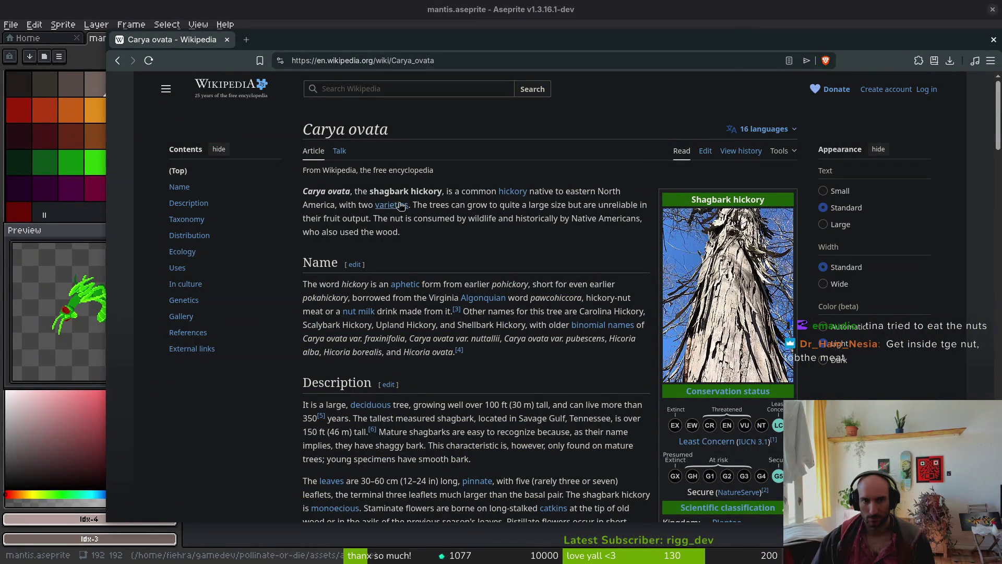
Open the German version of the Carya ovata article, then return to the English one
{"action": "mouse_move", "coordinate": [513, 194]}
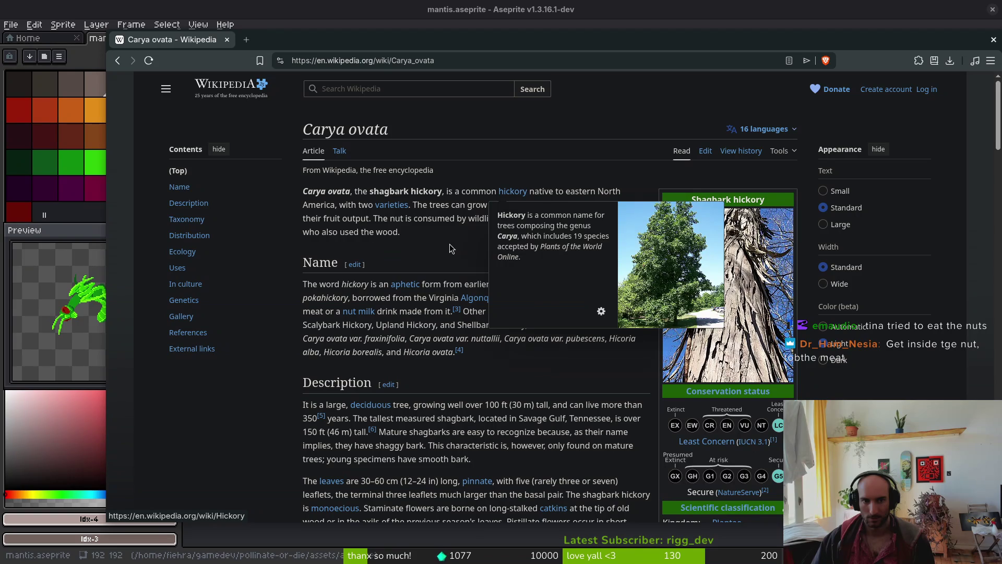
{"action": "left_click", "coordinate": [782, 131]}
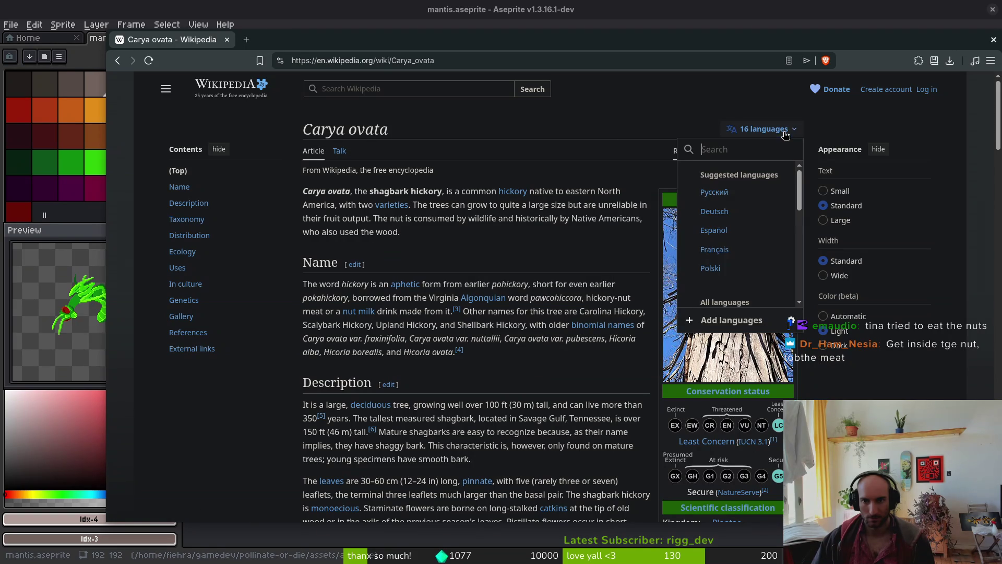
{"action": "left_click", "coordinate": [728, 212]}
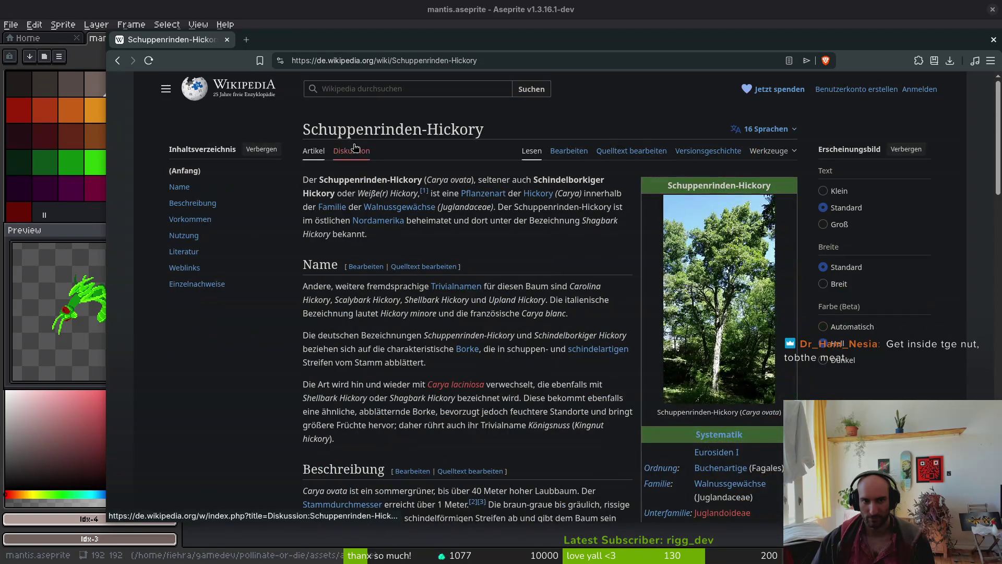
{"action": "key", "text": "alt+Left"}
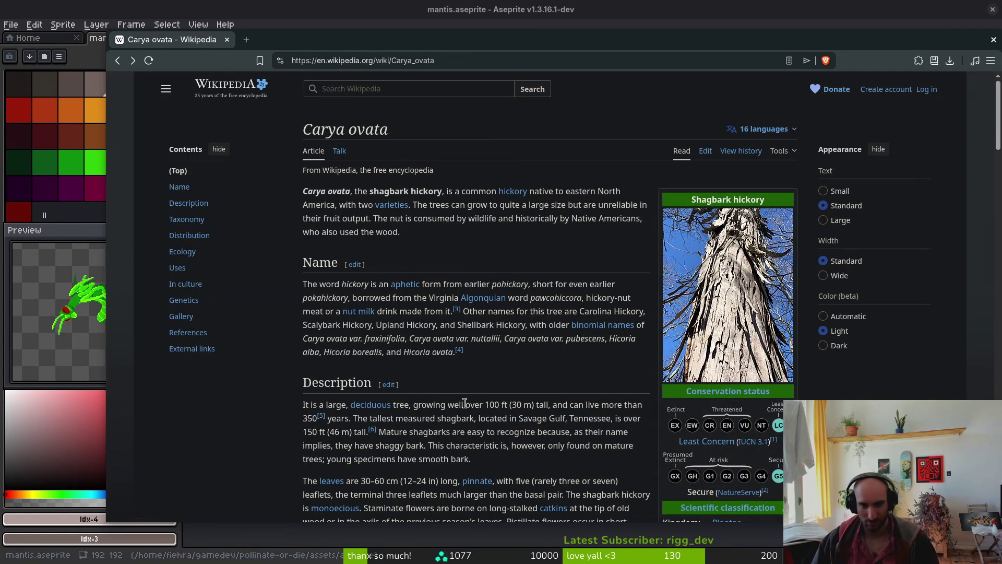
Read the Carya ovata opening paragraph and scroll further down the article
{"action": "left_click_drag", "start_coordinate": [574, 192], "coordinate": [615, 192]}
{"action": "left_click", "coordinate": [408, 234]}
{"action": "mouse_move", "coordinate": [394, 208]}
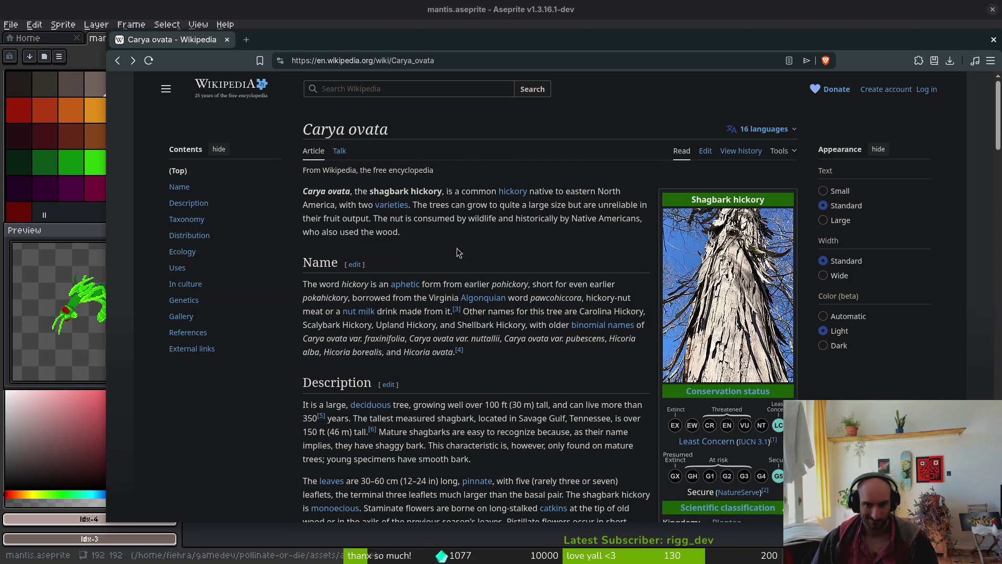
{"action": "scroll", "coordinate": [516, 261], "scroll_direction": "down", "scroll_amount": 10}
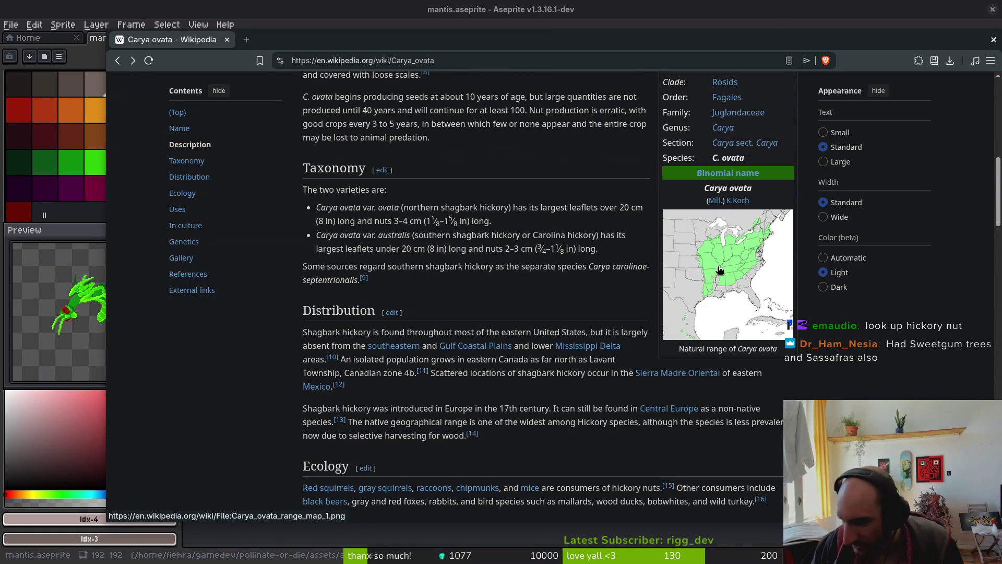
Search for 'hickory nut' from the address bar
{"action": "left_click", "coordinate": [343, 59]}
{"action": "type", "text": "hickory nut"}
{"action": "key", "text": "Return"}
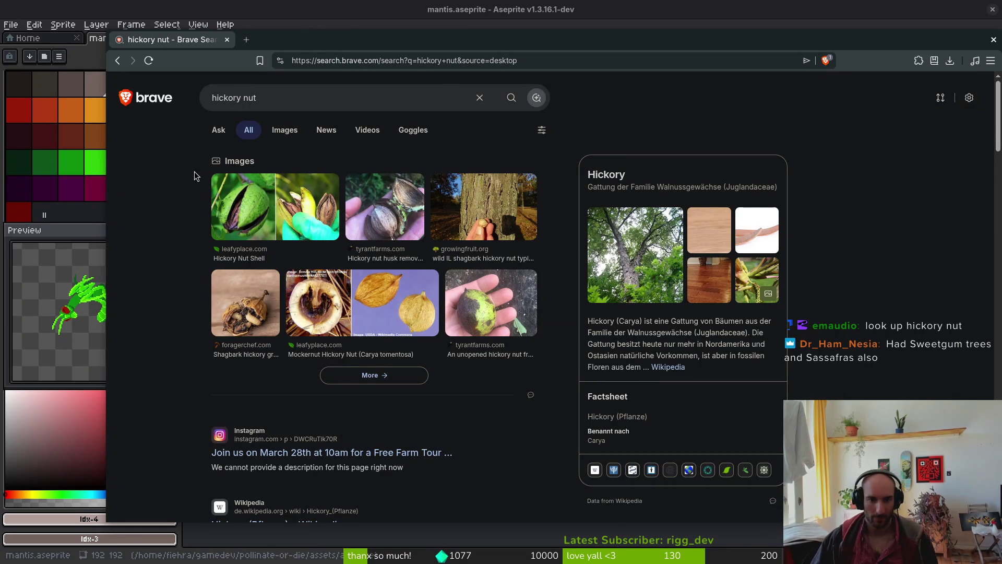
Show hickory nut image results and preview the rancid, shagbark and grub-infested nut photos
{"action": "left_click", "coordinate": [282, 130]}
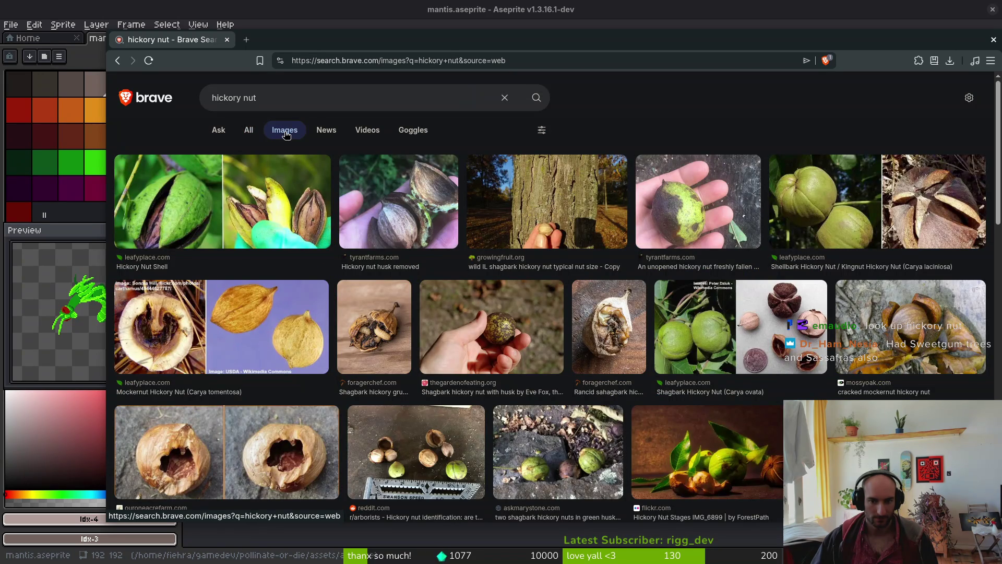
{"action": "left_click", "coordinate": [616, 334]}
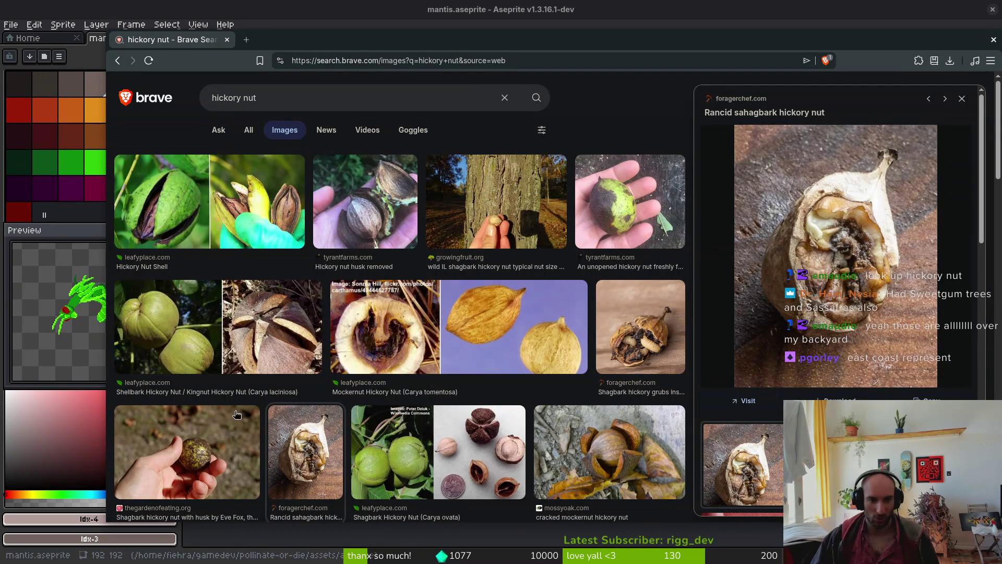
{"action": "left_click", "coordinate": [467, 448]}
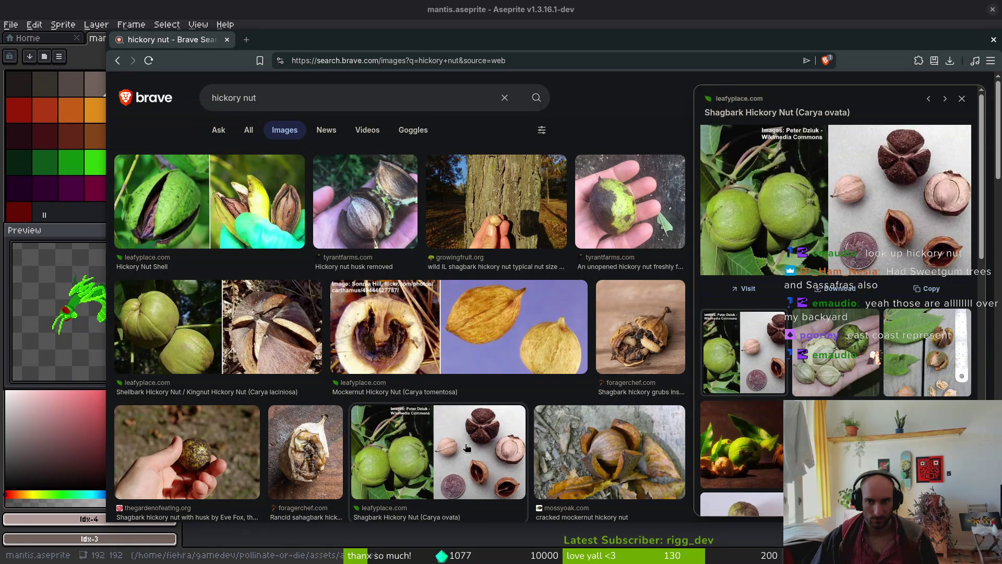
{"action": "left_click", "coordinate": [305, 462]}
{"action": "left_click", "coordinate": [627, 344]}
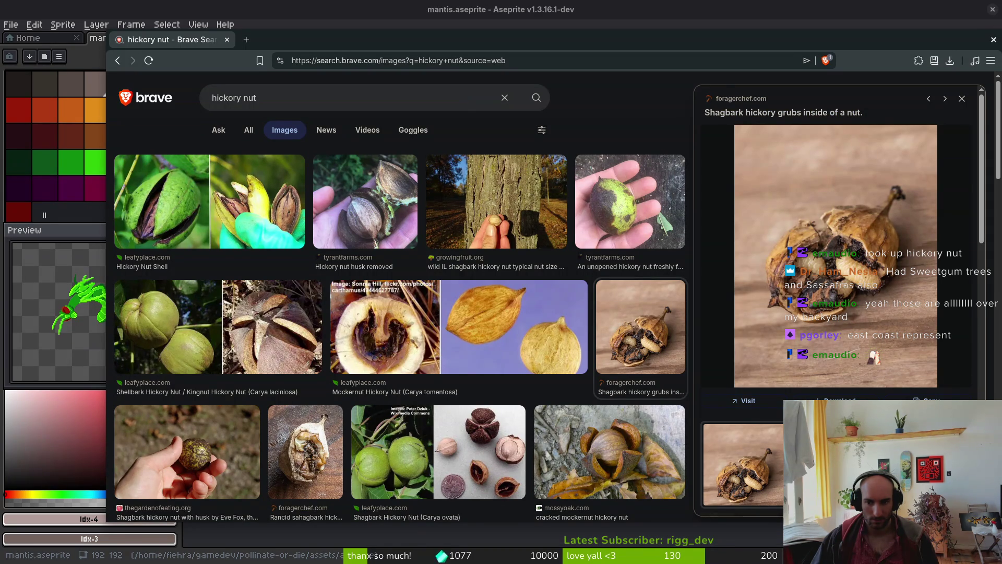
{"action": "key", "text": "Right"}
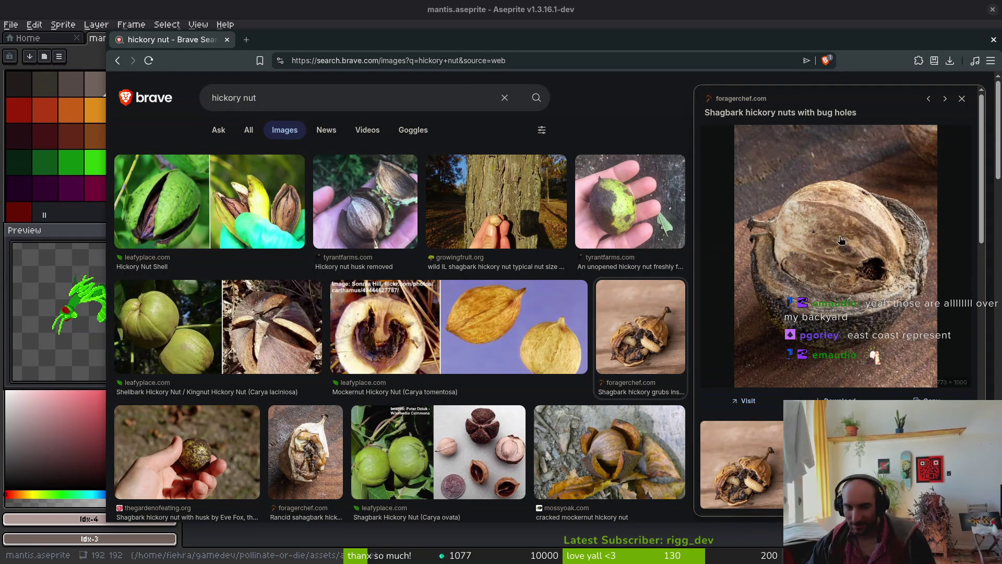
{"action": "left_click", "coordinate": [367, 99]}
Search 'sweetgum tree', preview the seed-pod images, and open the Liquidambar styraciflua Wikipedia result
{"action": "type", "text": "sweetgu"}
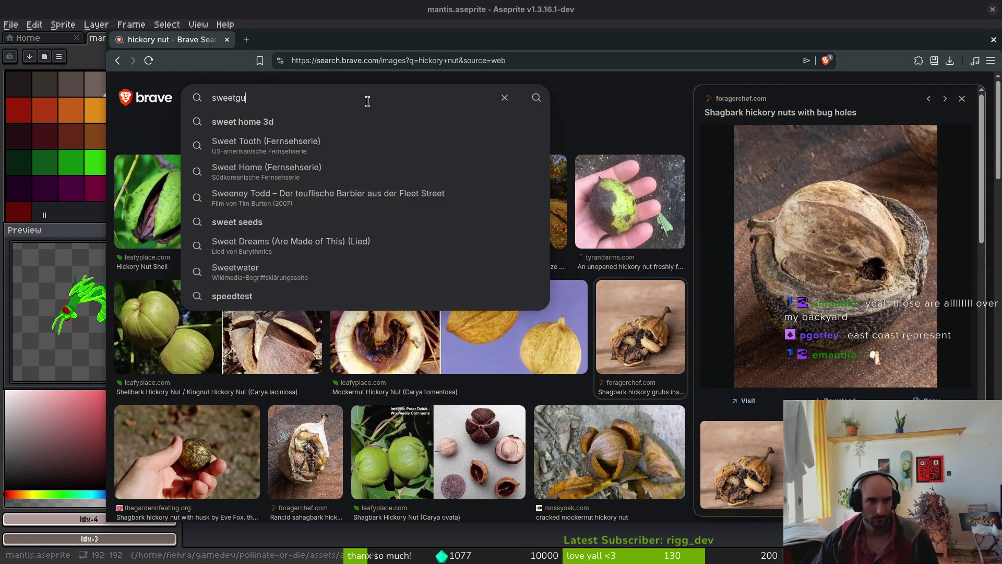
{"action": "type", "text": "m gtree"}
{"action": "key", "text": "Return"}
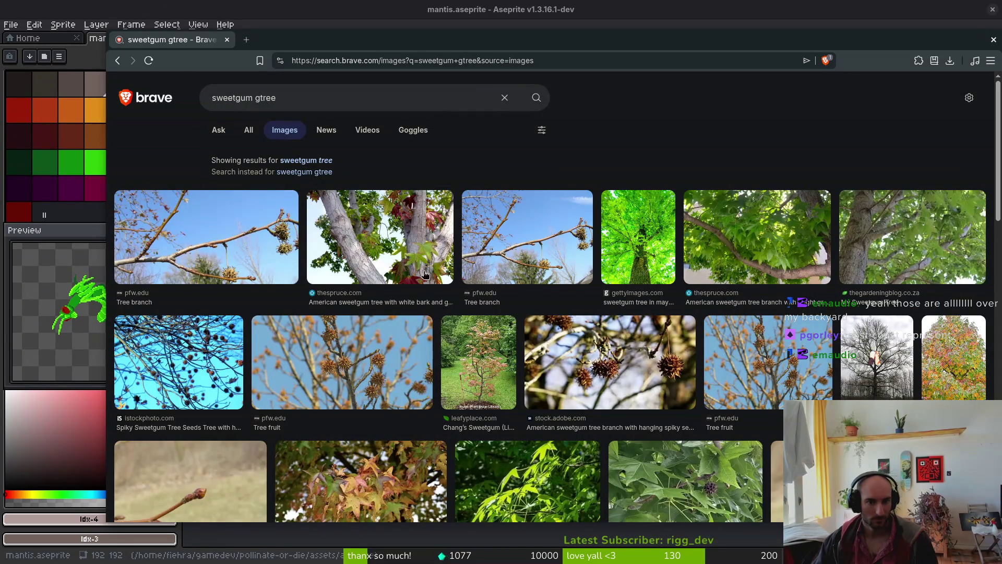
{"action": "left_click", "coordinate": [639, 368]}
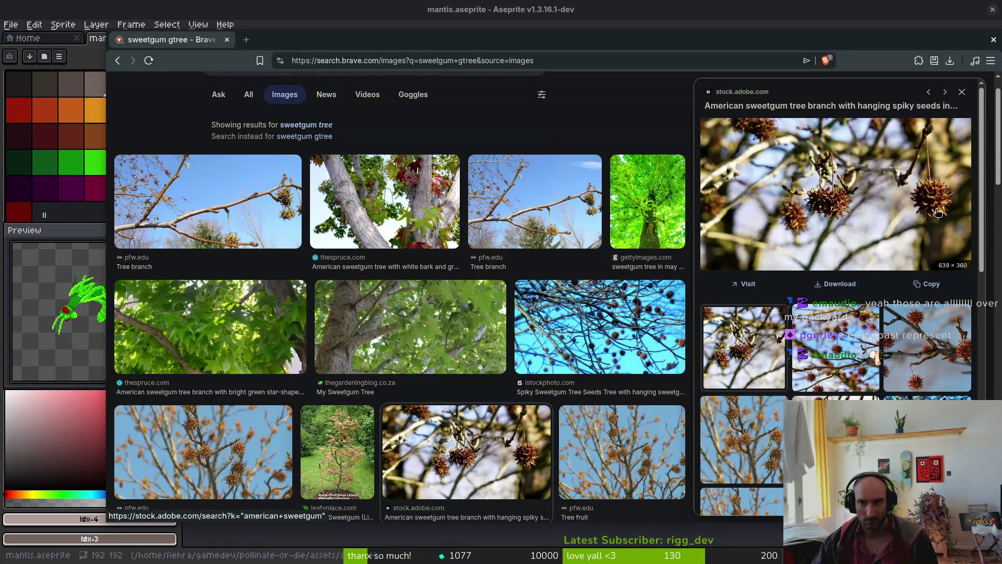
{"action": "left_click", "coordinate": [930, 372]}
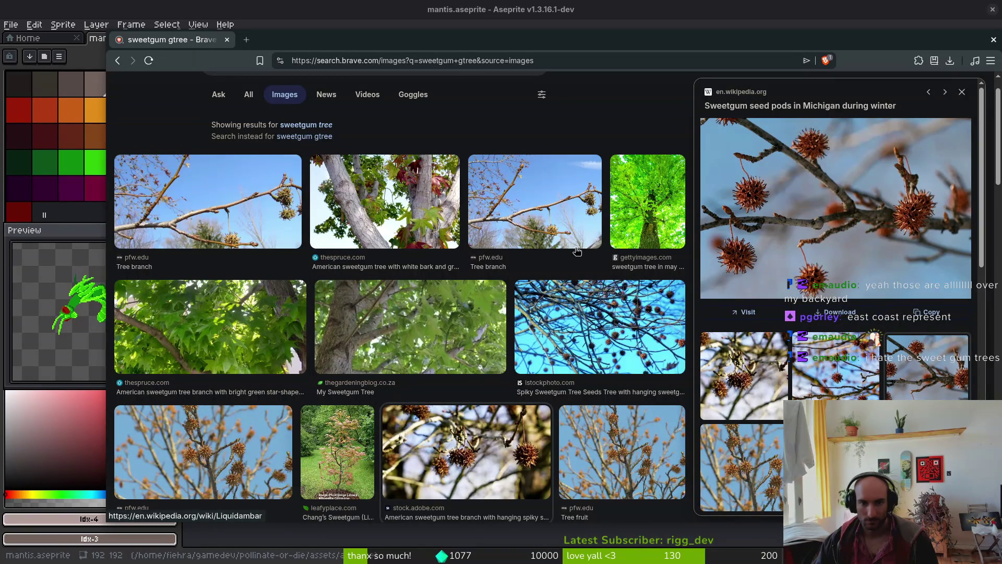
{"action": "scroll", "coordinate": [432, 150], "scroll_direction": "up", "scroll_amount": 1}
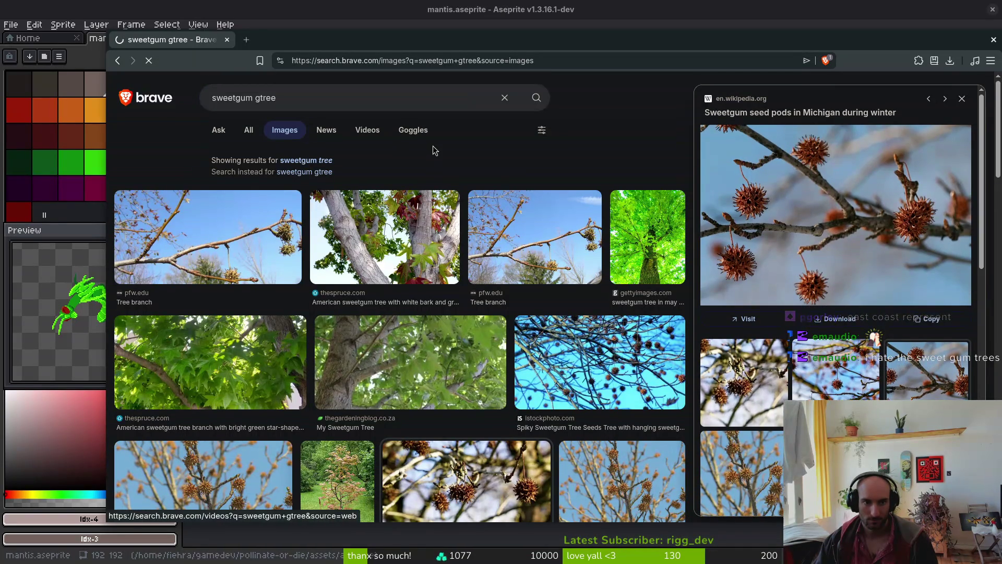
{"action": "left_click", "coordinate": [248, 131]}
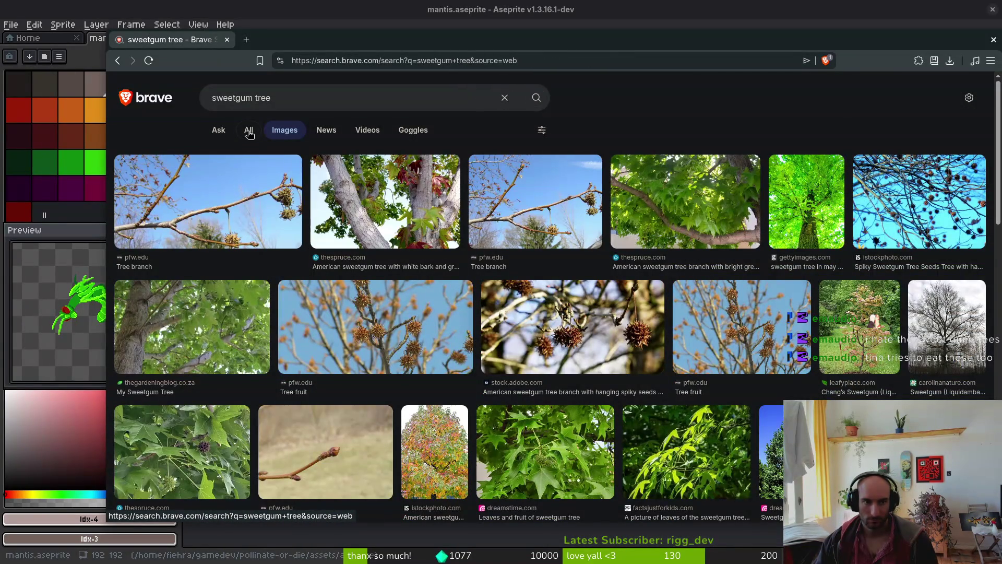
{"action": "left_click", "coordinate": [295, 327]}
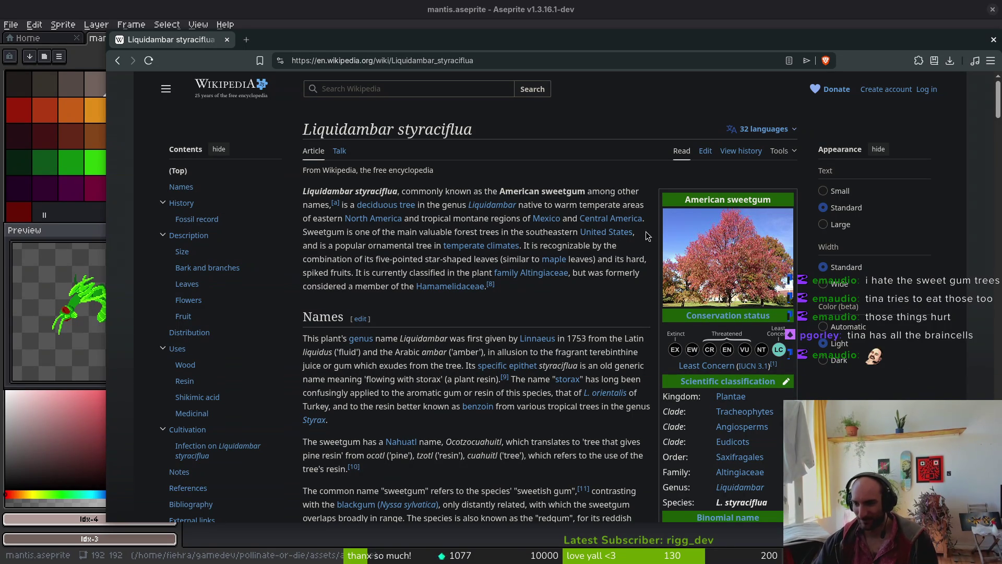
Search Wikipedia for 'sassafras' and open the Sassafras article
{"action": "left_click", "coordinate": [398, 86]}
{"action": "type", "text": "sassafras"}
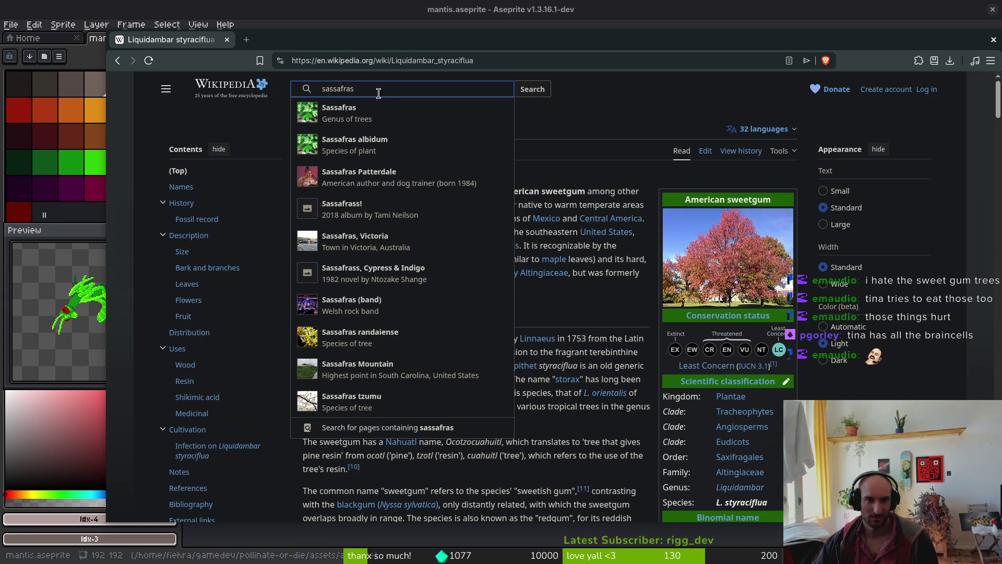
{"action": "left_click", "coordinate": [384, 116]}
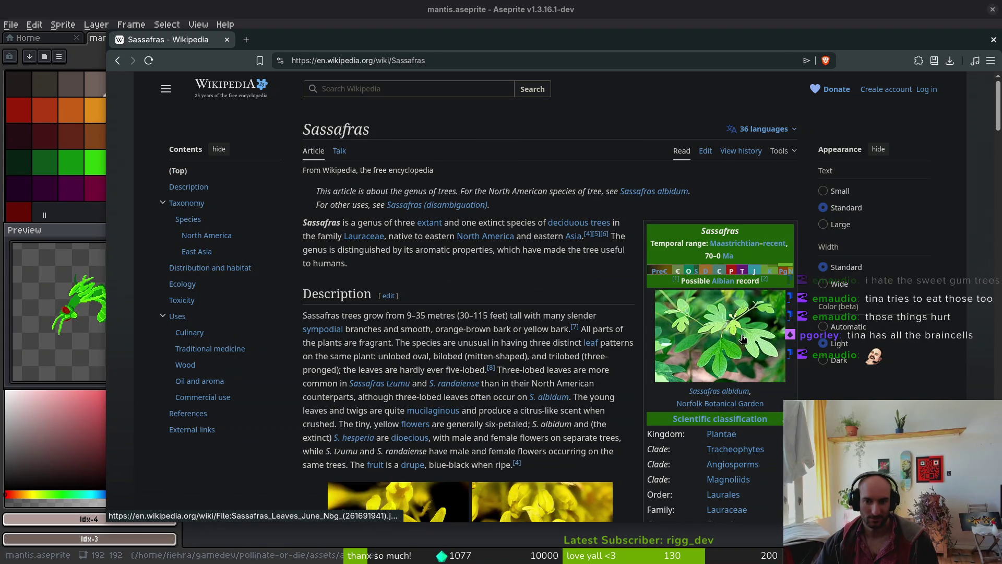
Scroll through the Sassafras article and return to its top
{"action": "scroll", "coordinate": [743, 338], "scroll_direction": "down", "scroll_amount": 2}
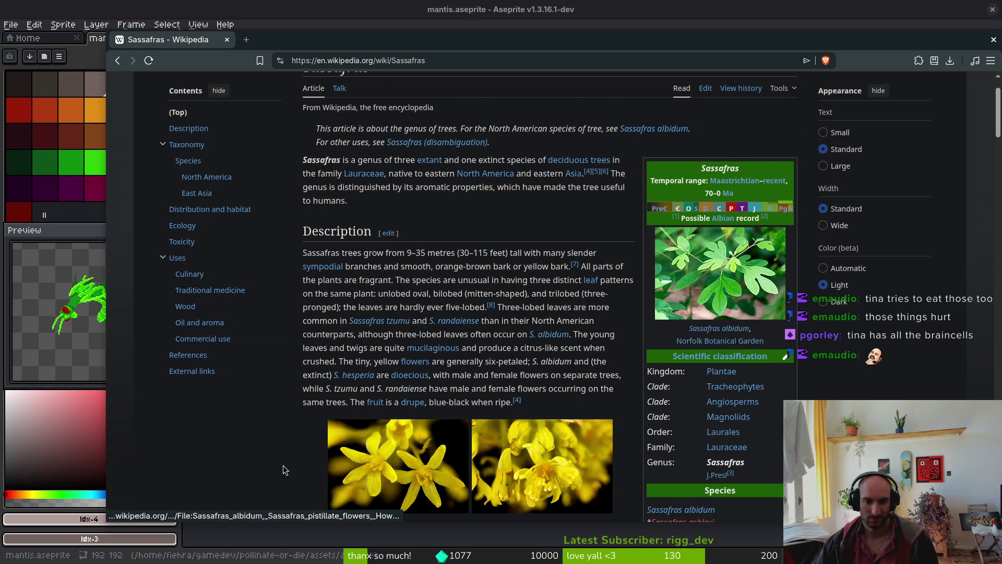
{"action": "scroll", "coordinate": [283, 465], "scroll_direction": "down", "scroll_amount": 2}
{"action": "mouse_move", "coordinate": [415, 342]}
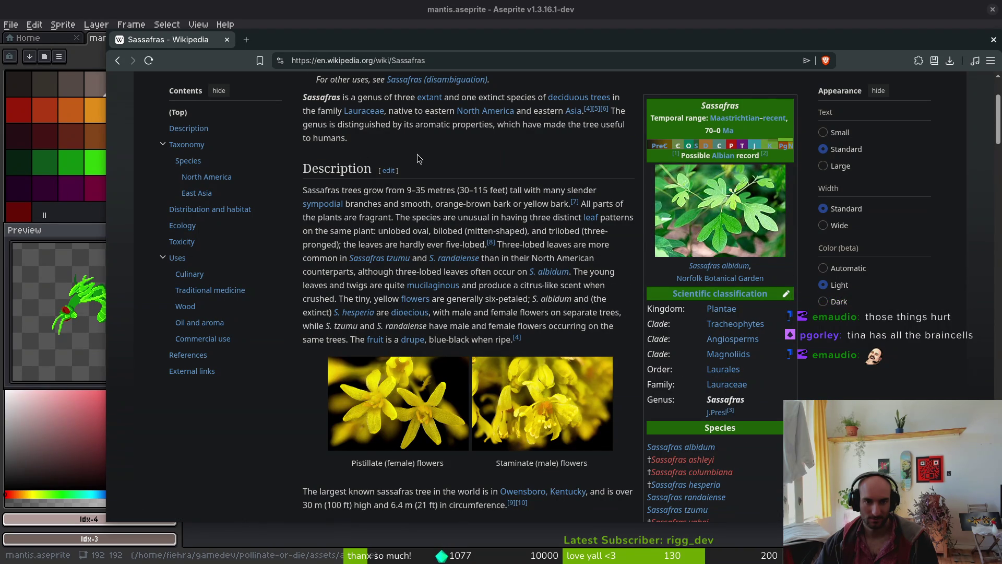
{"action": "scroll", "coordinate": [490, 187], "scroll_direction": "up", "scroll_amount": 2}
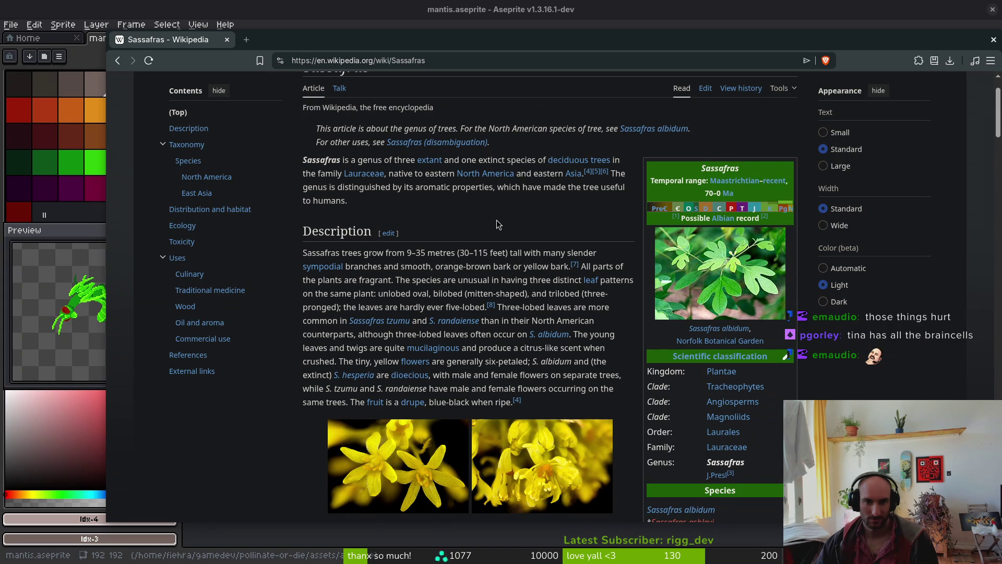
{"action": "scroll", "coordinate": [493, 225], "scroll_direction": "up", "scroll_amount": 2}
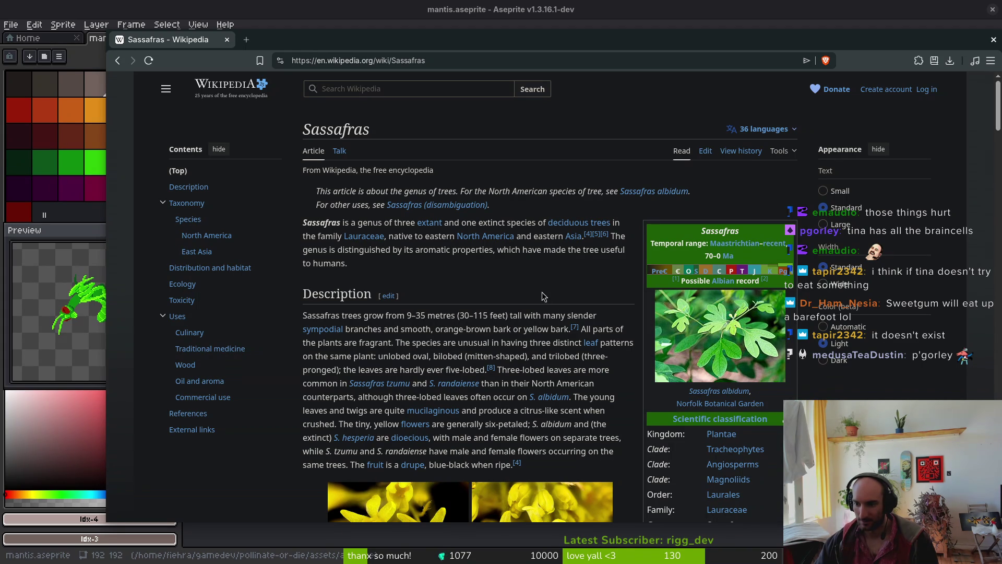
{"action": "scroll", "coordinate": [529, 285], "scroll_direction": "down", "scroll_amount": 12}
{"action": "scroll", "coordinate": [577, 402], "scroll_direction": "down", "scroll_amount": 3}
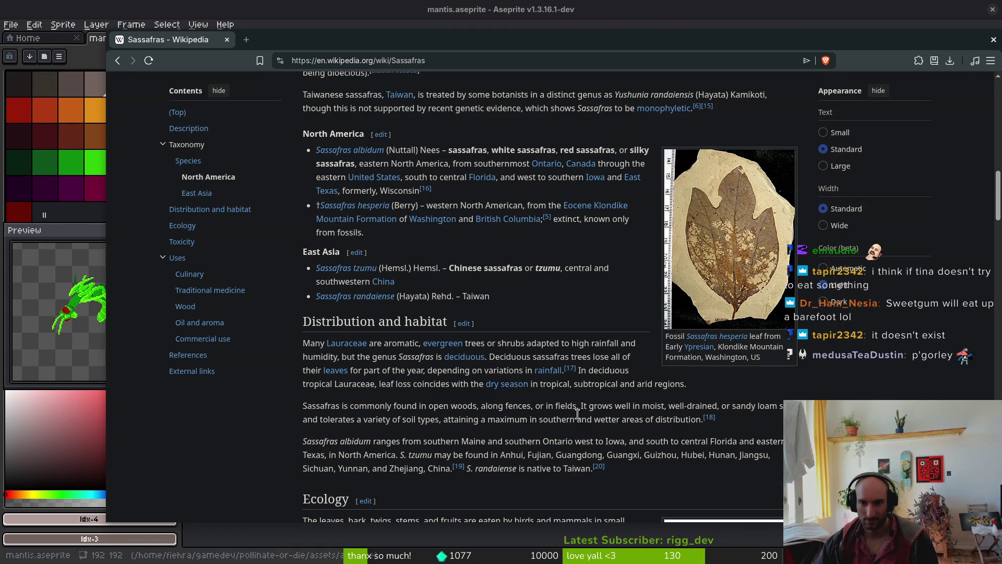
{"action": "scroll", "coordinate": [577, 415], "scroll_direction": "down", "scroll_amount": 7}
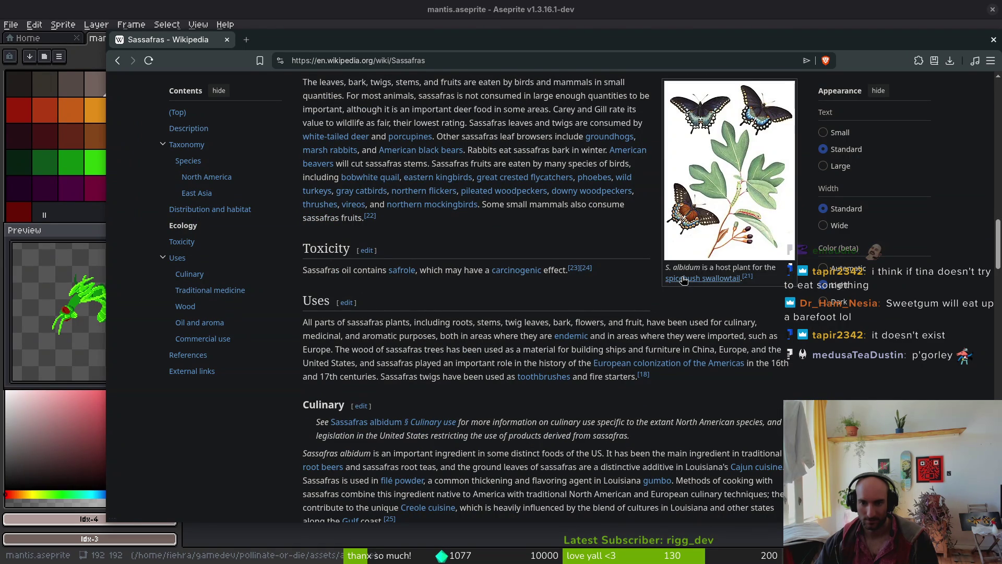
{"action": "mouse_move", "coordinate": [683, 281]}
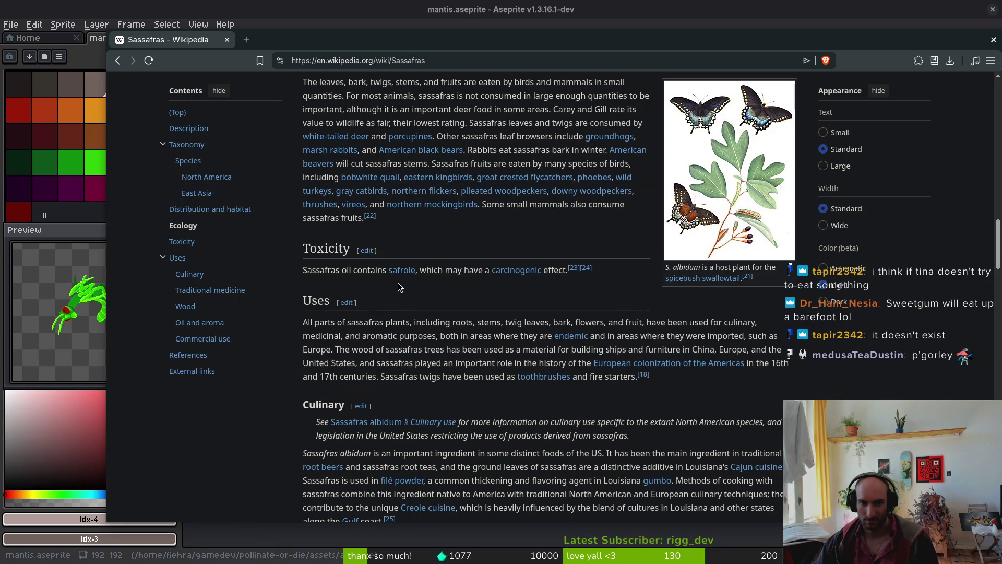
{"action": "mouse_move", "coordinate": [404, 272]}
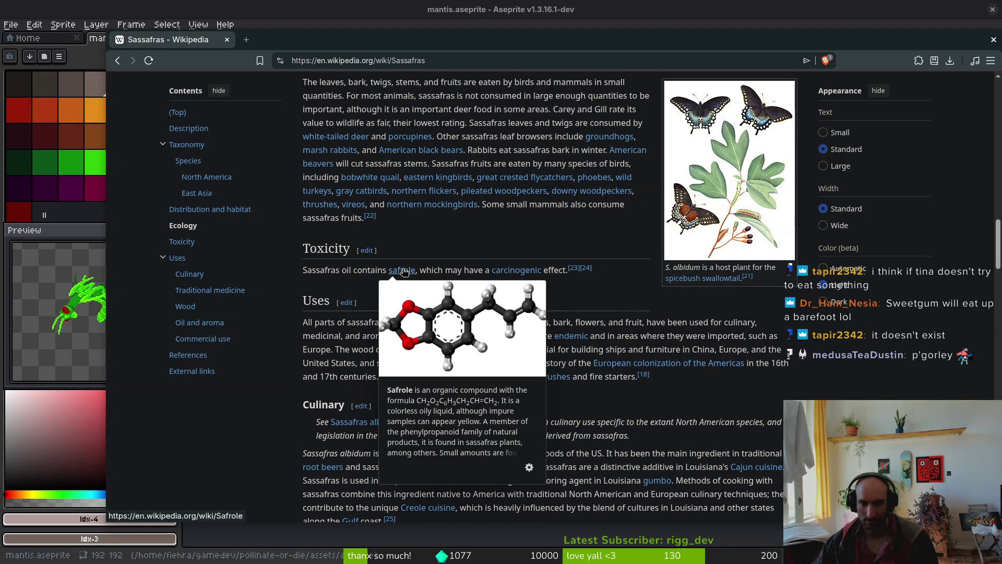
{"action": "mouse_move", "coordinate": [515, 272]}
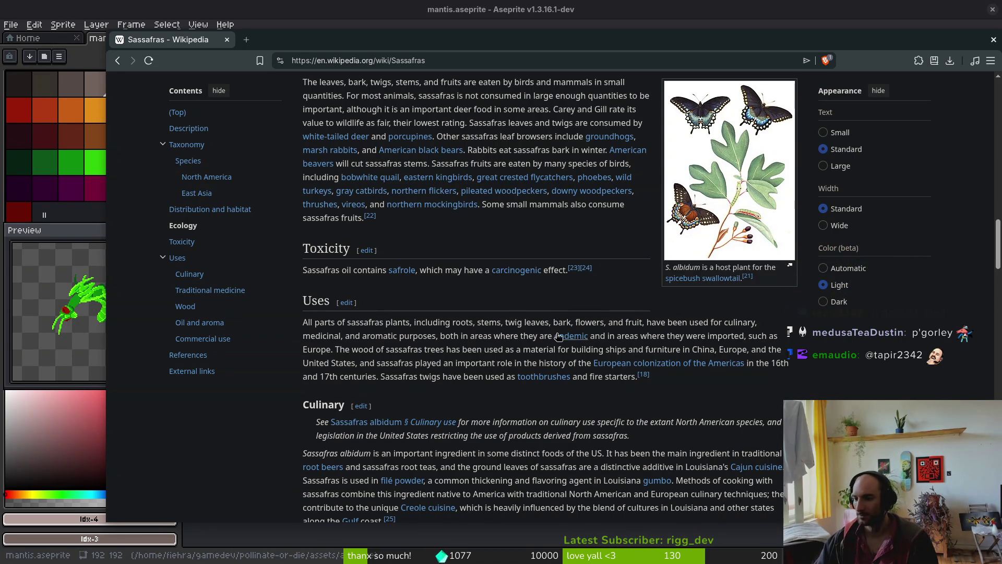
{"action": "scroll", "coordinate": [595, 376], "scroll_direction": "up", "scroll_amount": 10}
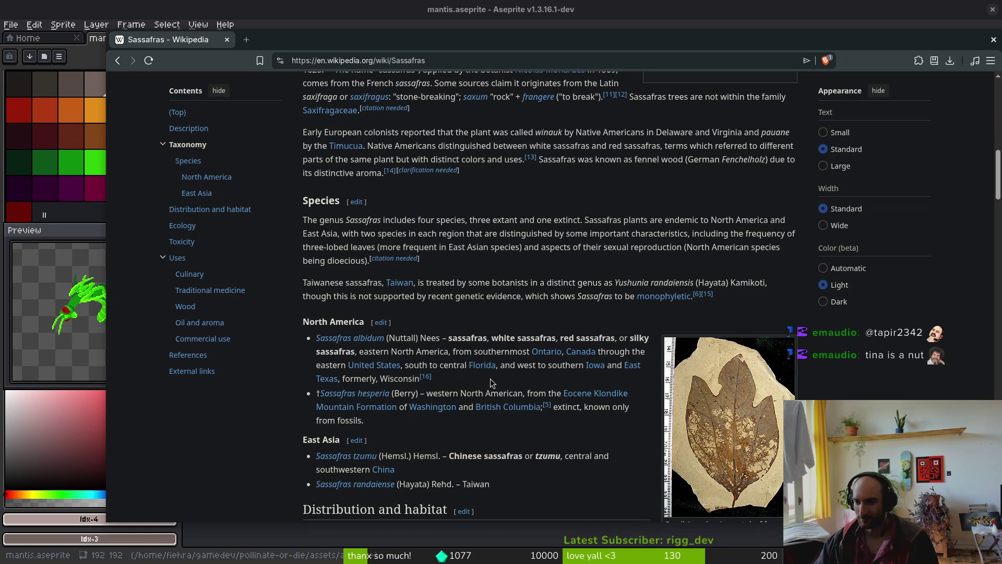
{"action": "scroll", "coordinate": [491, 384], "scroll_direction": "up", "scroll_amount": 10}
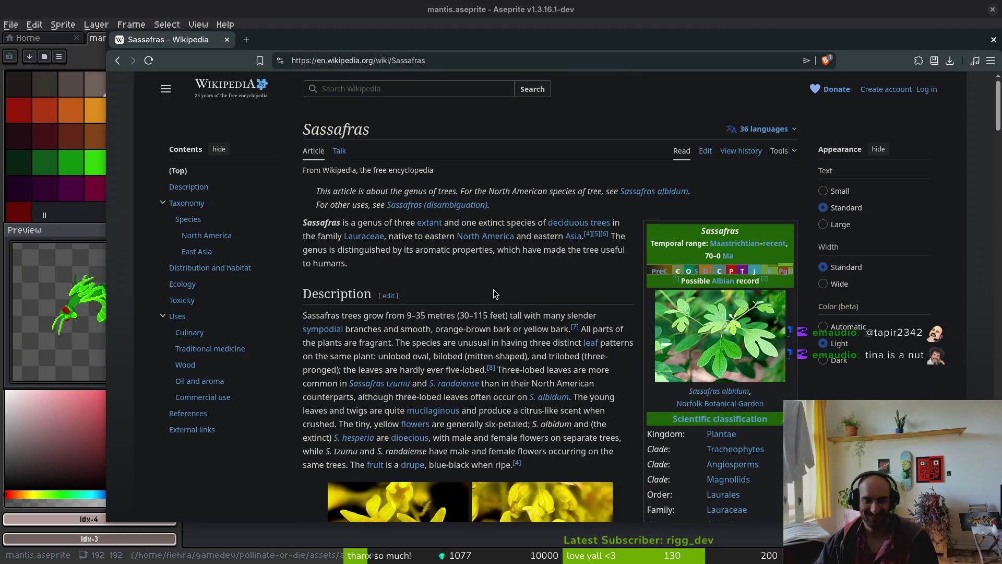
{"action": "left_click", "coordinate": [366, 93]}
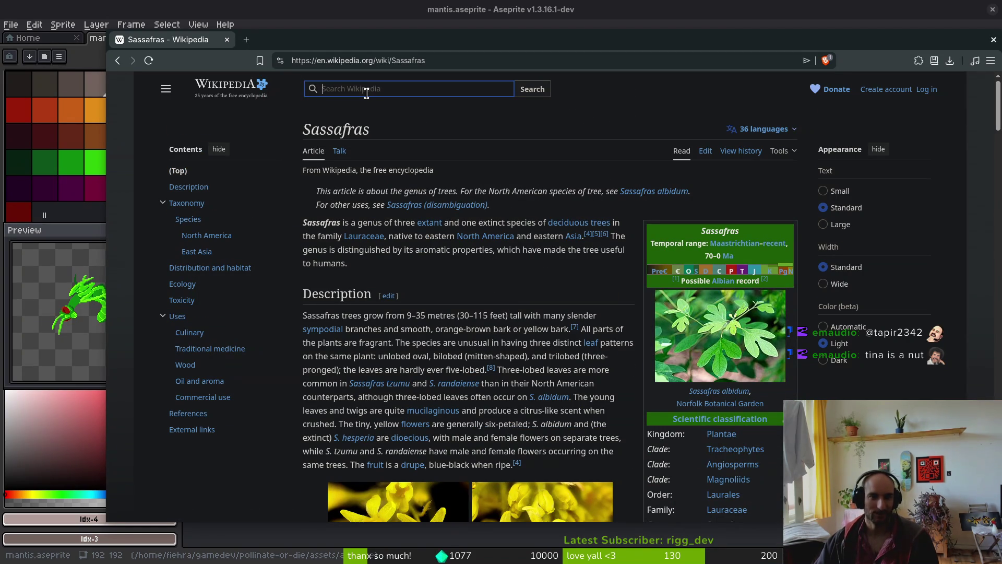
Search Wikipedia for 'weeping willow' and view the willow photo at full size
{"action": "type", "text": "weep"}
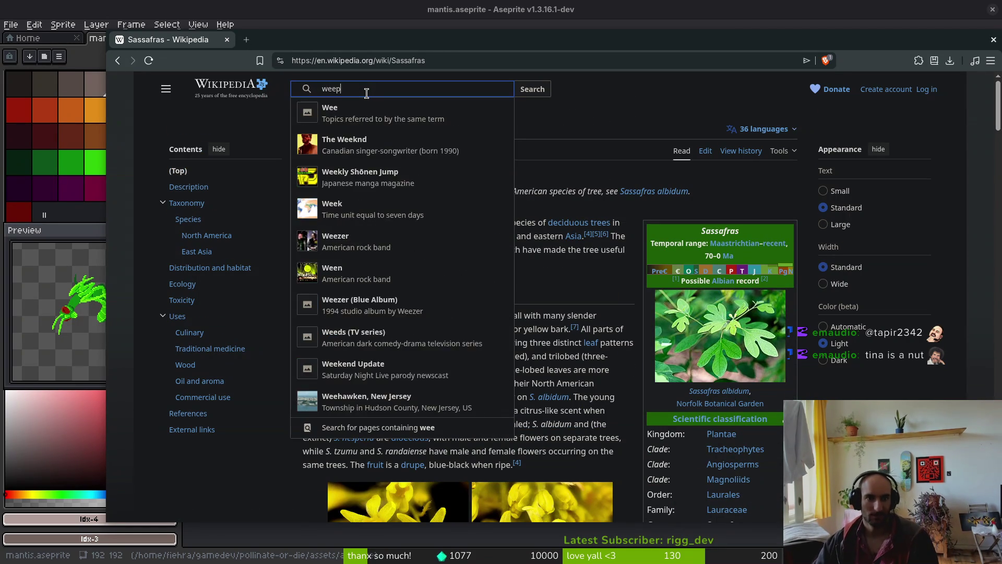
{"action": "type", "text": "ing willow"}
{"action": "key", "text": "Return"}
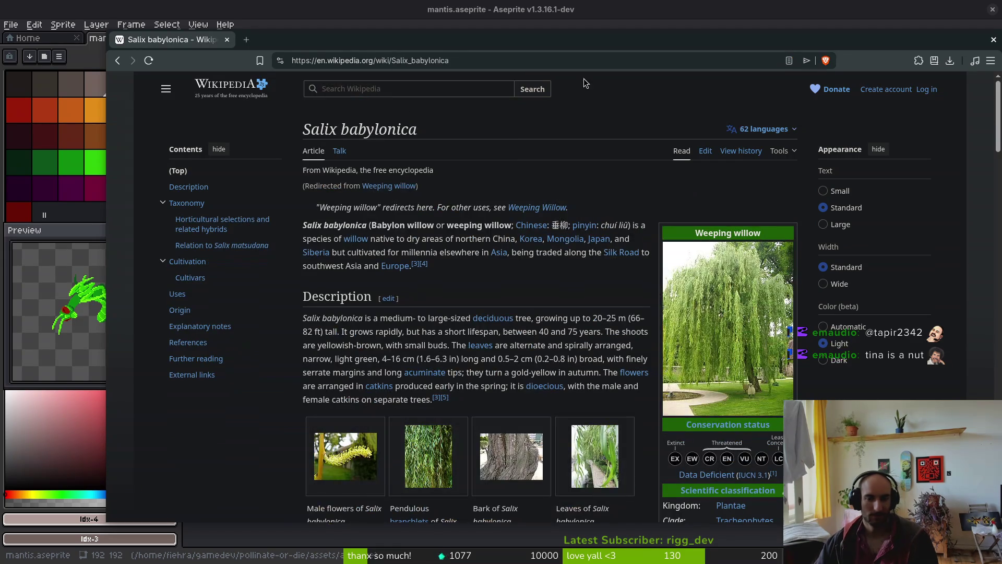
{"action": "left_click", "coordinate": [711, 291]}
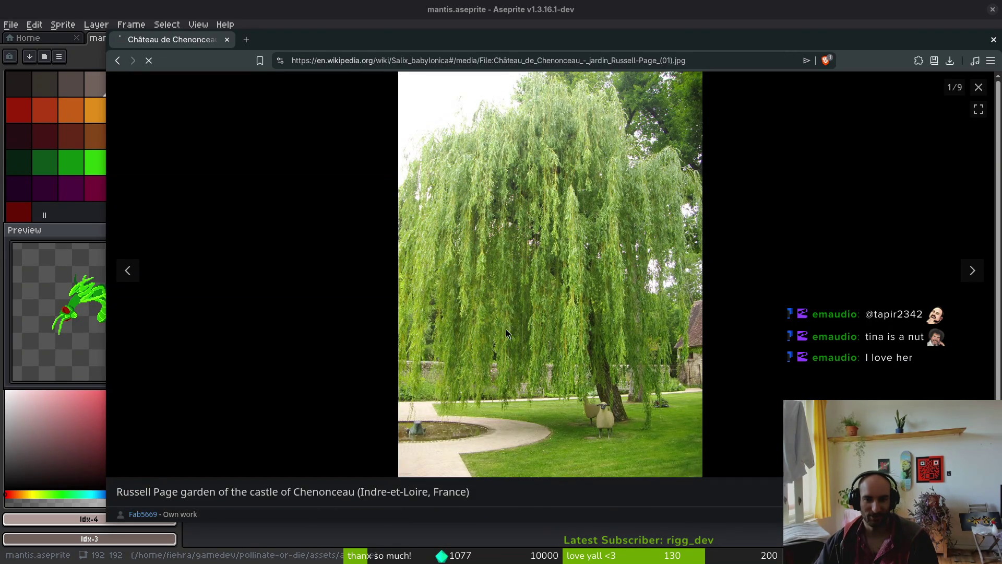
{"action": "left_click", "coordinate": [512, 331]}
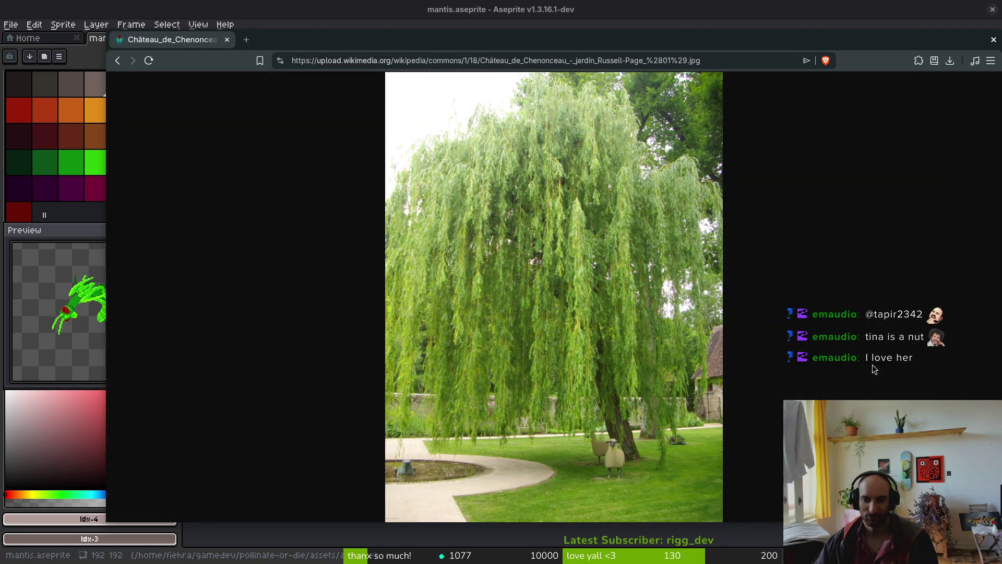
{"action": "left_click", "coordinate": [633, 332]}
Shrink the willow photo, close the viewer, and enlarge the male flowers photo
{"action": "scroll", "coordinate": [733, 290], "scroll_direction": "down", "scroll_amount": 10}
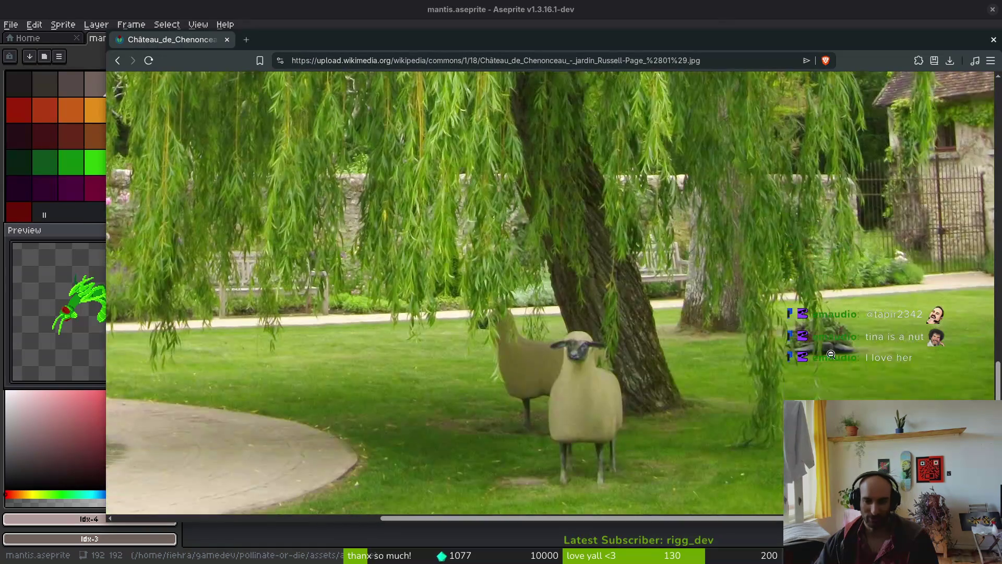
{"action": "scroll", "coordinate": [683, 305], "scroll_direction": "up", "scroll_amount": 3}
{"action": "left_click", "coordinate": [660, 335]}
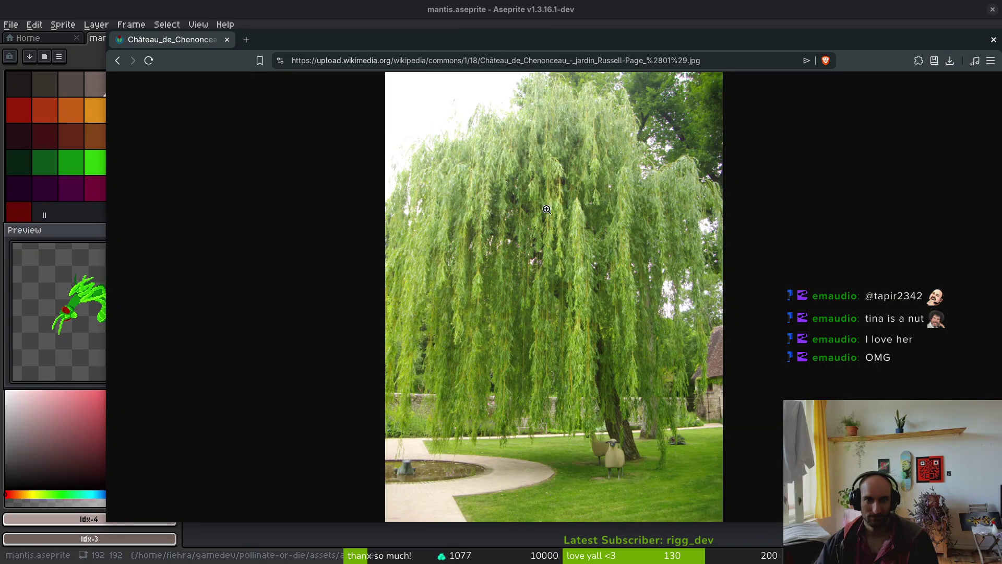
{"action": "left_click", "coordinate": [118, 60]}
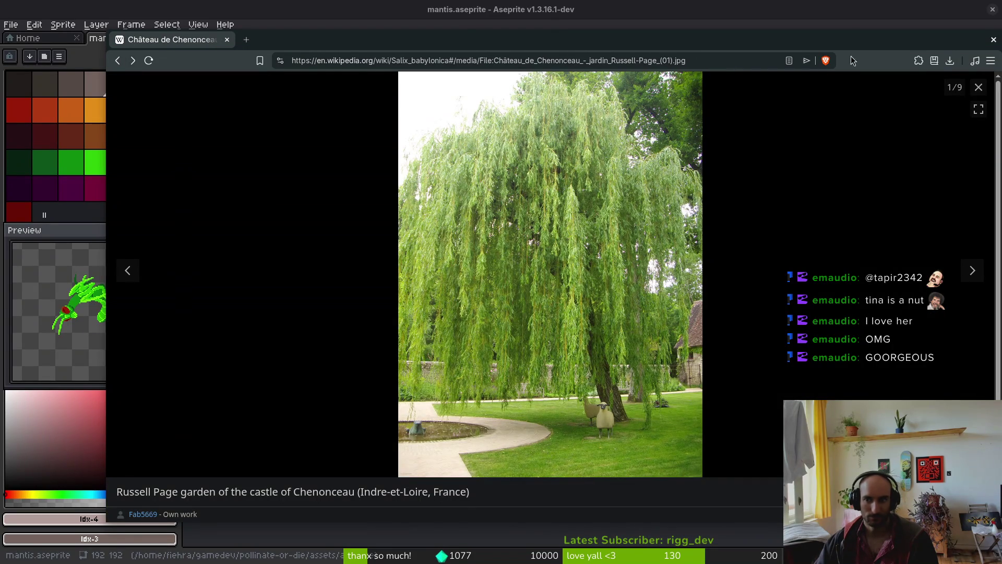
{"action": "left_click", "coordinate": [975, 86]}
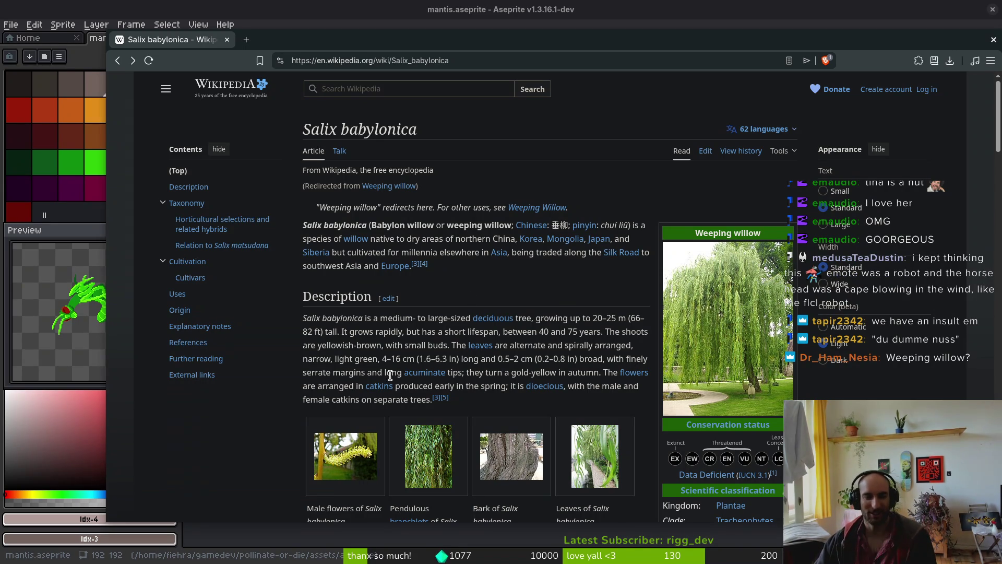
{"action": "left_click", "coordinate": [352, 453]}
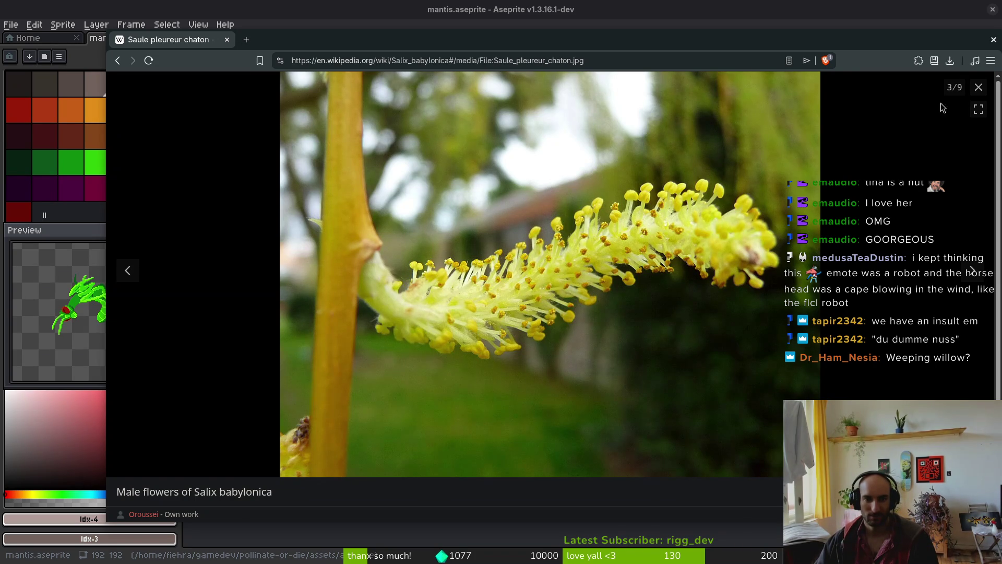
{"action": "left_click", "coordinate": [978, 87]}
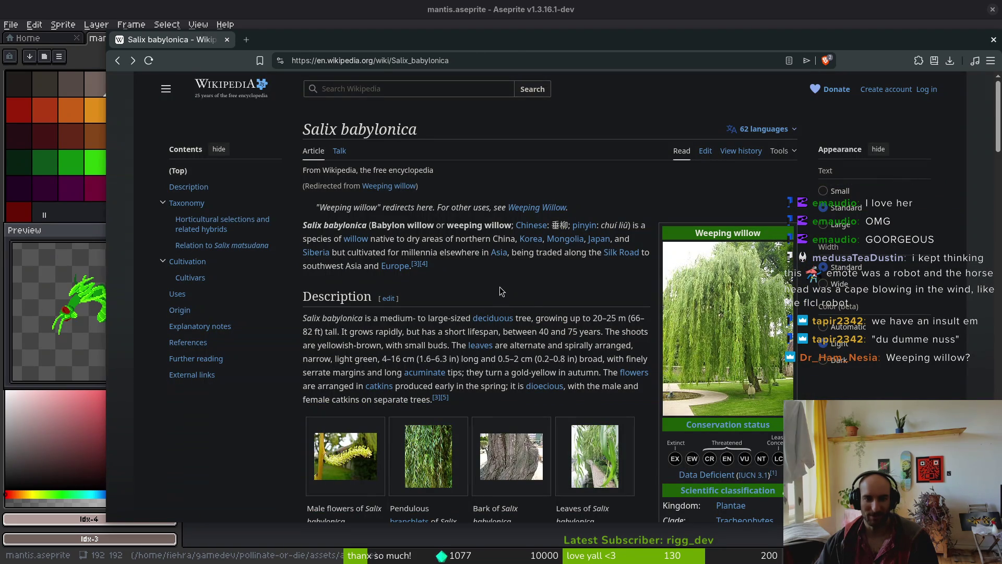
{"action": "scroll", "coordinate": [496, 288], "scroll_direction": "down", "scroll_amount": 3}
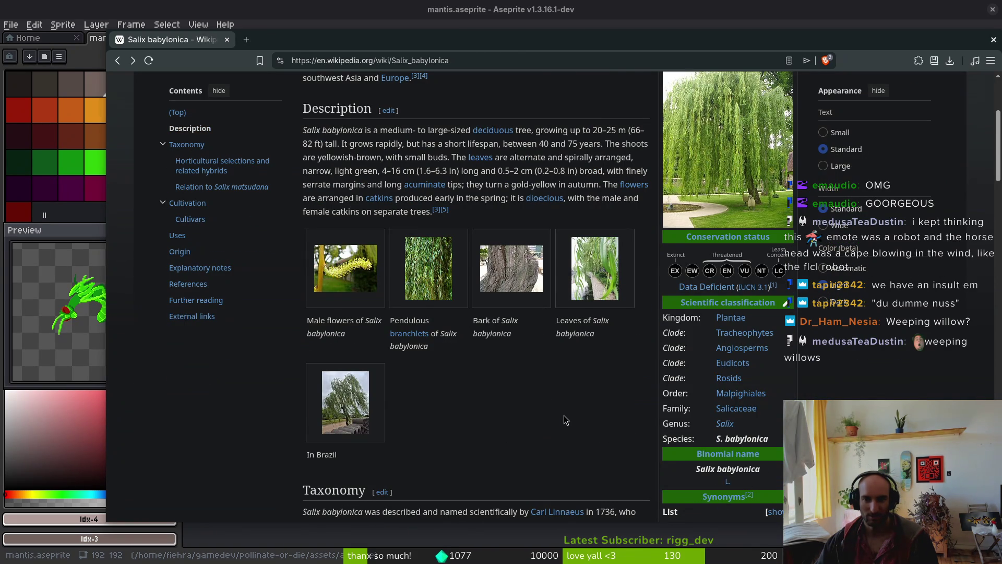
{"action": "scroll", "coordinate": [564, 415], "scroll_direction": "up", "scroll_amount": 2}
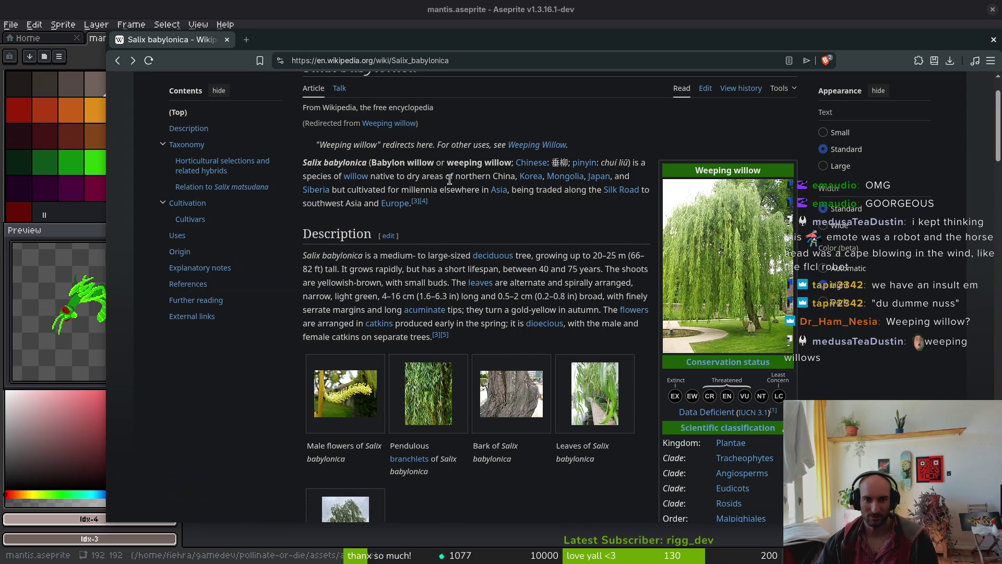
{"action": "scroll", "coordinate": [451, 188], "scroll_direction": "up", "scroll_amount": 1}
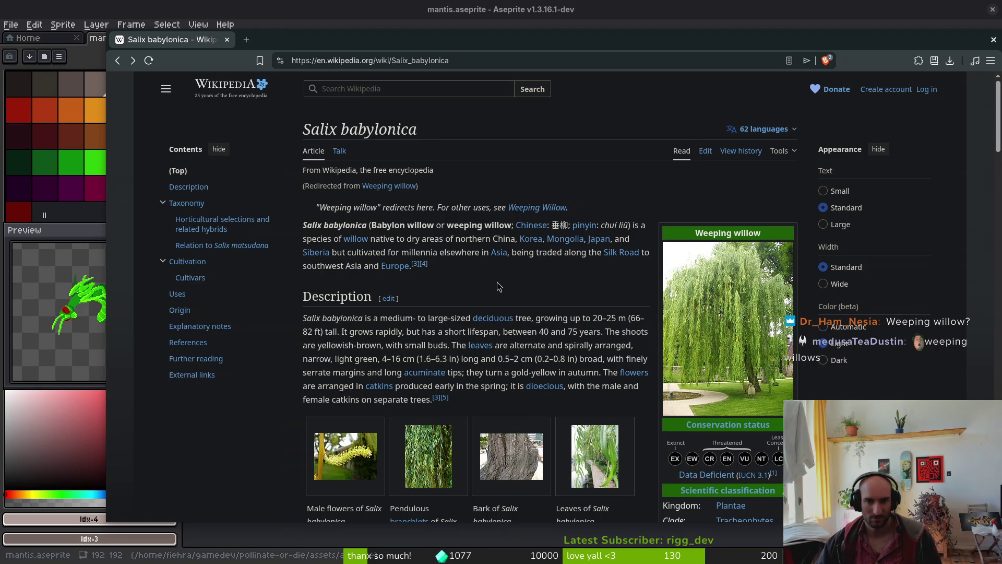
{"action": "scroll", "coordinate": [502, 282], "scroll_direction": "down", "scroll_amount": 4}
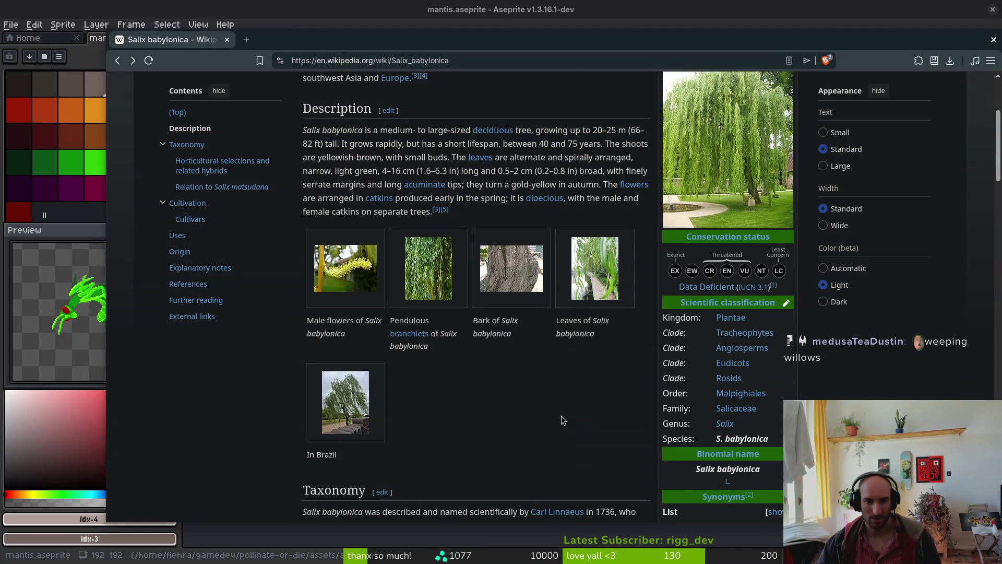
{"action": "scroll", "coordinate": [559, 417], "scroll_direction": "down", "scroll_amount": 2}
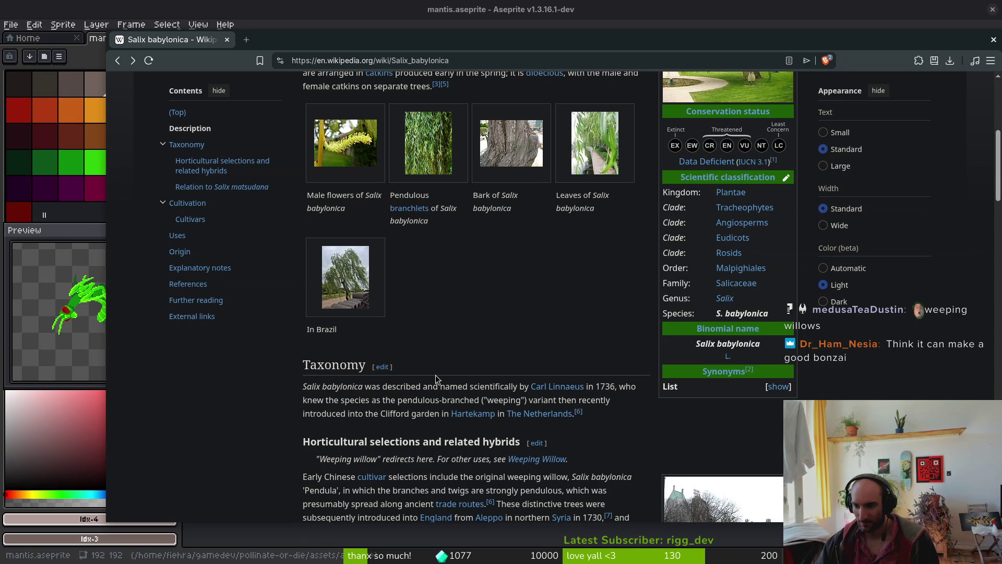
{"action": "scroll", "coordinate": [443, 383], "scroll_direction": "up", "scroll_amount": 5}
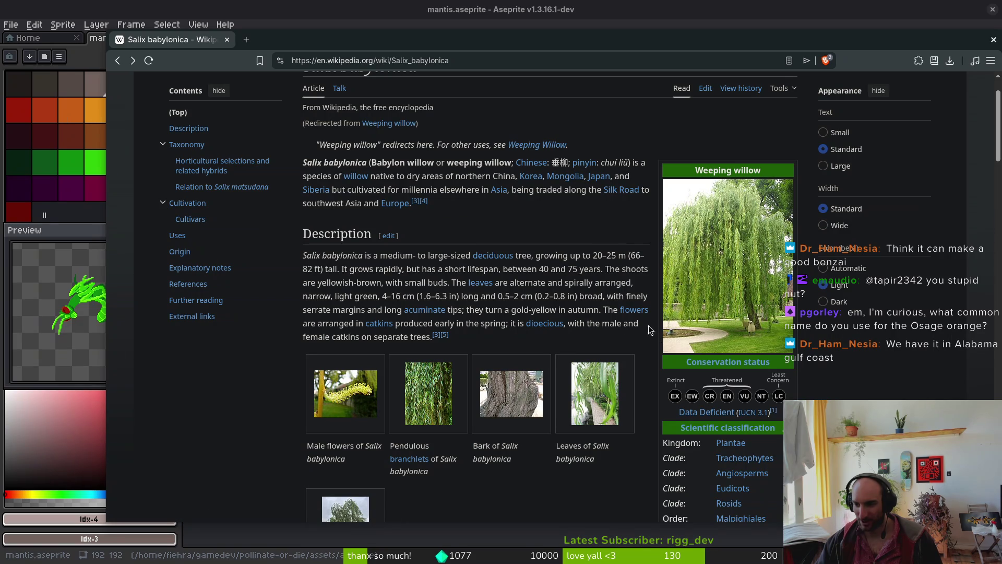
{"action": "scroll", "coordinate": [658, 334], "scroll_direction": "up", "scroll_amount": 3}
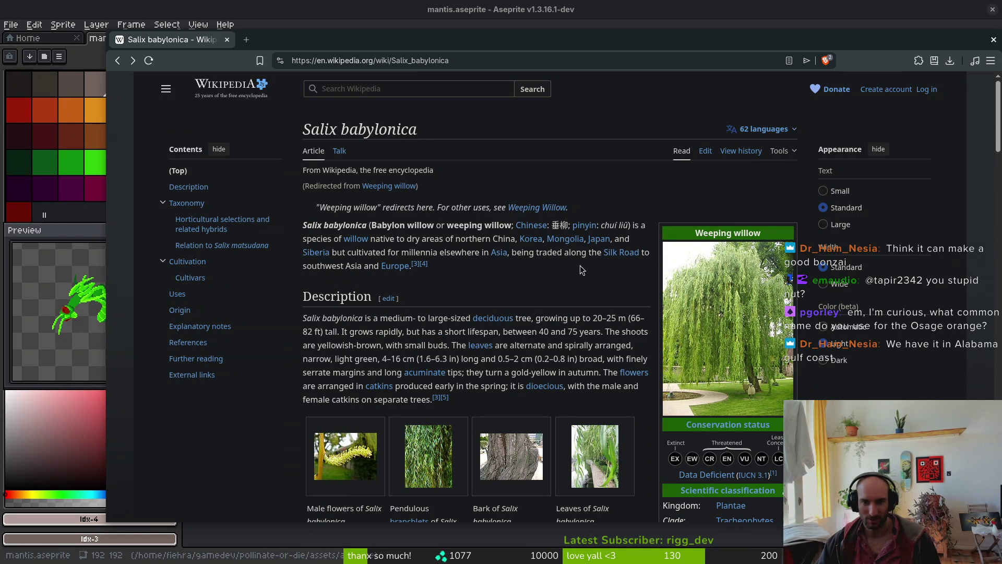
{"action": "scroll", "coordinate": [571, 386], "scroll_direction": "down", "scroll_amount": 8}
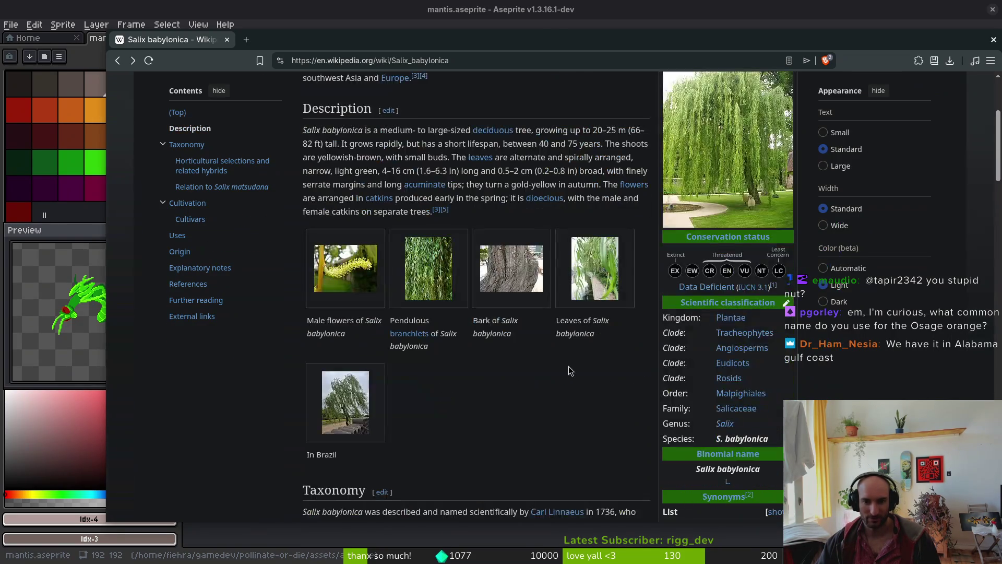
{"action": "scroll", "coordinate": [570, 391], "scroll_direction": "down", "scroll_amount": 3}
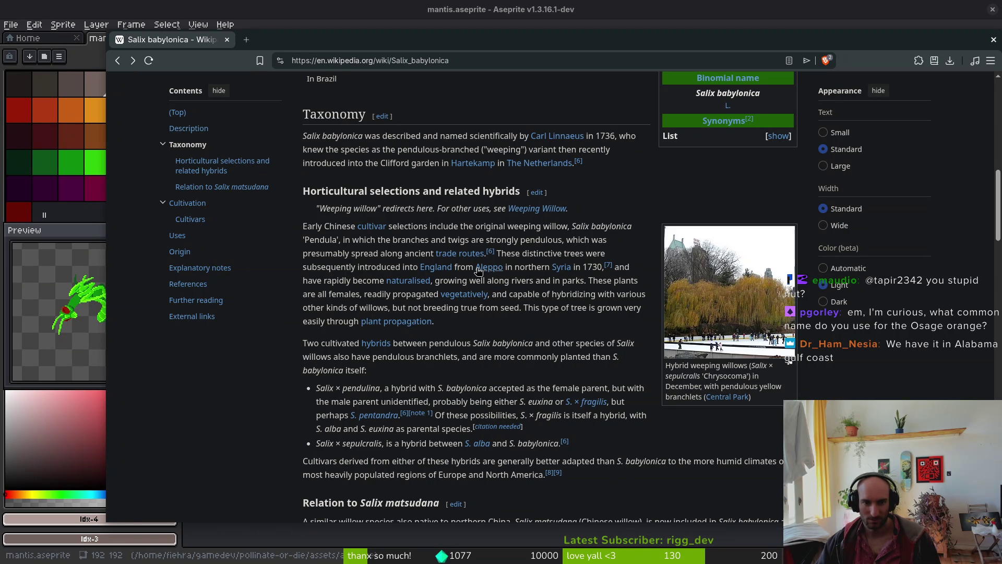
{"action": "mouse_move", "coordinate": [477, 268]}
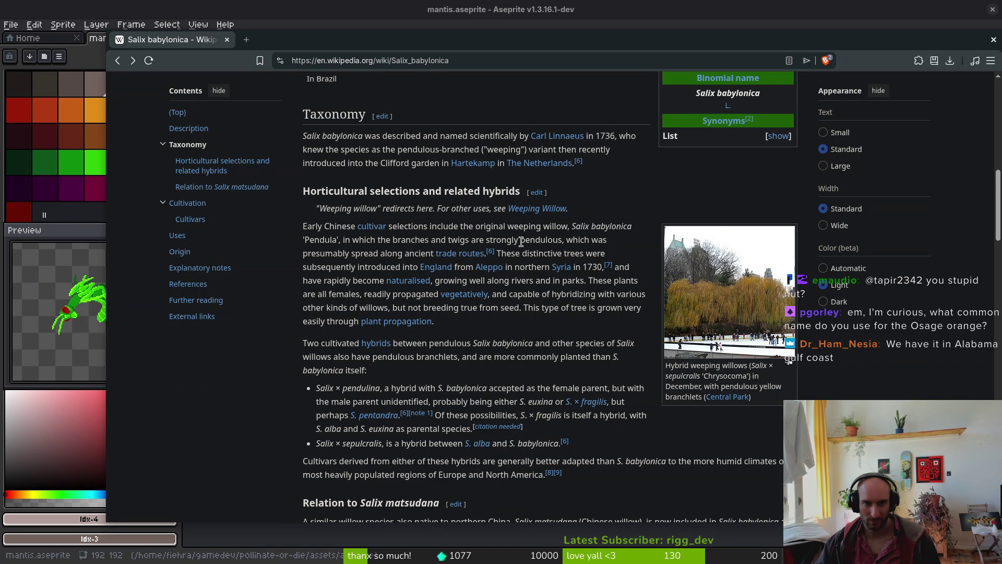
{"action": "left_click_drag", "start_coordinate": [522, 241], "coordinate": [558, 248]}
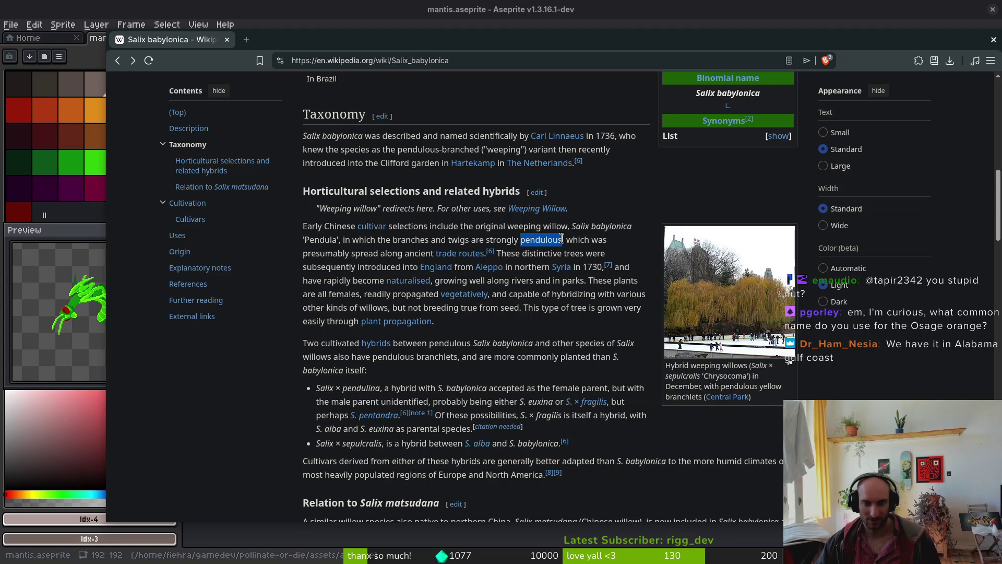
{"action": "key", "text": "ctrl+t"}
{"action": "type", "text": "pendulous"}
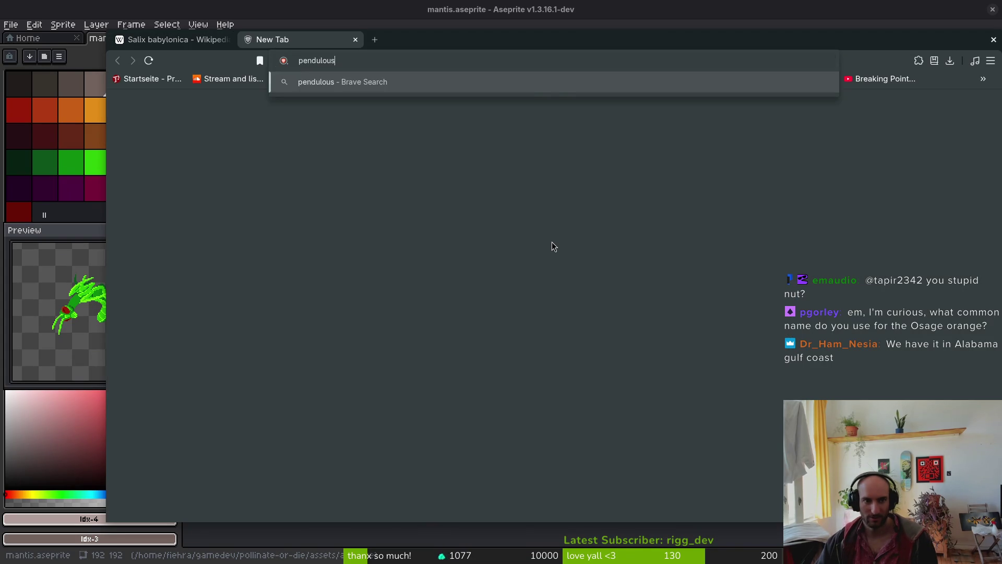
{"action": "key", "text": "Return"}
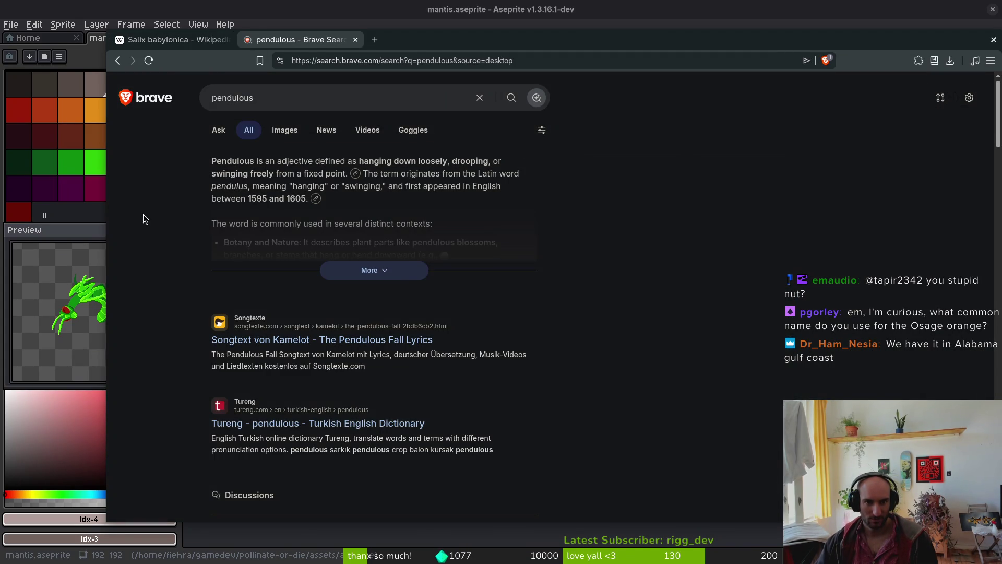
{"action": "key", "text": "ctrl+w"}
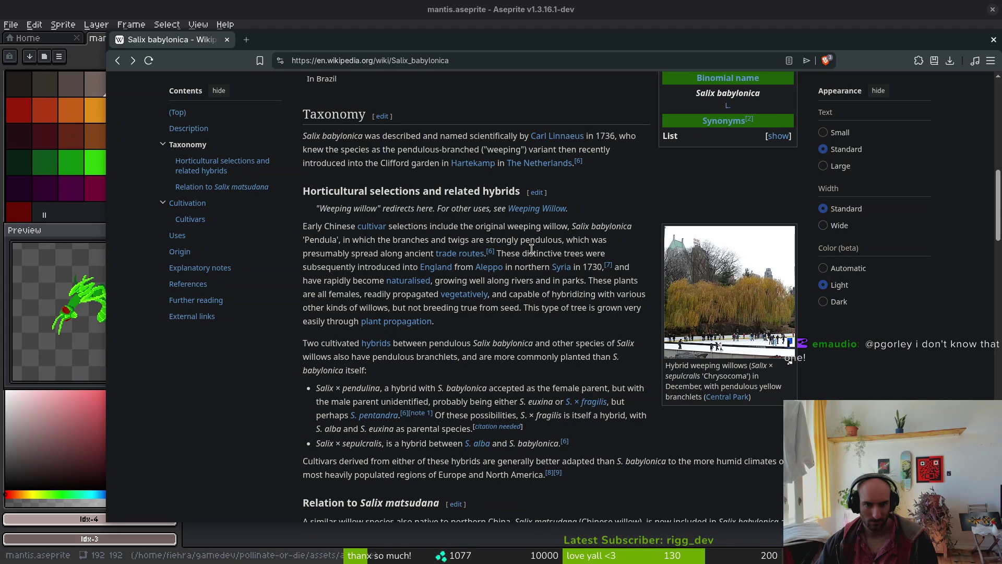
{"action": "mouse_move", "coordinate": [473, 298]}
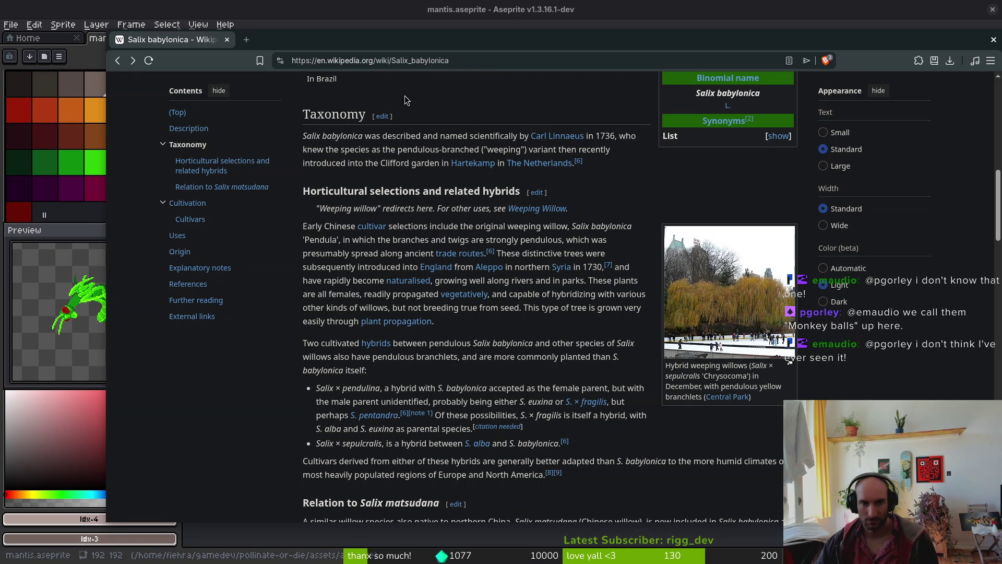
{"action": "scroll", "coordinate": [402, 155], "scroll_direction": "up", "scroll_amount": 7}
{"action": "scroll", "coordinate": [402, 155], "scroll_direction": "up", "scroll_amount": 4}
Search Wikipedia for 'osage orange' and open the Maclura pomifera result
{"action": "left_click", "coordinate": [371, 87]}
{"action": "type", "text": "os"}
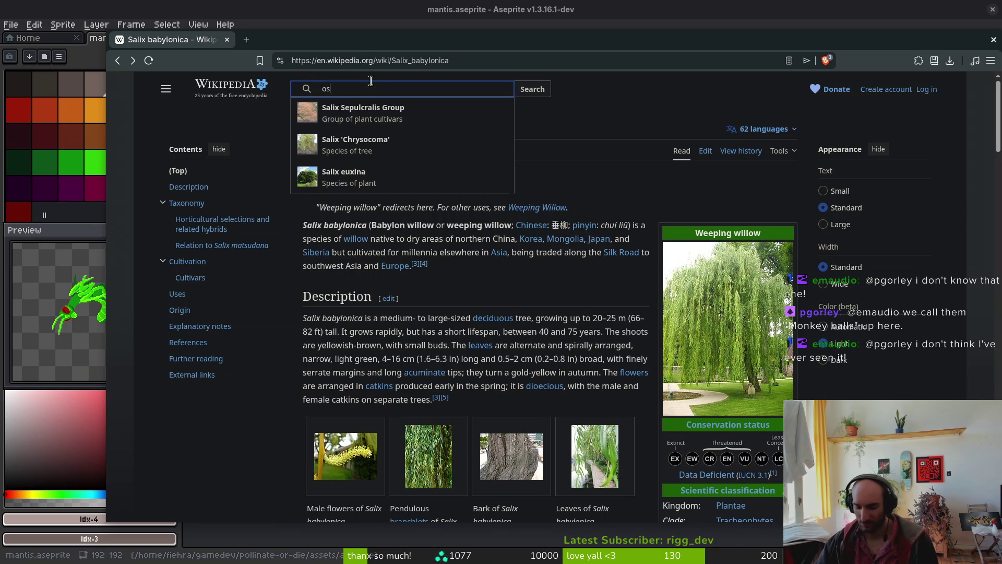
{"action": "type", "text": "age ornage"}
{"action": "key", "text": "Return"}
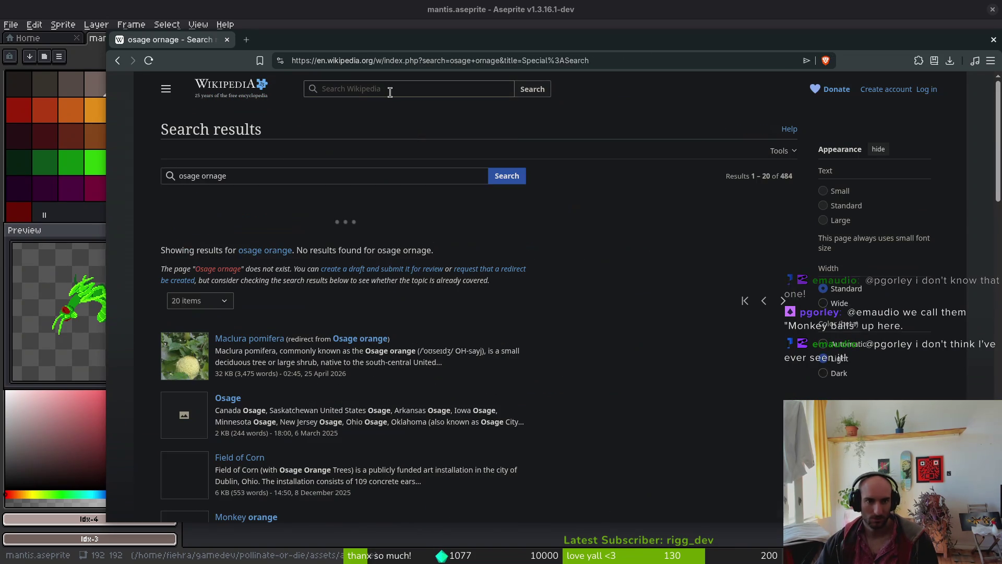
{"action": "type", "text": "o"}
{"action": "left_click", "coordinate": [307, 342]}
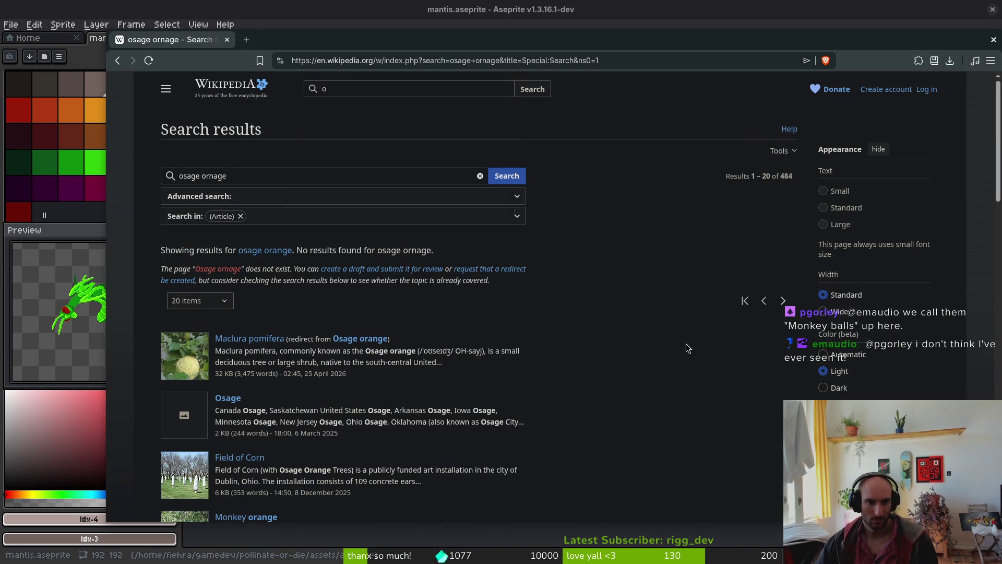
{"action": "left_click", "coordinate": [250, 339]}
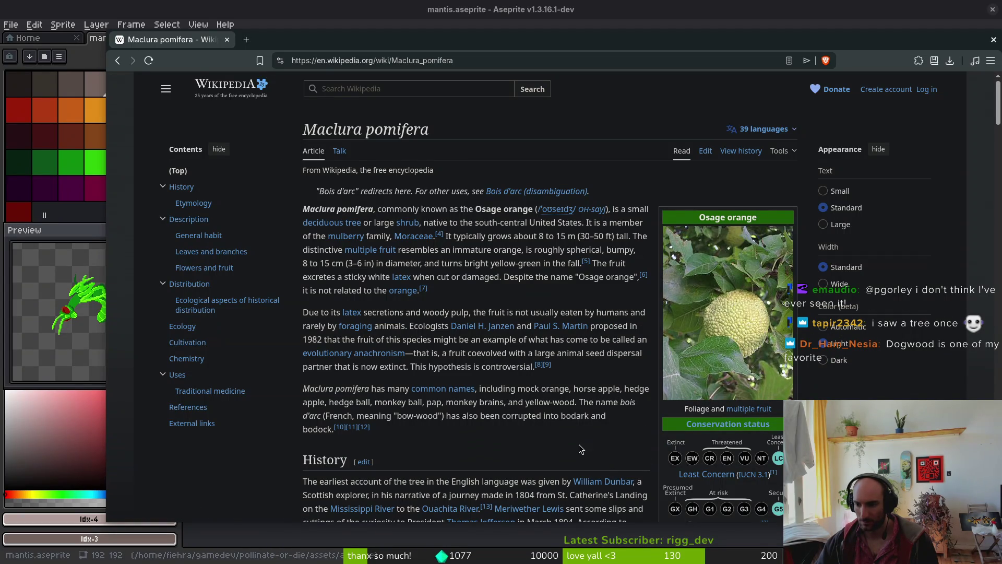
{"action": "left_click", "coordinate": [372, 90]}
Search Wikipedia for 'dogwood' to reach the Cornus article
{"action": "type", "text": "dogwoo"}
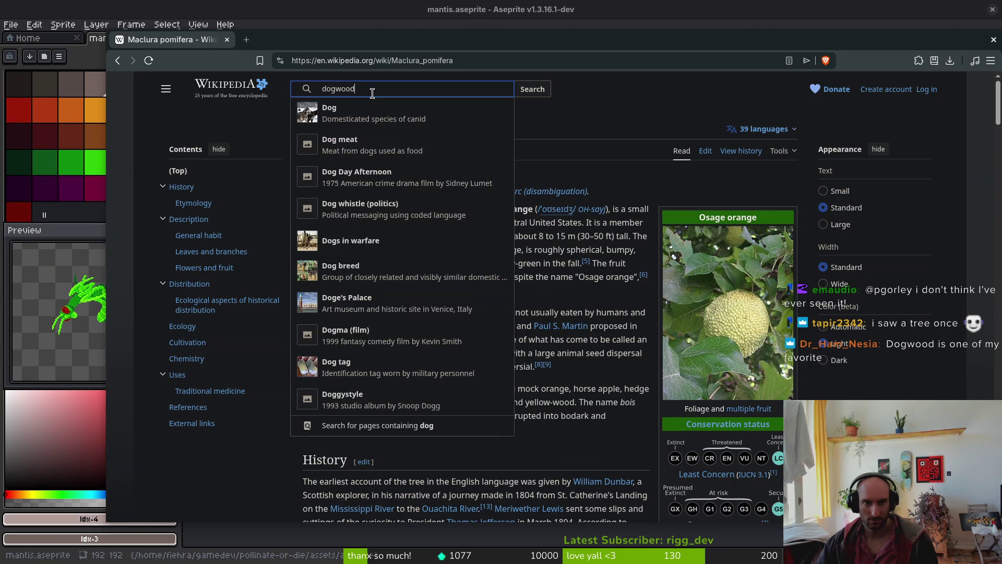
{"action": "type", "text": "d"}
{"action": "key", "text": "Return"}
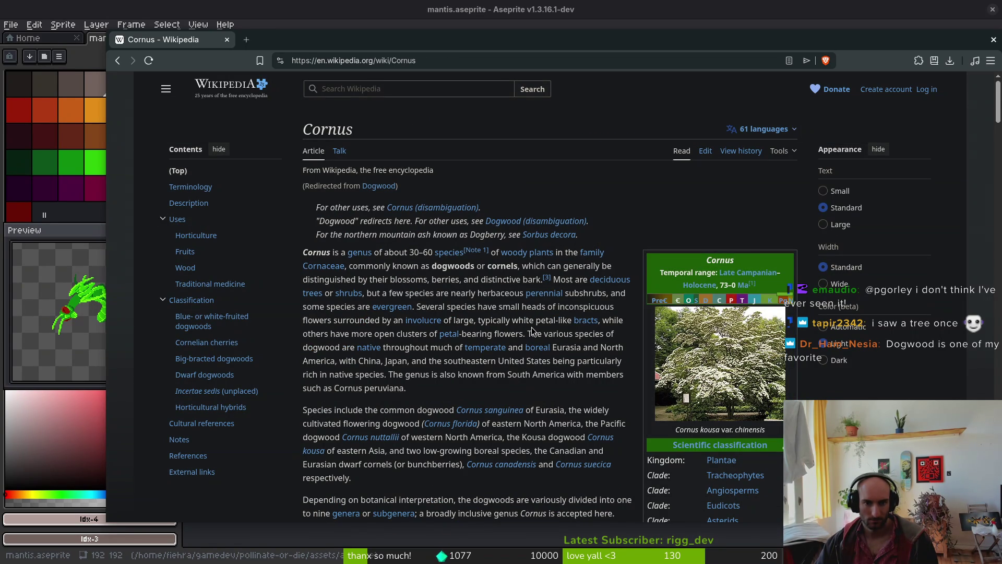
{"action": "scroll", "coordinate": [548, 325], "scroll_direction": "down", "scroll_amount": 3}
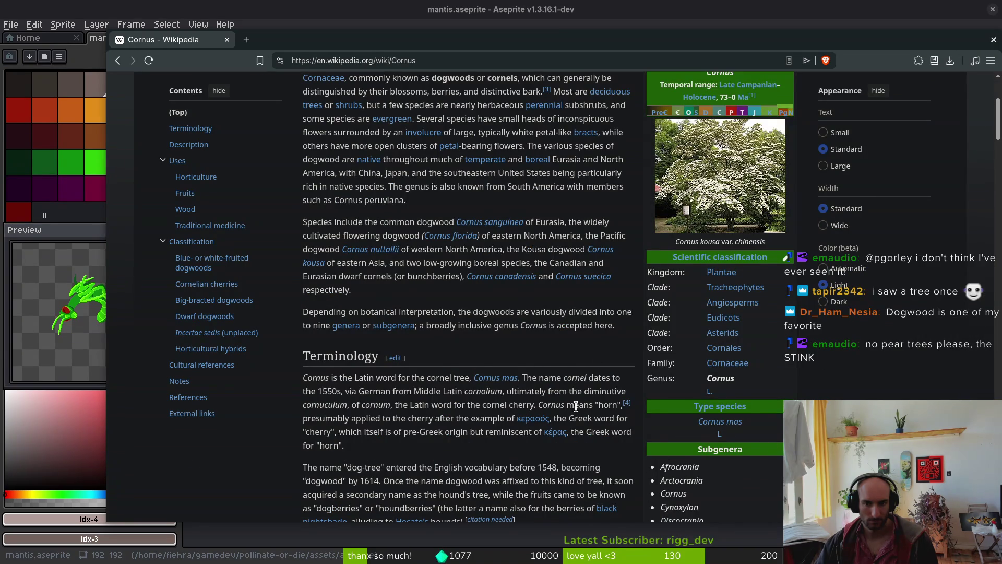
{"action": "scroll", "coordinate": [721, 341], "scroll_direction": "up", "scroll_amount": 2}
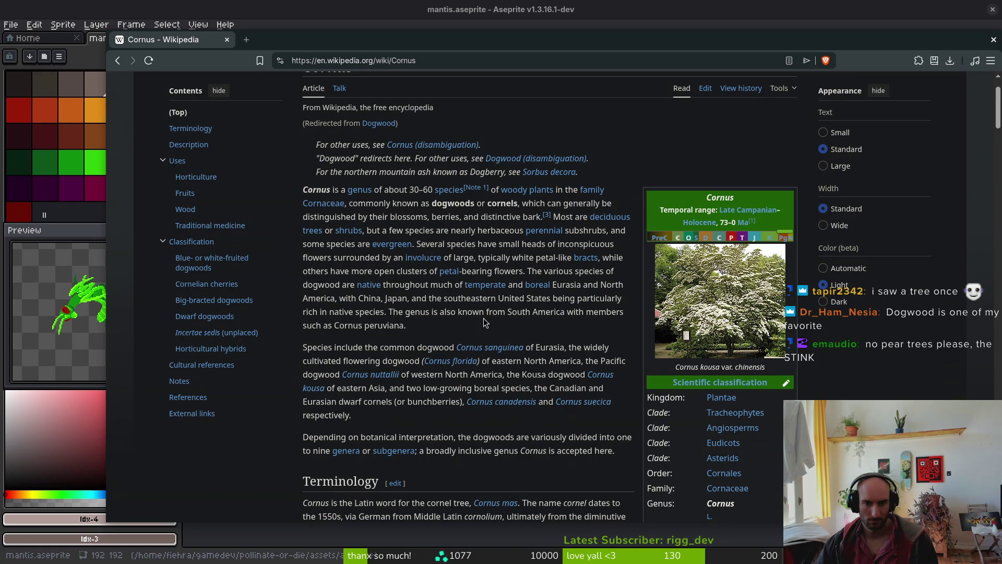
{"action": "scroll", "coordinate": [483, 319], "scroll_direction": "up", "scroll_amount": 1}
View the Cornus article in German, then Turkish, returning to English each time
{"action": "left_click", "coordinate": [778, 130]}
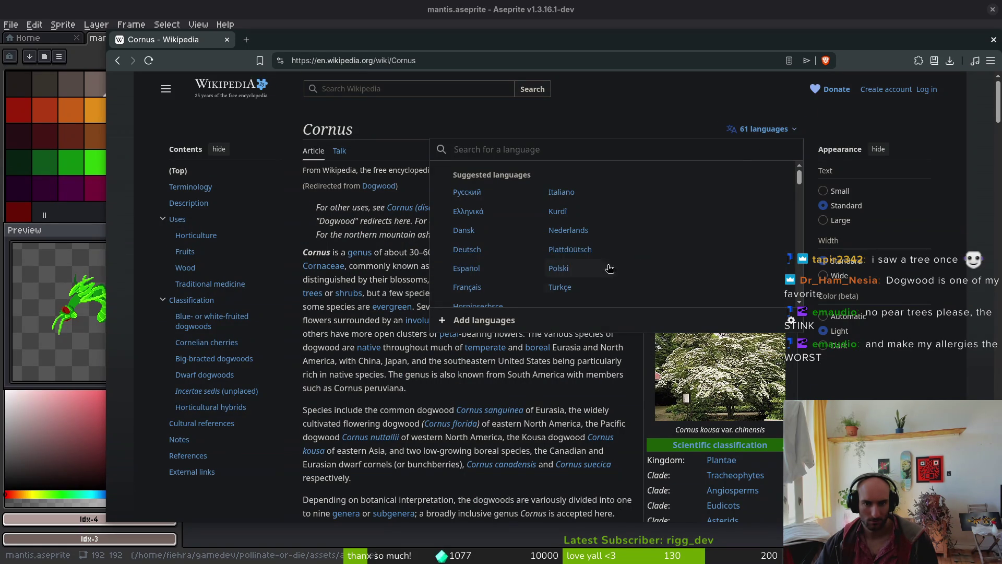
{"action": "left_click", "coordinate": [467, 248]}
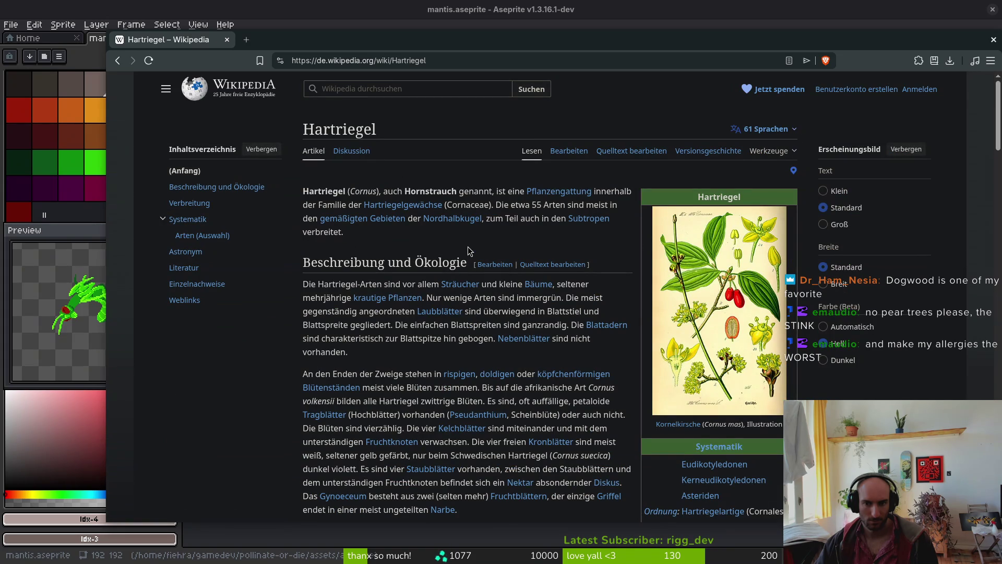
{"action": "key", "text": "alt+Left"}
{"action": "left_click", "coordinate": [764, 129]}
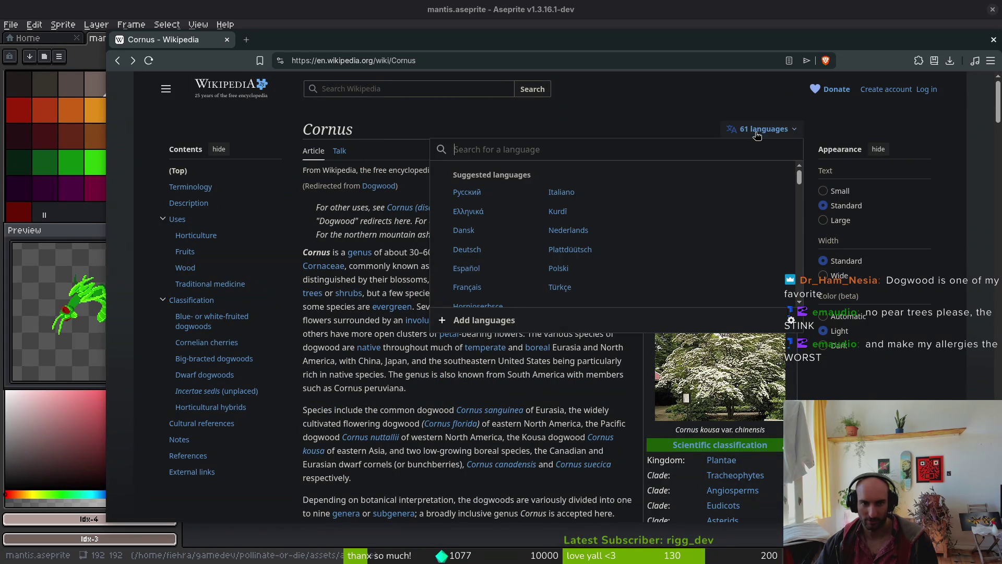
{"action": "left_click", "coordinate": [559, 286]}
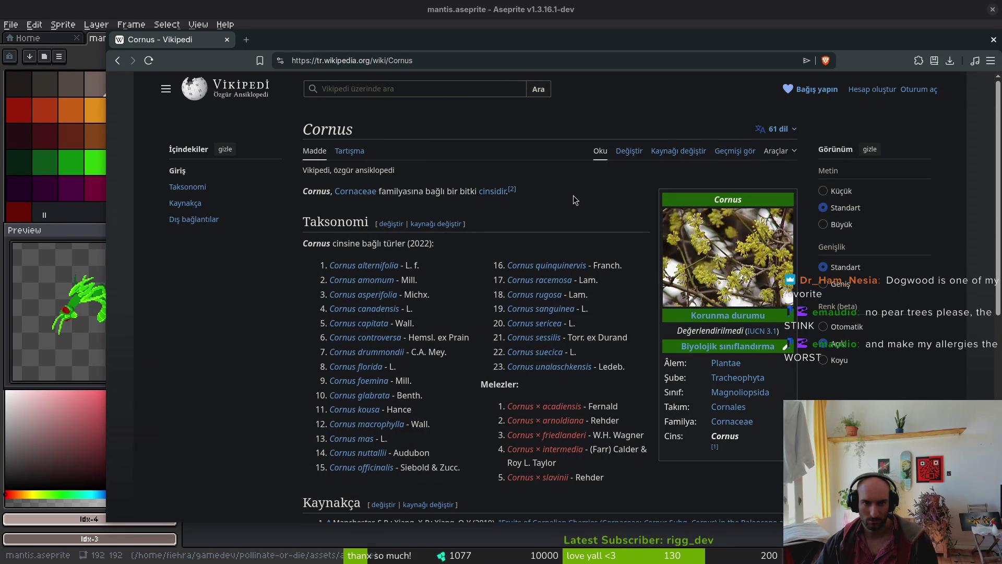
{"action": "key", "text": "alt+Left"}
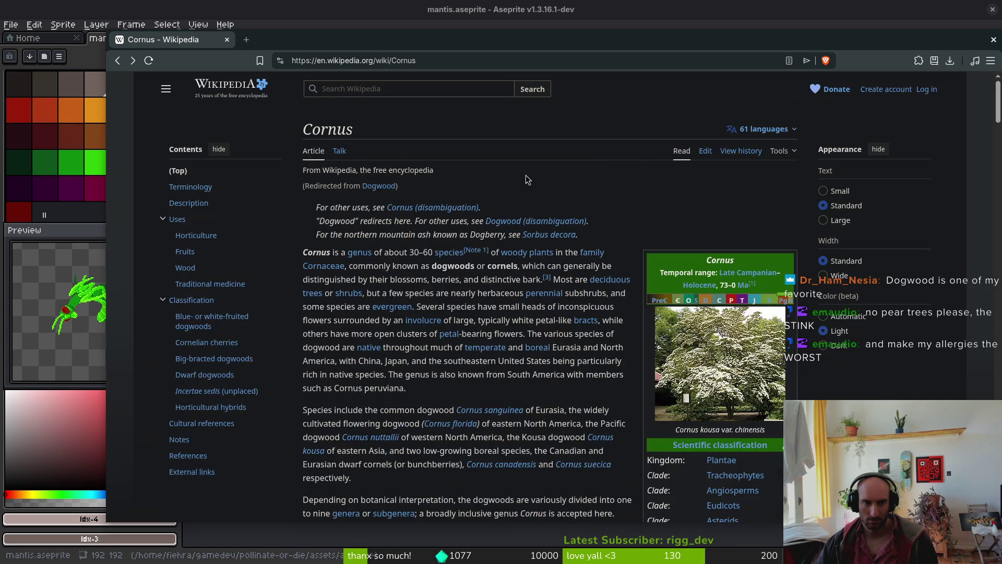
Return to the Osage orange article and select the old search text
{"action": "mouse_move", "coordinate": [527, 252]}
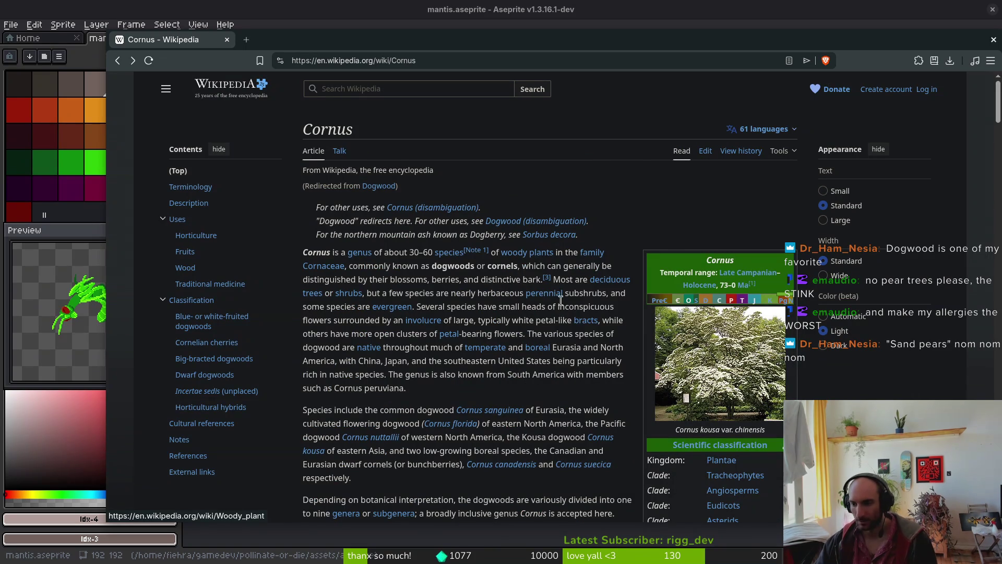
{"action": "key", "text": "alt+Left"}
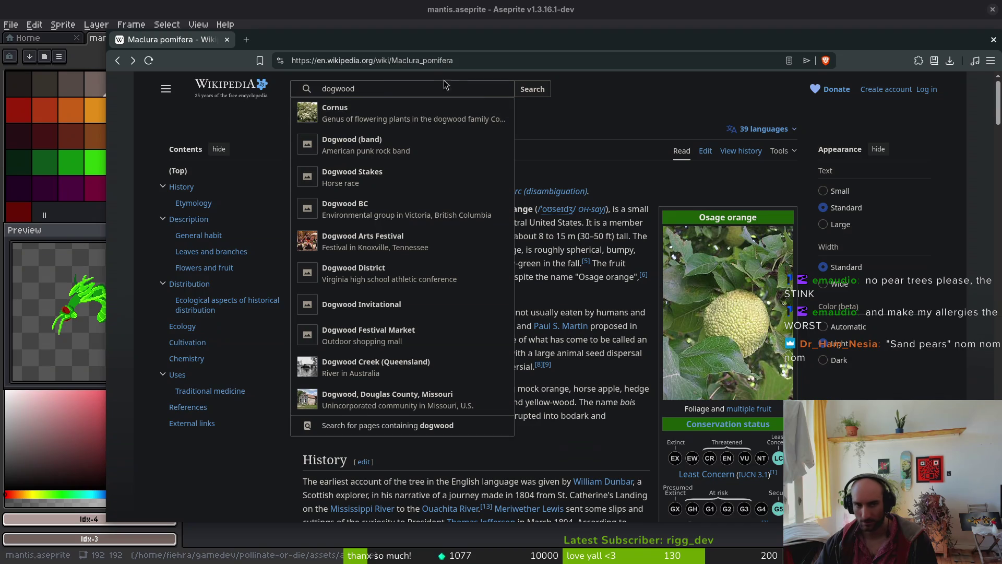
{"action": "double_click", "coordinate": [380, 83]}
Search 'sand pear' and view the Pyrus pyrifolia infobox photo full-size
{"action": "type", "text": "sand pear"}
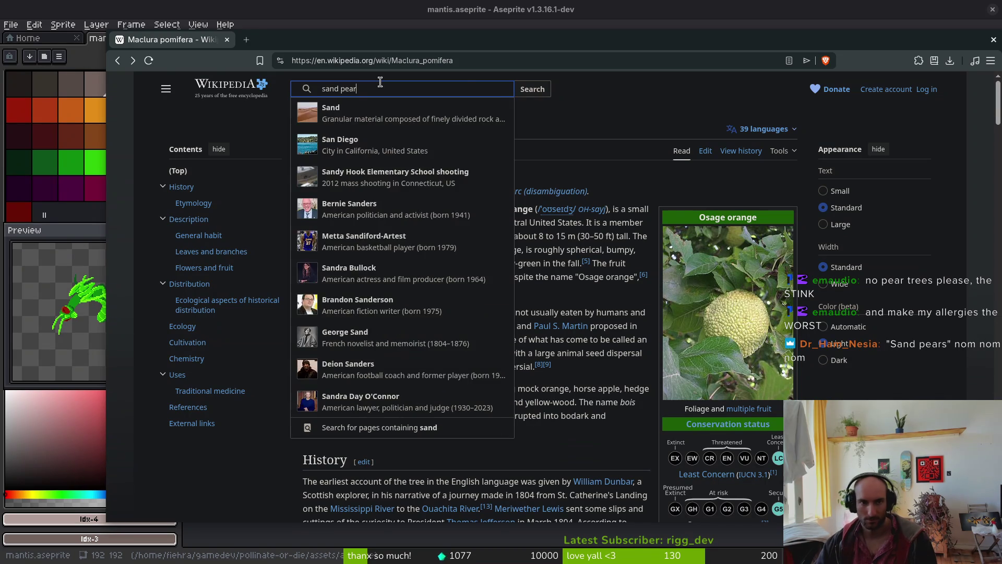
{"action": "key", "text": "Return"}
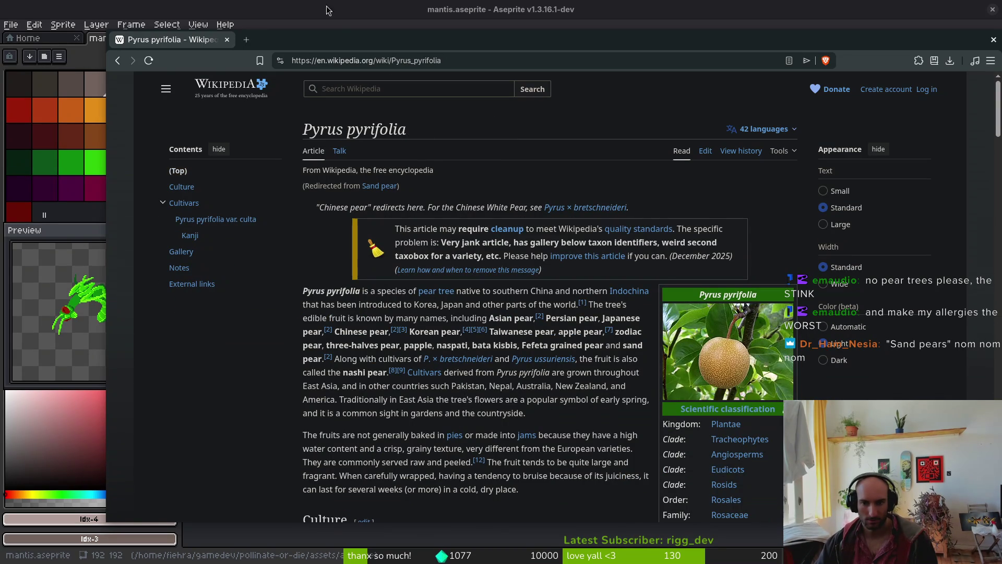
{"action": "left_click", "coordinate": [727, 367]}
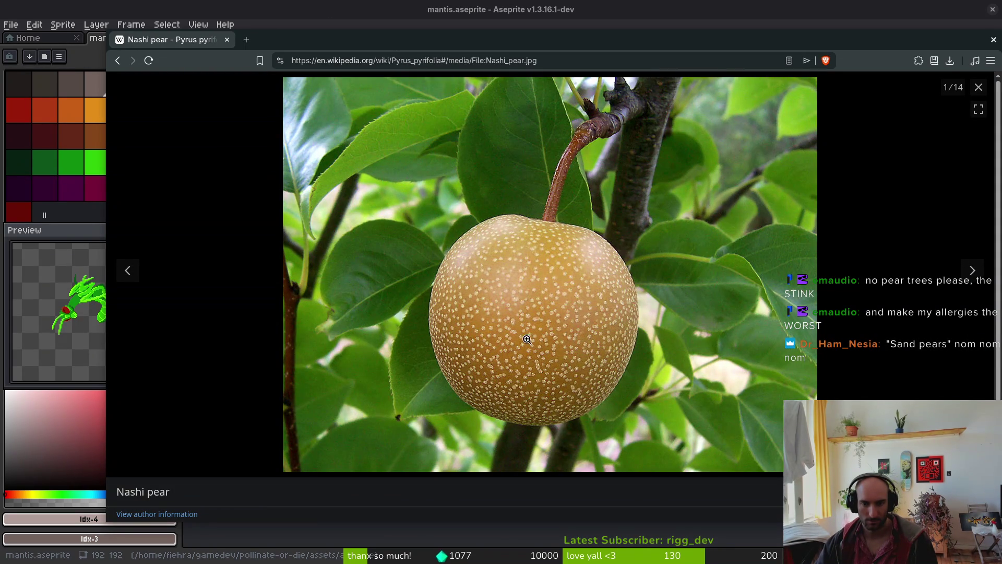
{"action": "left_click", "coordinate": [979, 87]}
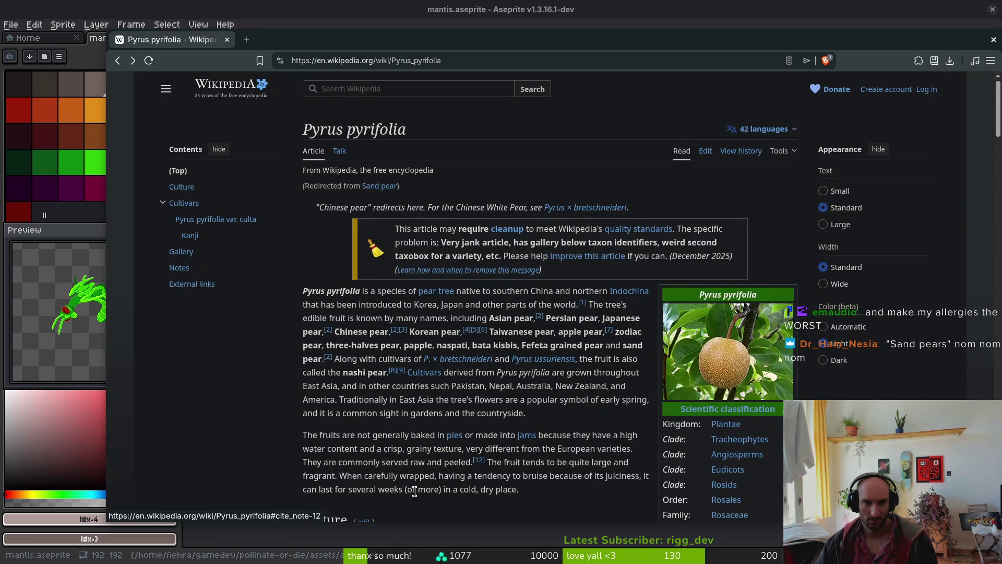
View the Asian pears photo full-size, then scroll back up the article
{"action": "mouse_move", "coordinate": [430, 294]}
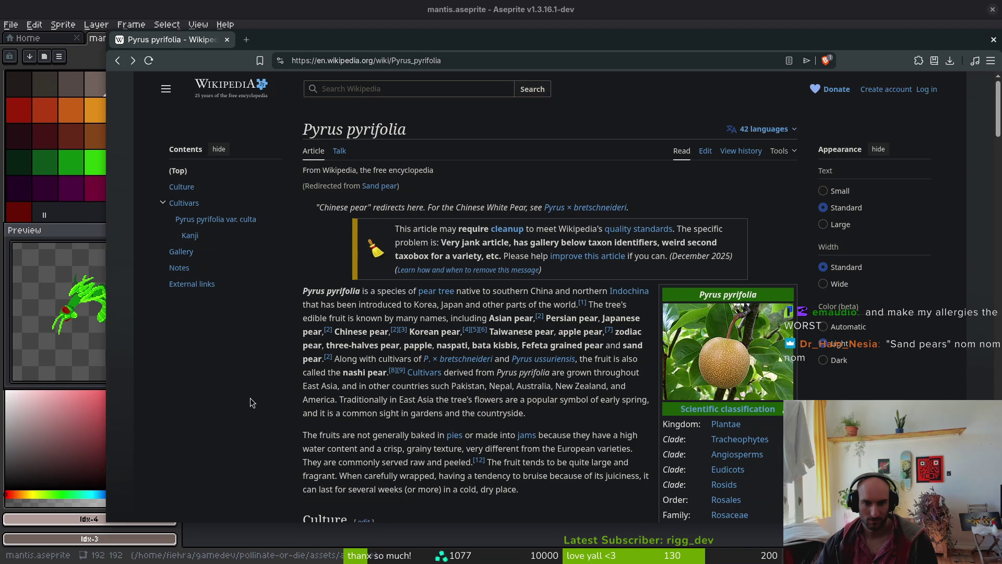
{"action": "scroll", "coordinate": [258, 395], "scroll_direction": "down", "scroll_amount": 3}
{"action": "scroll", "coordinate": [258, 394], "scroll_direction": "down", "scroll_amount": 3}
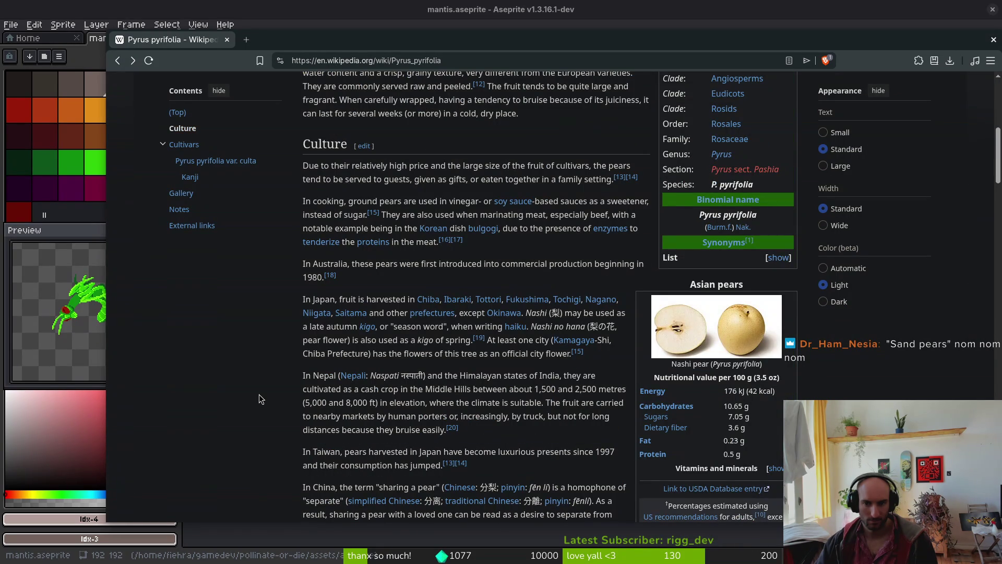
{"action": "left_click", "coordinate": [744, 330]}
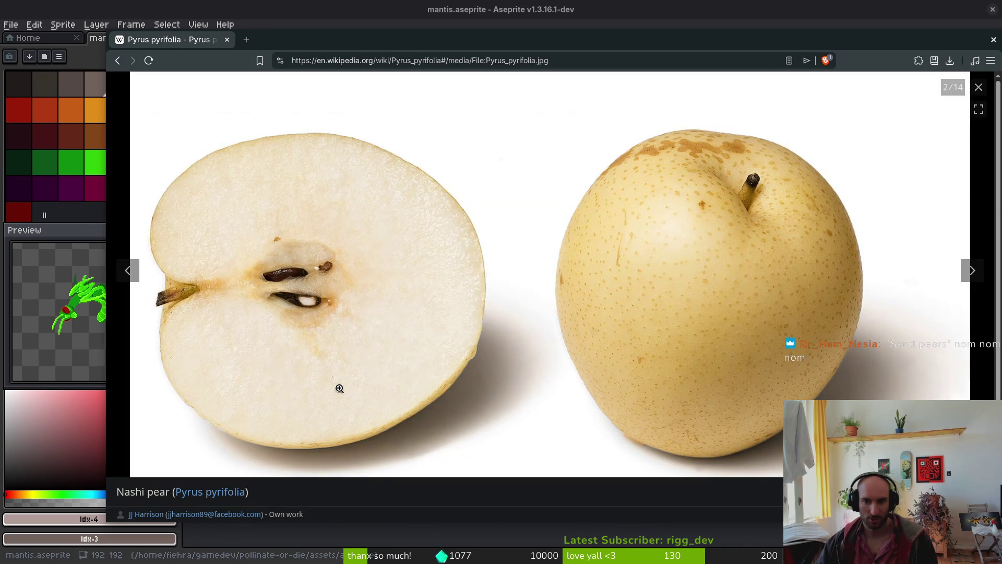
{"action": "left_click", "coordinate": [979, 87]}
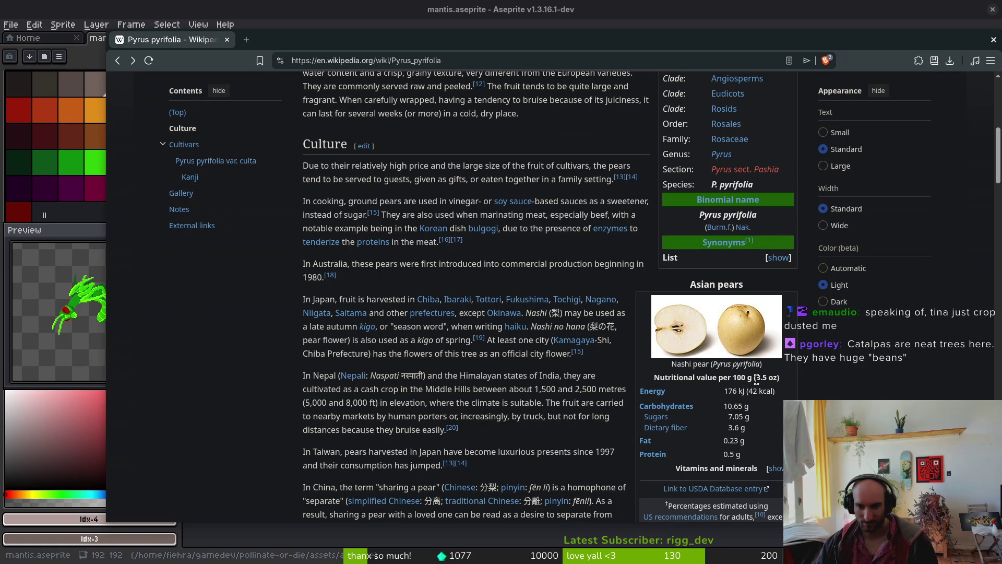
{"action": "scroll", "coordinate": [492, 409], "scroll_direction": "up", "scroll_amount": 6}
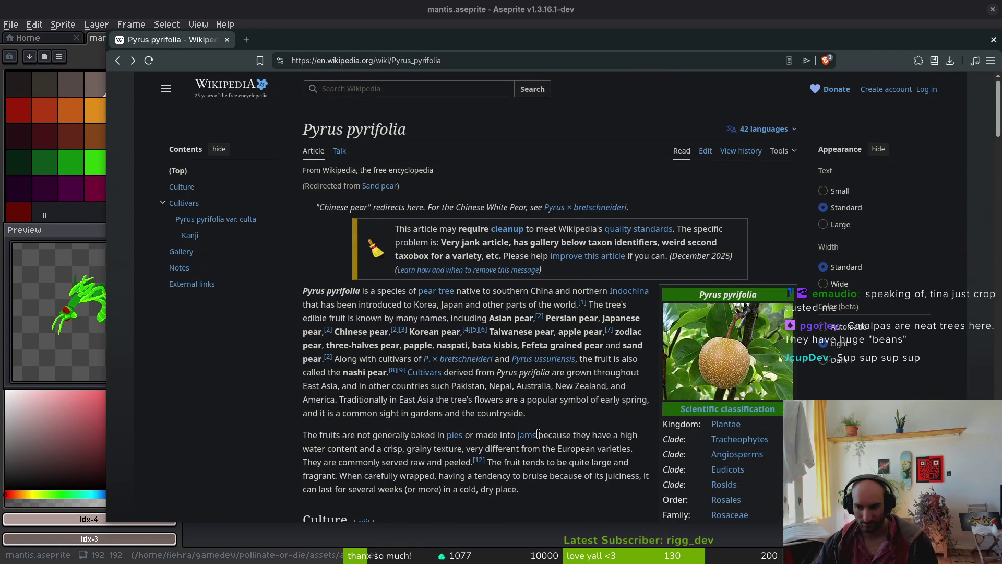
Search Wikipedia for 'catalpas' and open the Catalpa article
{"action": "left_click", "coordinate": [307, 91]}
{"action": "type", "text": "catalpas"}
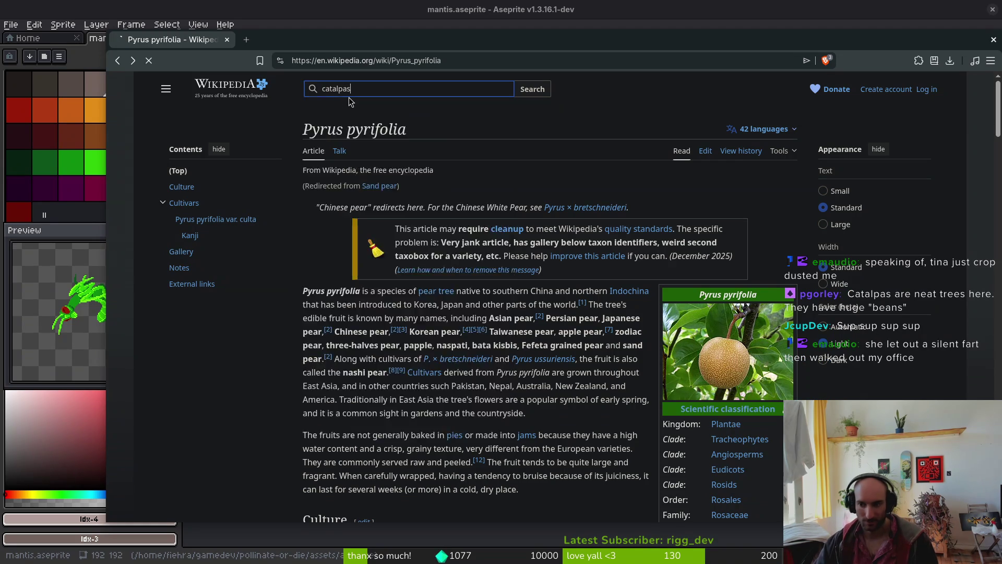
{"action": "key", "text": "Return"}
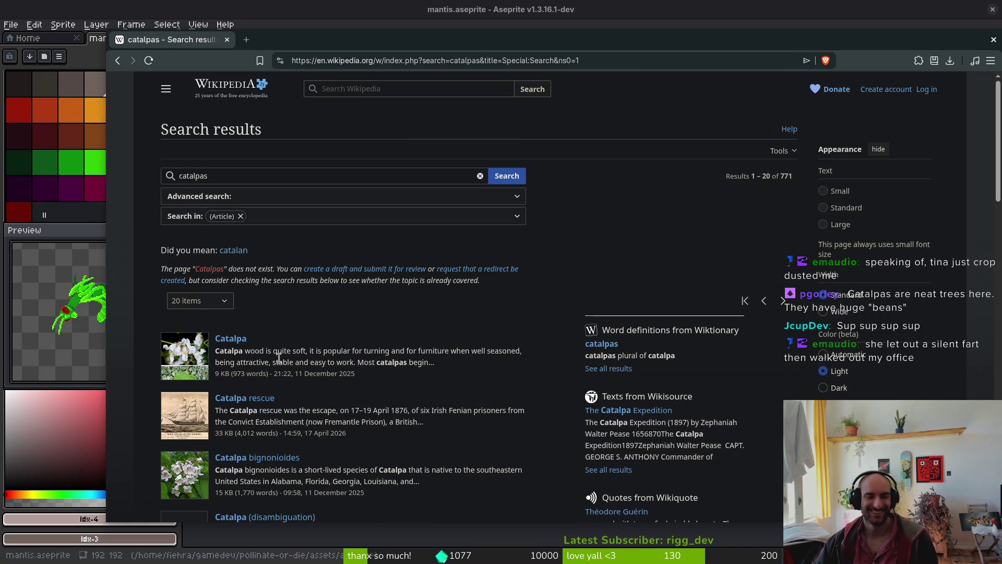
{"action": "left_click", "coordinate": [230, 339]}
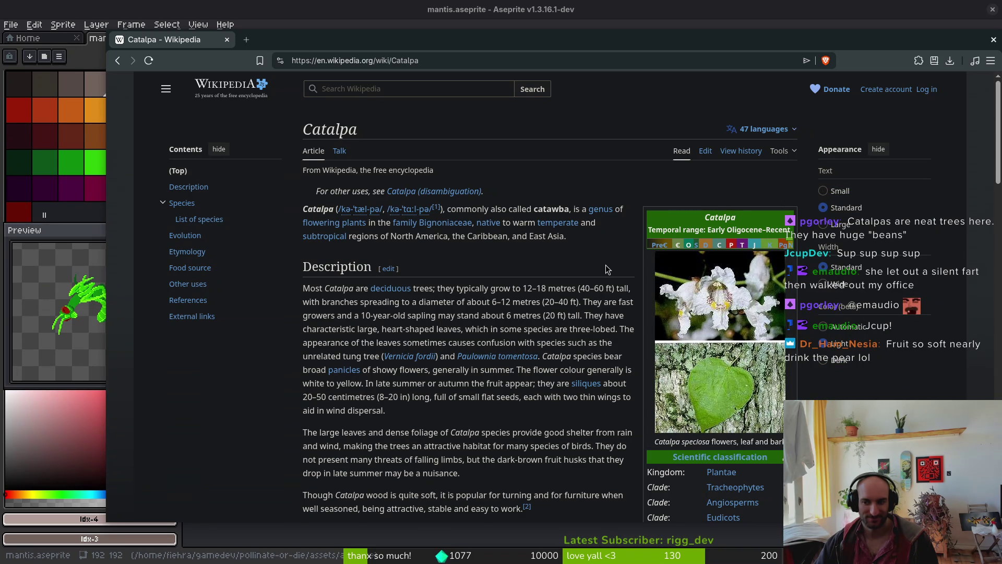
View the Catalpa flower, northern catalpa beanpods and autumn foliage photos full-size
{"action": "left_click", "coordinate": [699, 316]}
{"action": "left_click", "coordinate": [979, 87]}
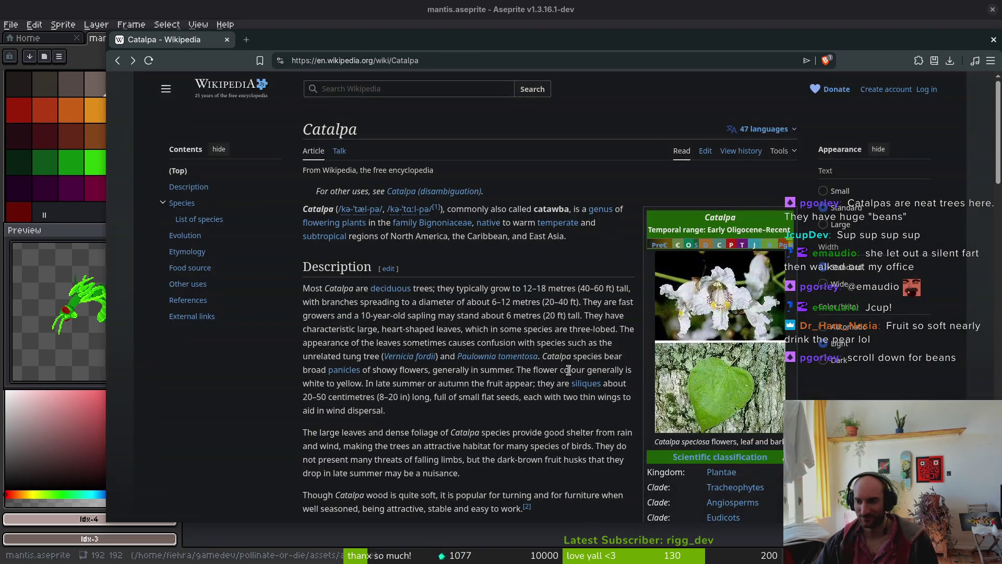
{"action": "scroll", "coordinate": [509, 360], "scroll_direction": "down", "scroll_amount": 5}
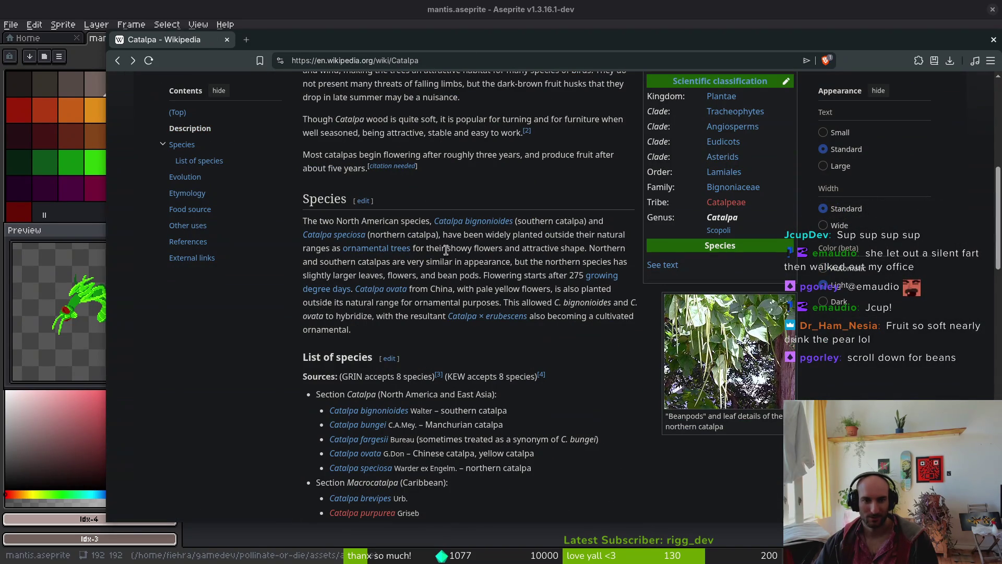
{"action": "scroll", "coordinate": [540, 285], "scroll_direction": "down", "scroll_amount": 5}
{"action": "scroll", "coordinate": [540, 285], "scroll_direction": "up", "scroll_amount": 1}
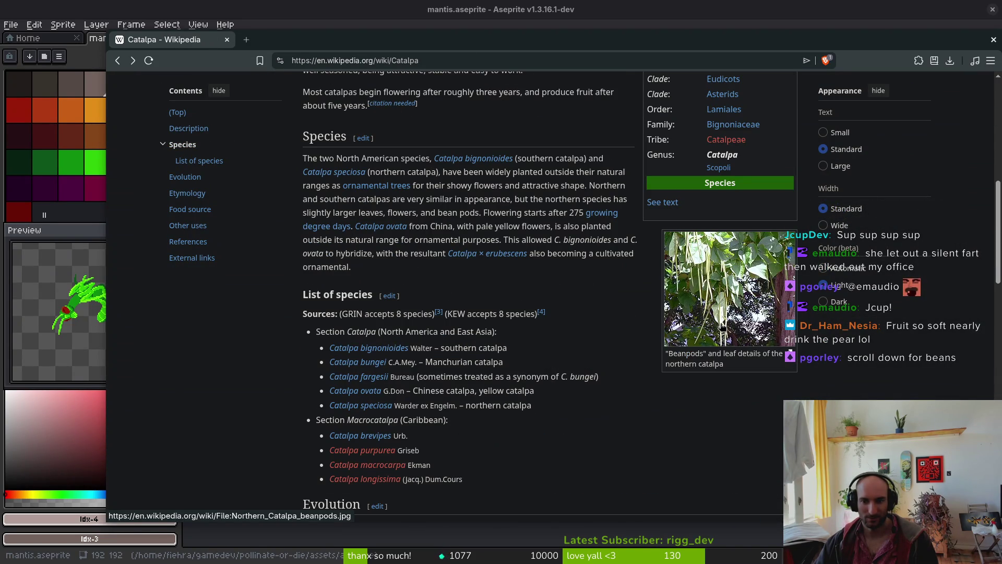
{"action": "left_click", "coordinate": [708, 299]}
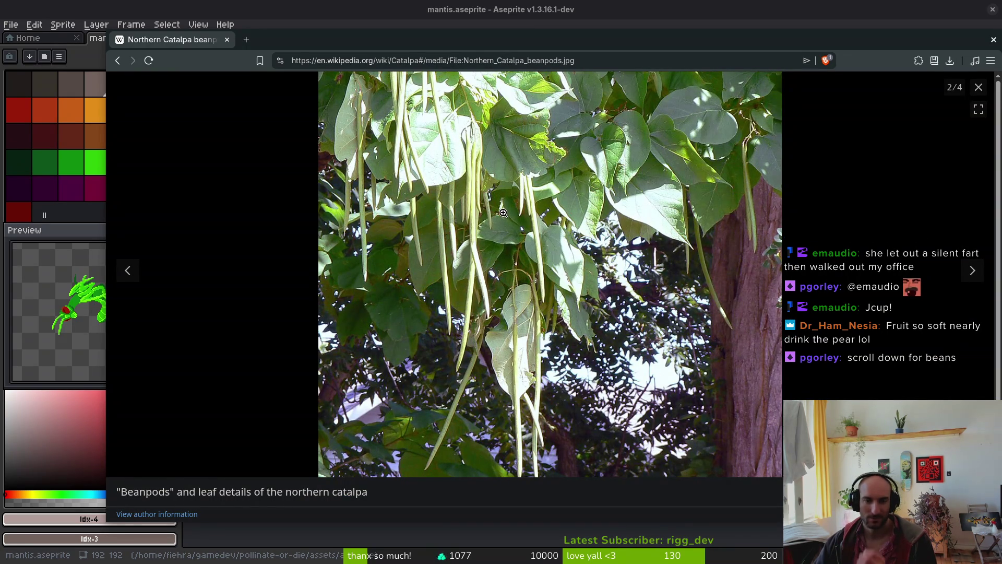
{"action": "left_click", "coordinate": [978, 87]}
{"action": "scroll", "coordinate": [587, 359], "scroll_direction": "down", "scroll_amount": 8}
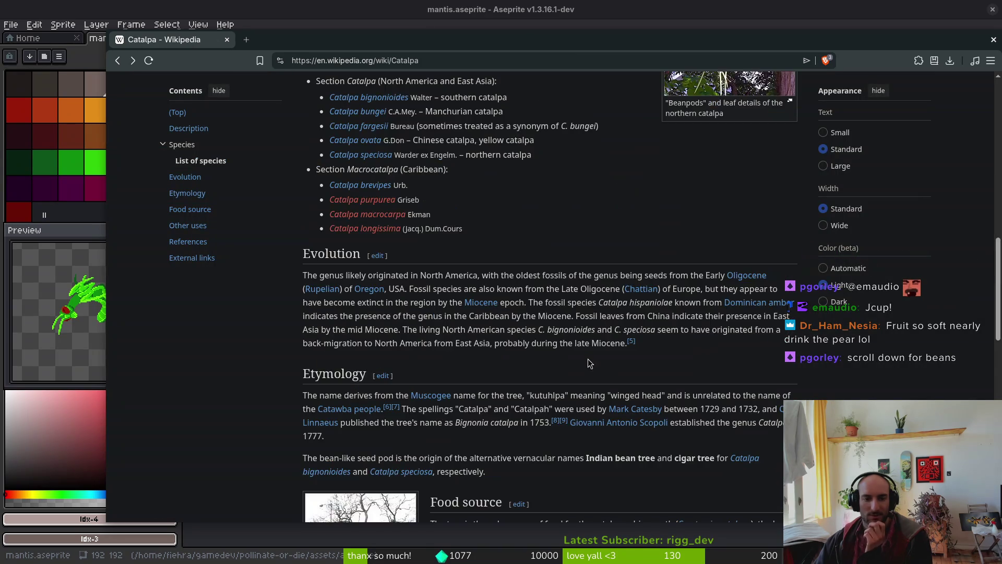
{"action": "scroll", "coordinate": [590, 357], "scroll_direction": "down", "scroll_amount": 3}
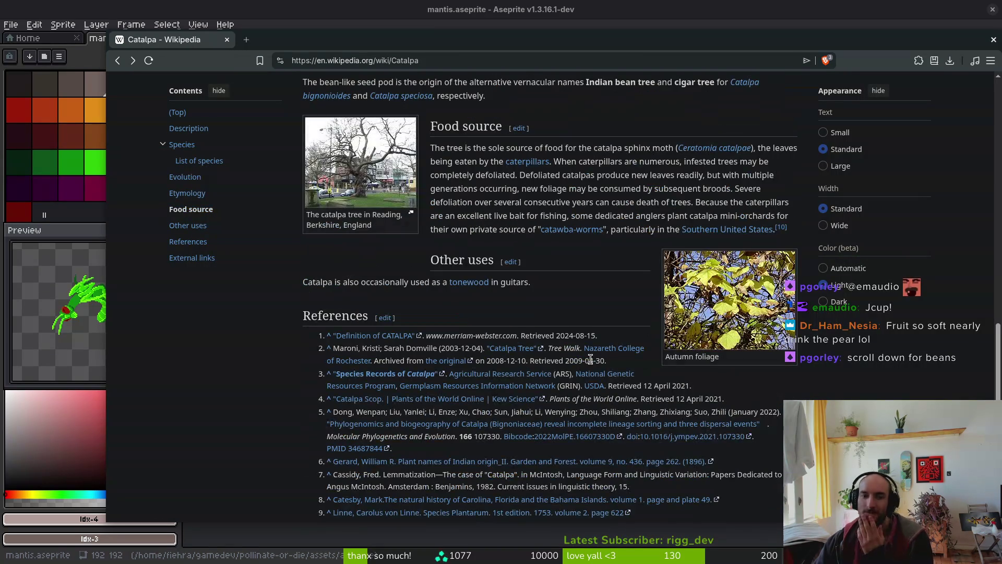
{"action": "left_click", "coordinate": [736, 300]}
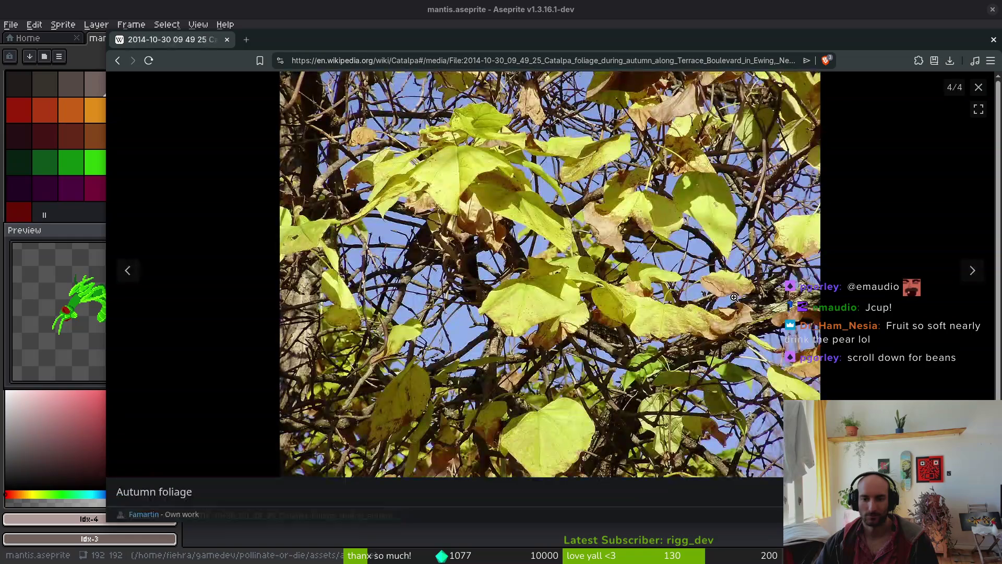
{"action": "left_click", "coordinate": [978, 87]}
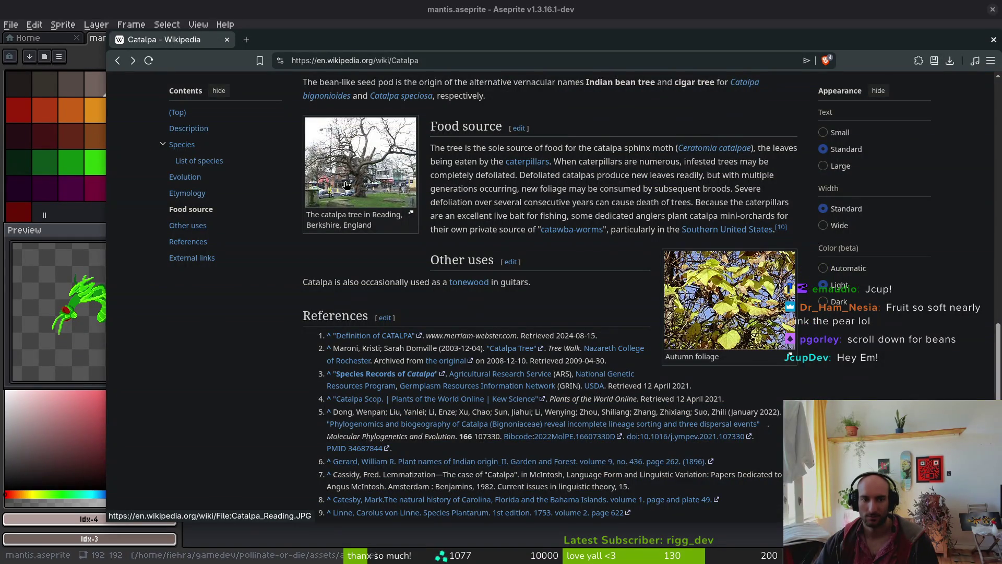
View the Reading catalpa tree photo and its original file, then return to the article top
{"action": "left_click", "coordinate": [341, 185]}
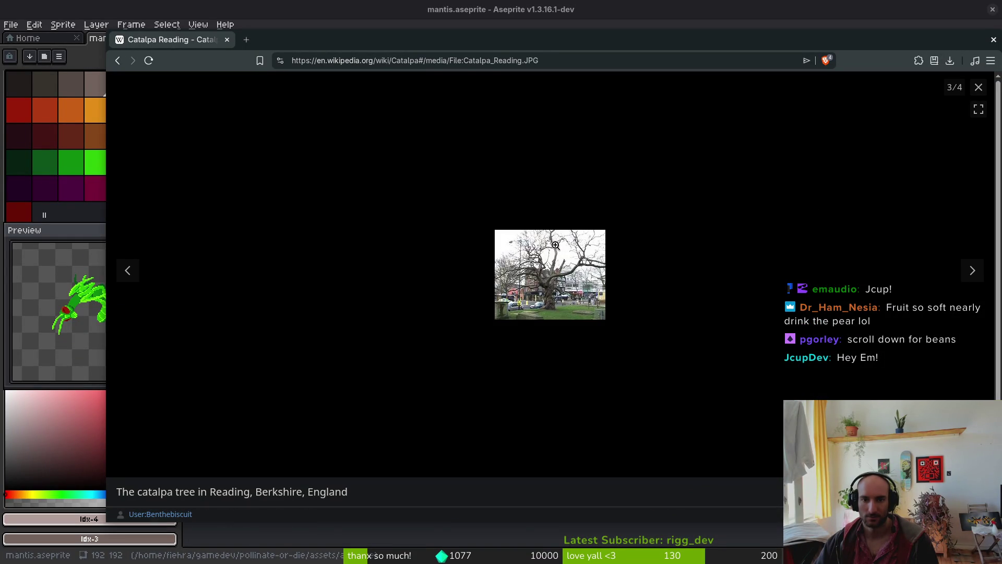
{"action": "left_click", "coordinate": [539, 243]}
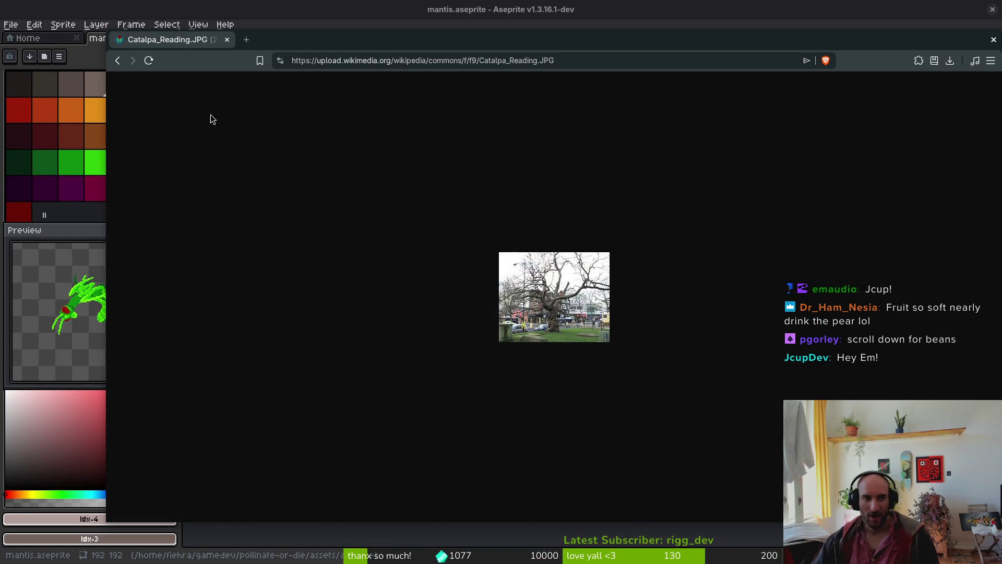
{"action": "key", "text": "alt+Left"}
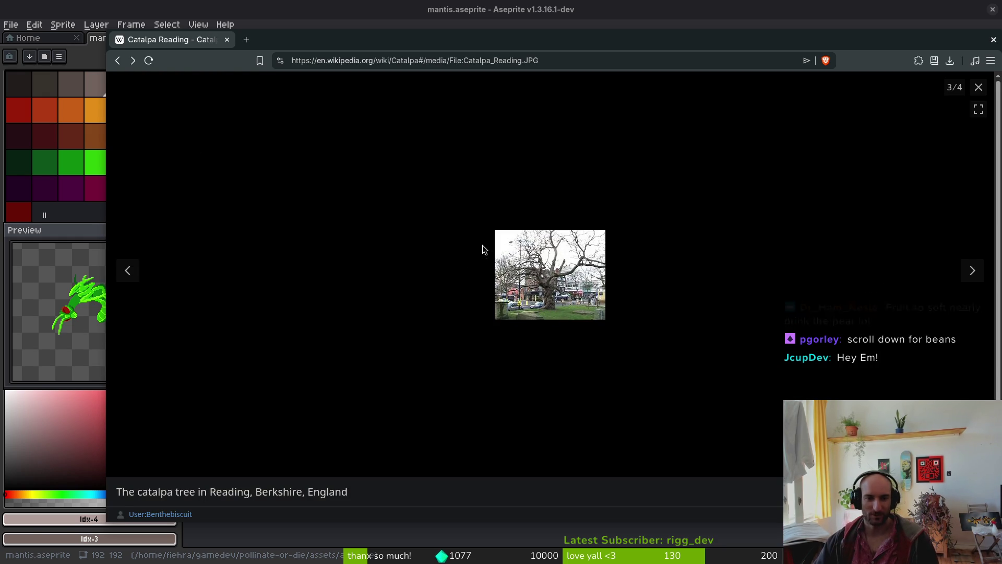
{"action": "left_click", "coordinate": [978, 87]}
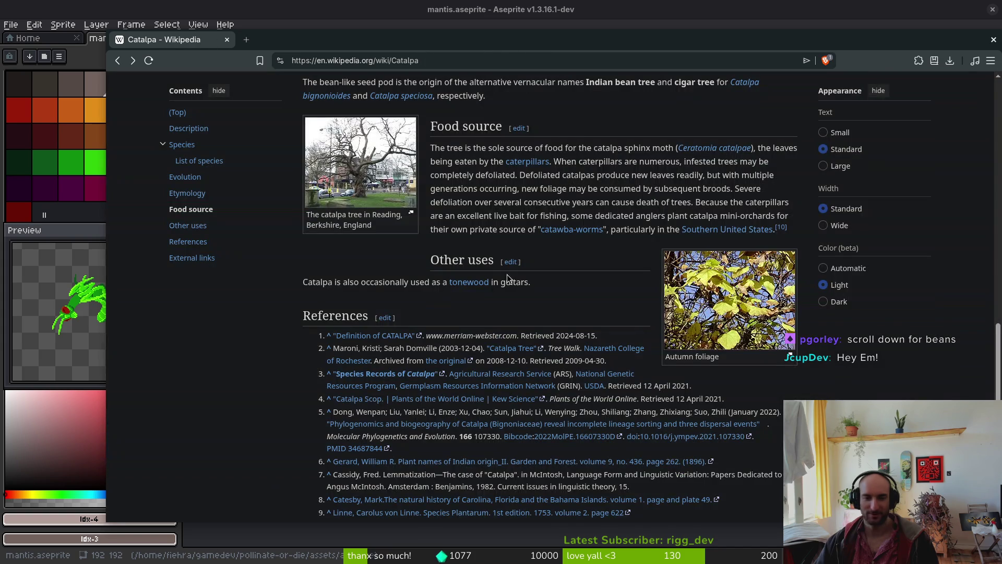
{"action": "scroll", "coordinate": [475, 277], "scroll_direction": "down", "scroll_amount": 5}
{"action": "scroll", "coordinate": [580, 364], "scroll_direction": "up", "scroll_amount": 10}
{"action": "scroll", "coordinate": [579, 366], "scroll_direction": "up", "scroll_amount": 10}
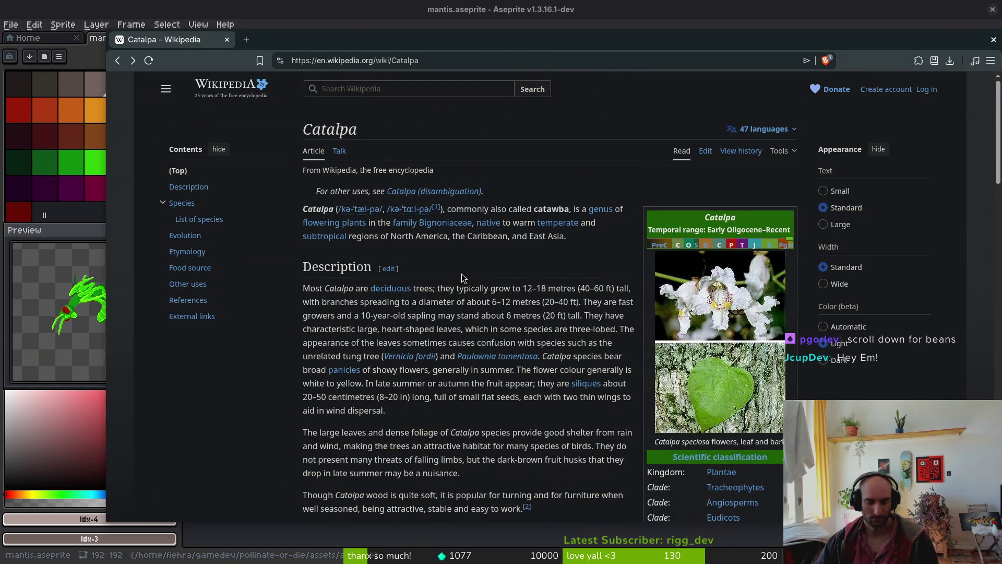
In a new tab, search 'wisteria', open German Wikipedia's Blauregen and list its languages
{"action": "key", "text": "ctrl+t"}
{"action": "type", "text": "hys"}
{"action": "key", "text": "BackSpace"}
{"action": "key", "text": "BackSpace"}
{"action": "key", "text": "BackSpace"}
{"action": "type", "text": "wisteria"}
{"action": "key", "text": "Return"}
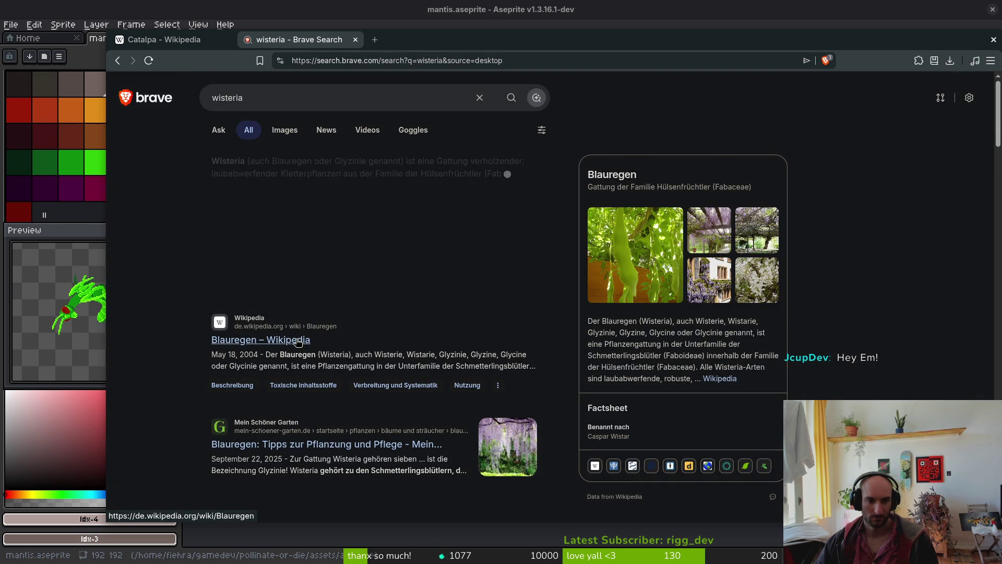
{"action": "left_click", "coordinate": [298, 341]}
{"action": "left_click", "coordinate": [763, 129]}
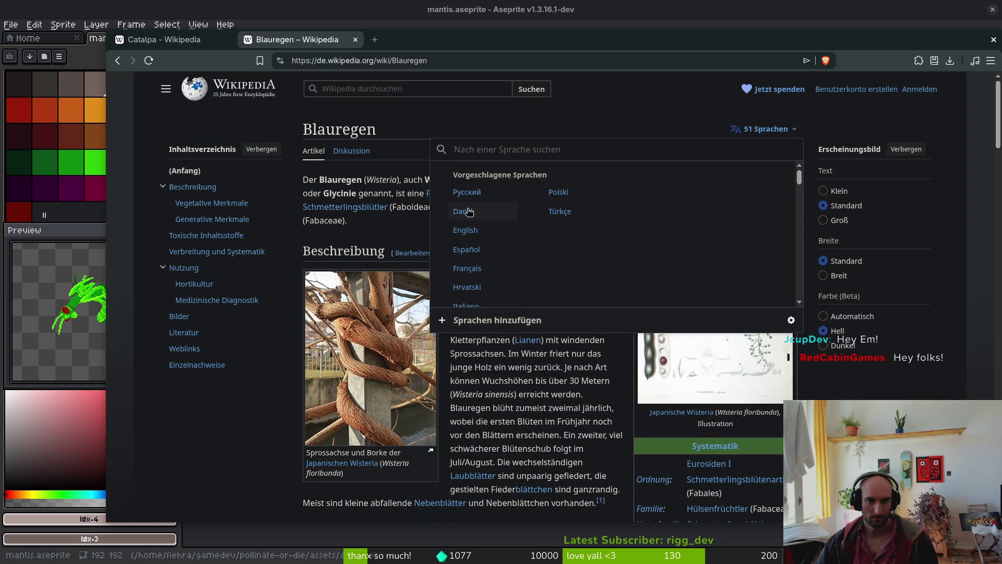
Switch to the English Wisteria article and skim its opening
{"action": "left_click", "coordinate": [465, 229]}
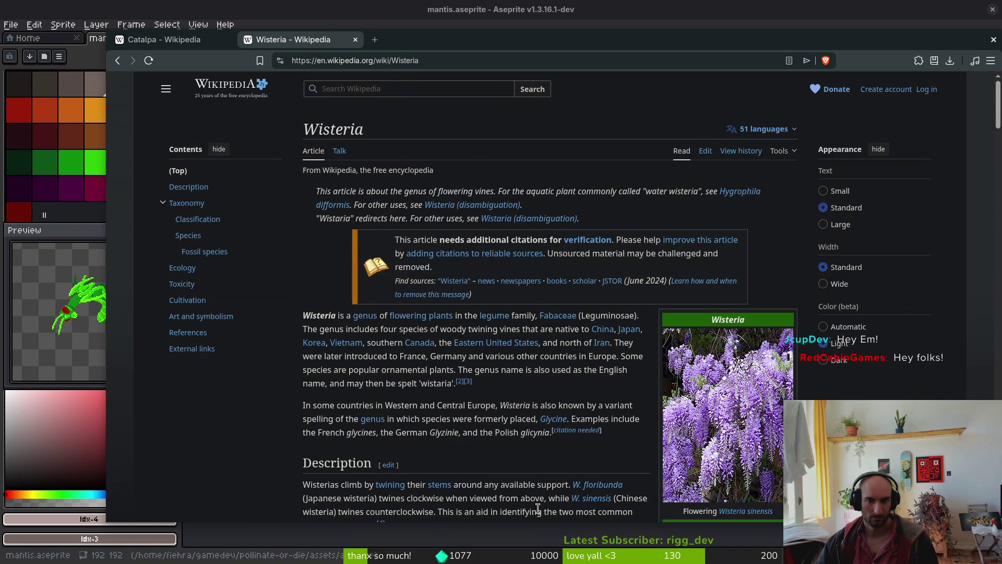
{"action": "scroll", "coordinate": [465, 386], "scroll_direction": "down", "scroll_amount": 2}
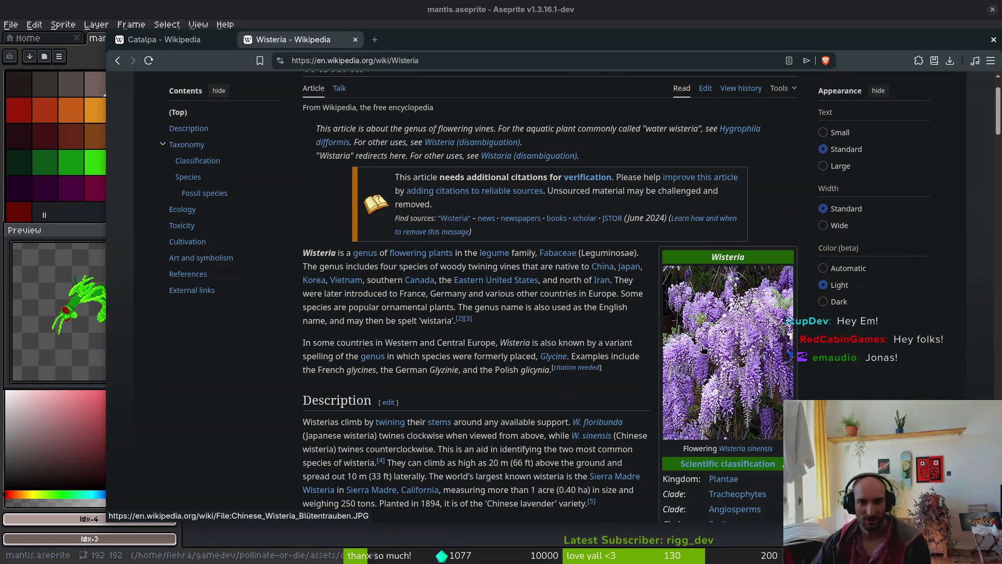
{"action": "scroll", "coordinate": [705, 348], "scroll_direction": "down", "scroll_amount": 4}
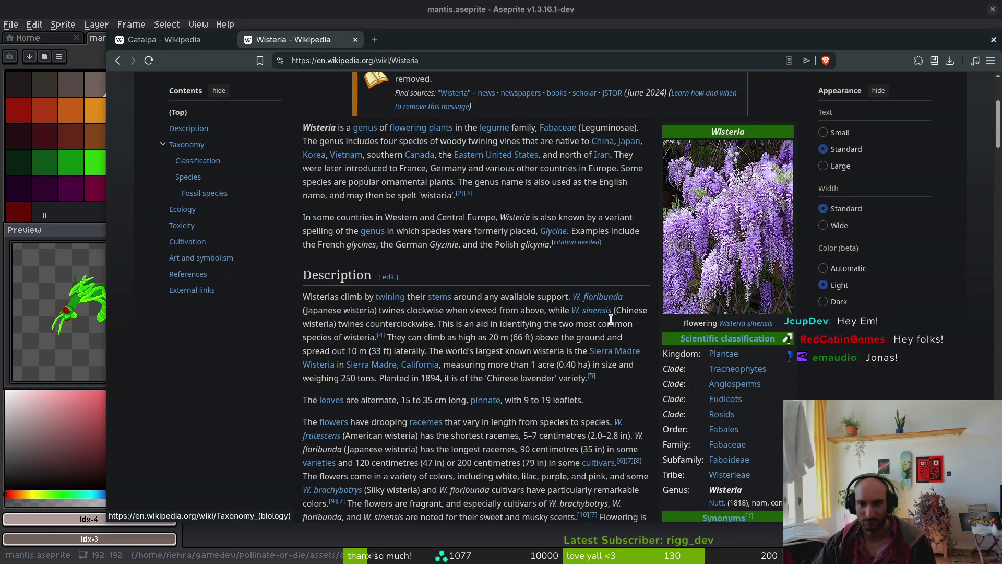
{"action": "scroll", "coordinate": [431, 261], "scroll_direction": "up", "scroll_amount": 4}
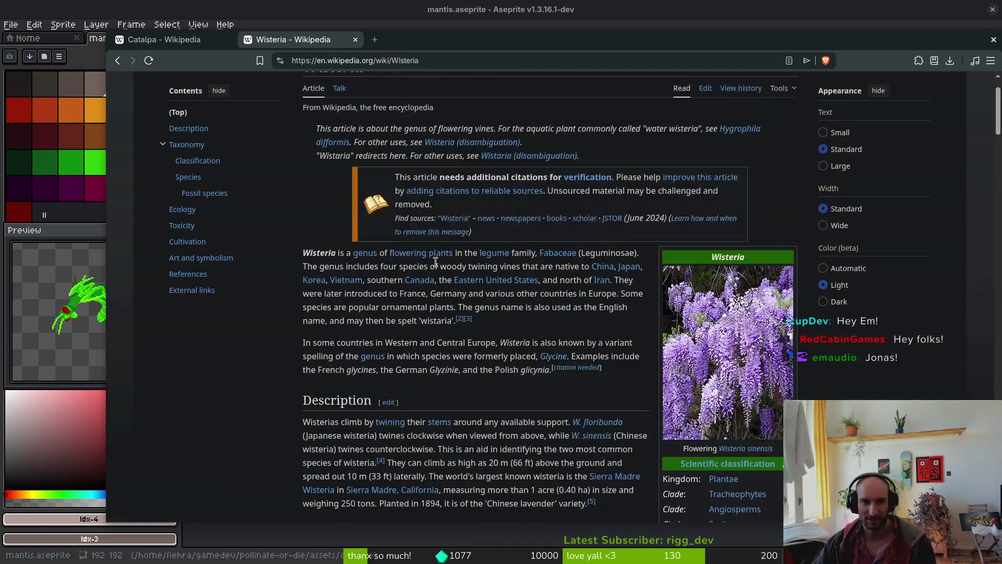
View the flowering wisteria and seedpod photos full-size, closing the viewer each time
{"action": "left_click", "coordinate": [744, 379]}
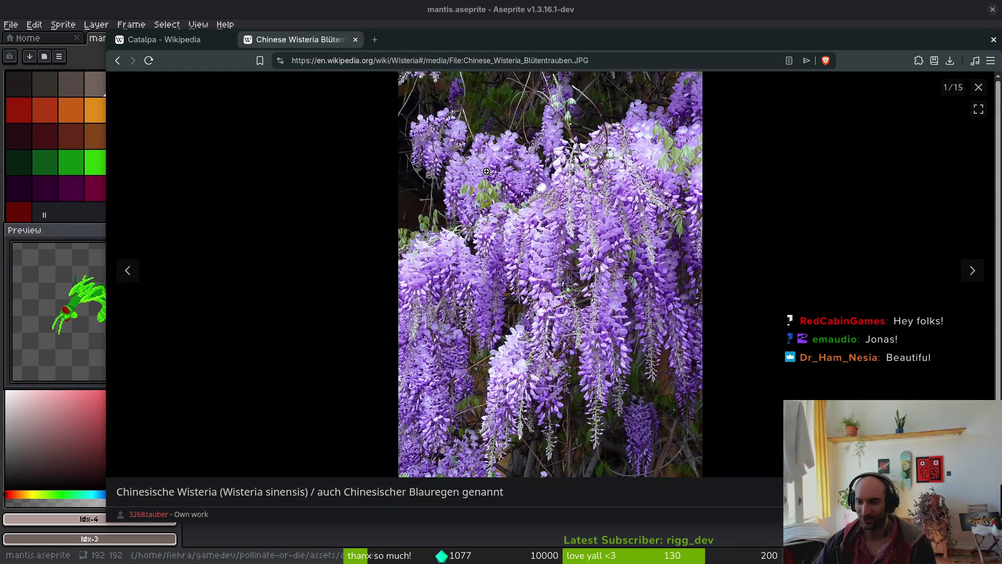
{"action": "left_click", "coordinate": [979, 87]}
{"action": "scroll", "coordinate": [719, 389], "scroll_direction": "down", "scroll_amount": 2}
{"action": "scroll", "coordinate": [645, 412], "scroll_direction": "down", "scroll_amount": 7}
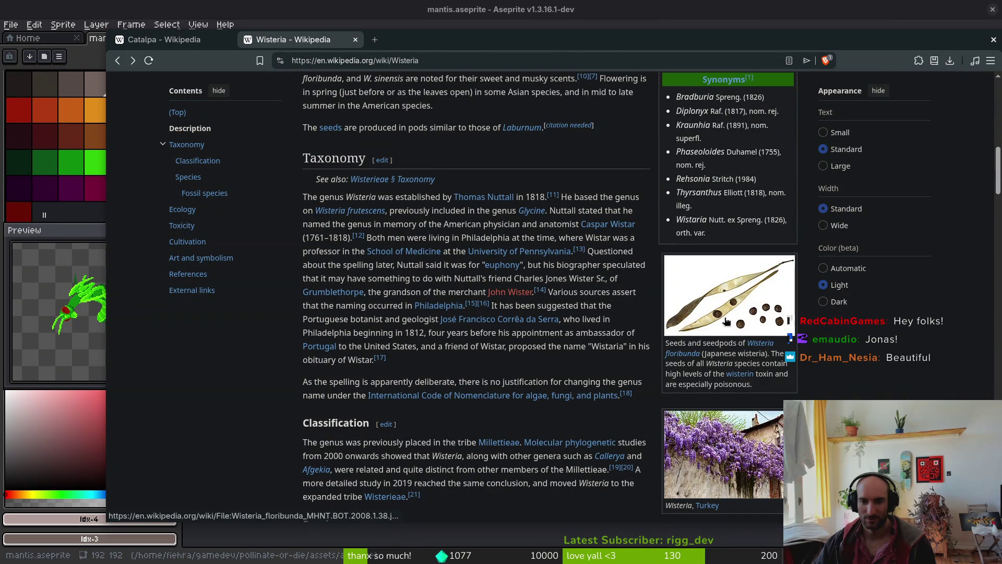
{"action": "left_click", "coordinate": [699, 332]}
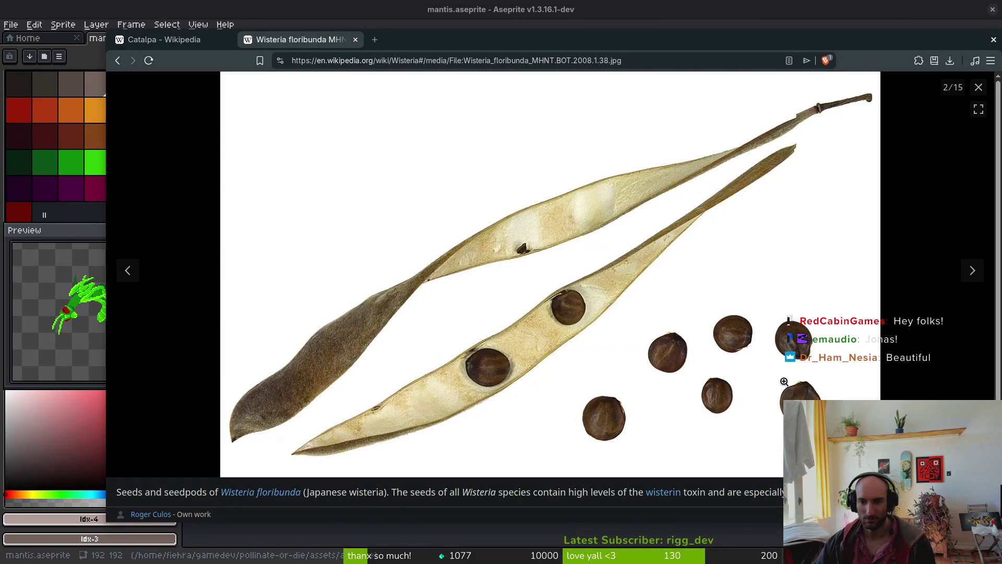
{"action": "left_click", "coordinate": [975, 88]}
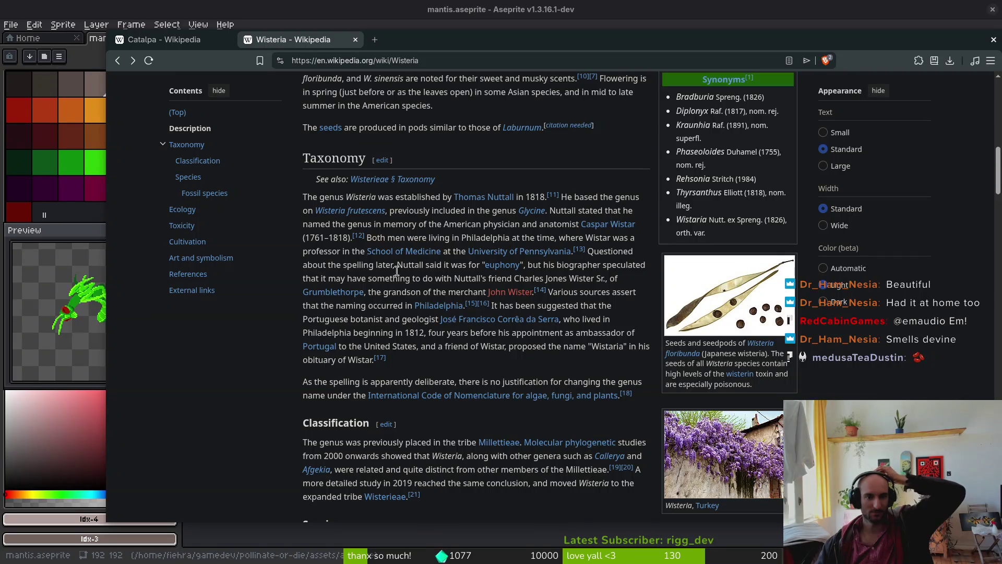
{"action": "scroll", "coordinate": [405, 289], "scroll_direction": "down", "scroll_amount": 5}
{"action": "scroll", "coordinate": [497, 298], "scroll_direction": "down", "scroll_amount": 2}
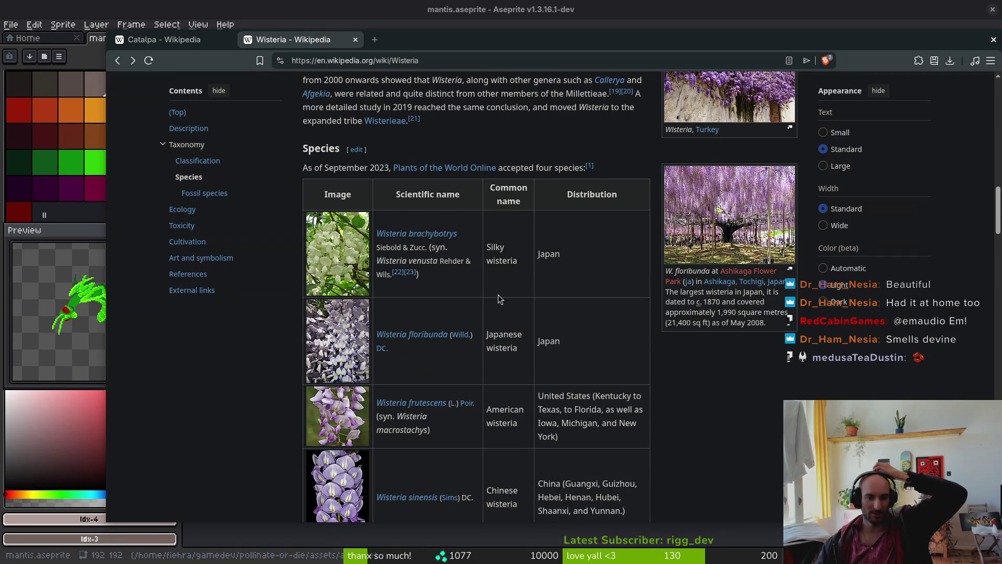
{"action": "scroll", "coordinate": [498, 298], "scroll_direction": "down", "scroll_amount": 1}
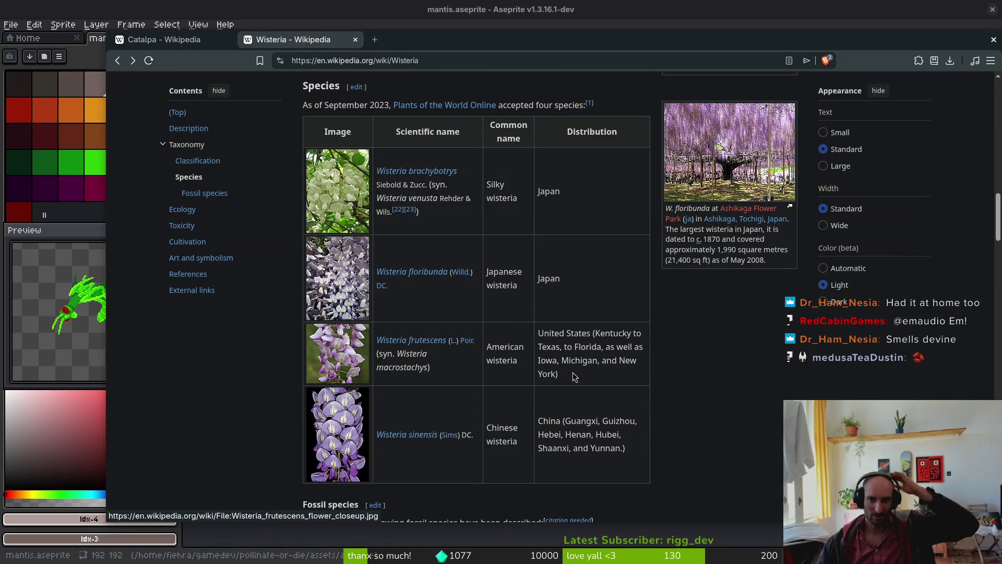
{"action": "scroll", "coordinate": [600, 344], "scroll_direction": "down", "scroll_amount": 3}
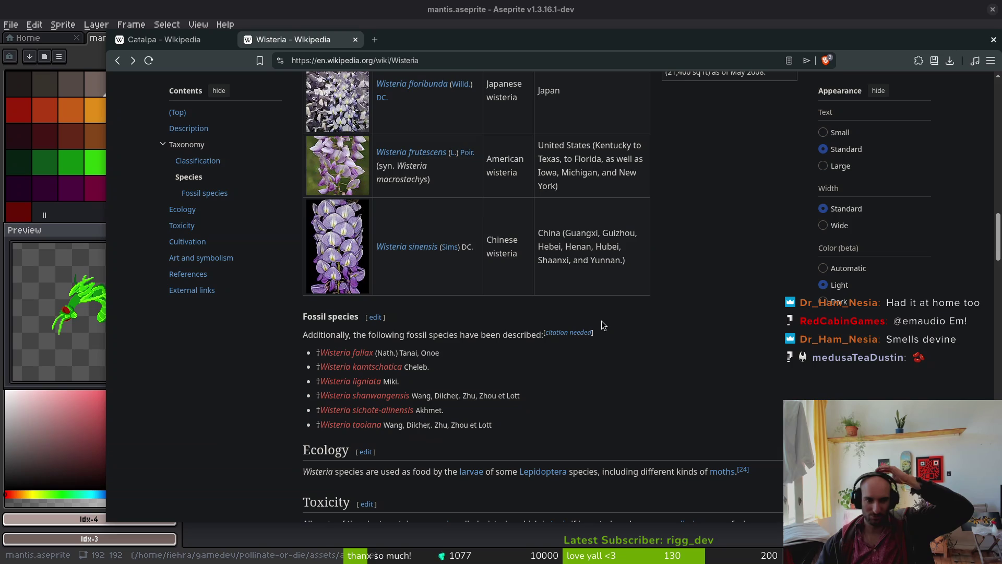
{"action": "scroll", "coordinate": [601, 325], "scroll_direction": "down", "scroll_amount": 2}
{"action": "scroll", "coordinate": [600, 321], "scroll_direction": "up", "scroll_amount": 3}
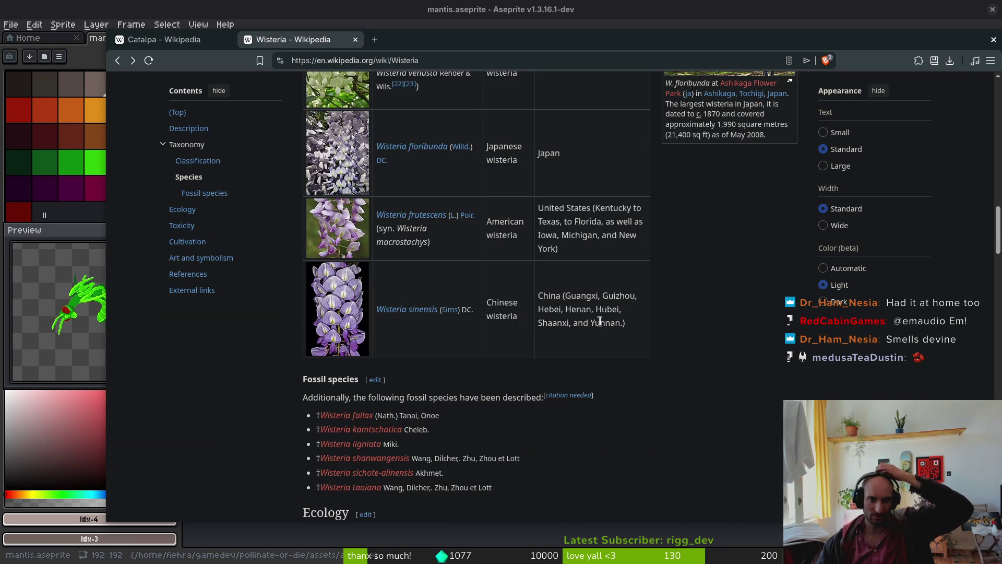
{"action": "scroll", "coordinate": [600, 321], "scroll_direction": "up", "scroll_amount": 2}
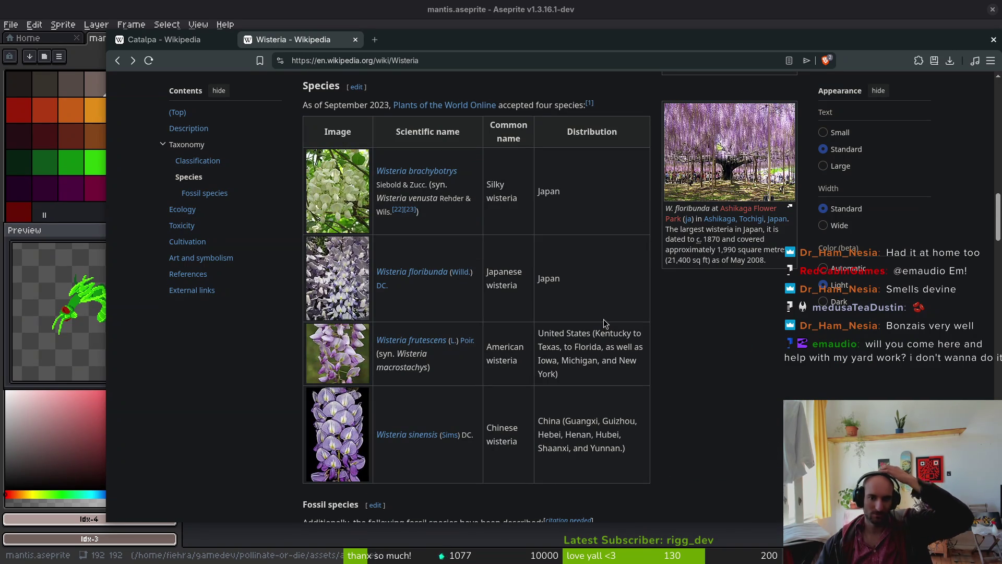
{"action": "scroll", "coordinate": [535, 308], "scroll_direction": "up", "scroll_amount": 3}
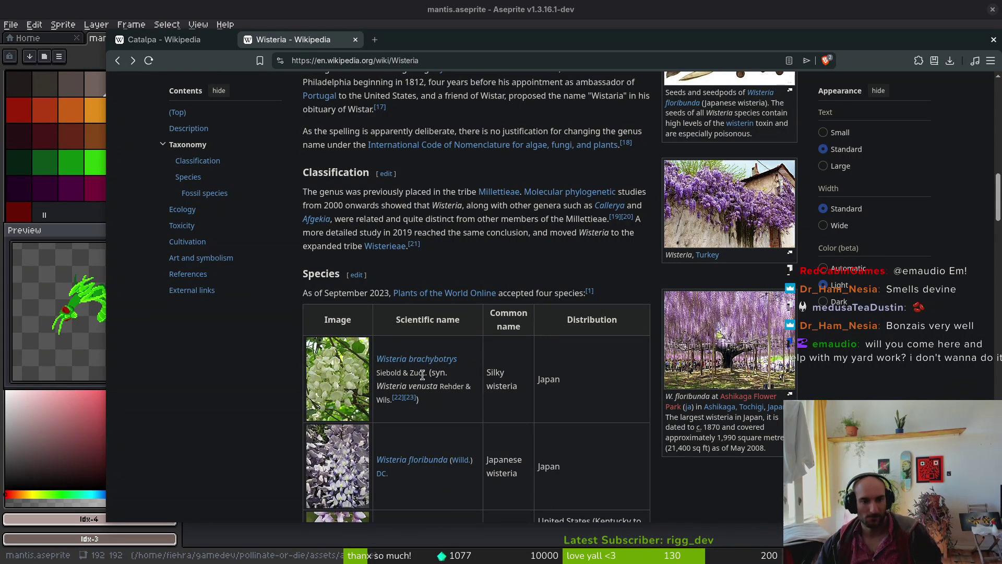
{"action": "scroll", "coordinate": [389, 403], "scroll_direction": "down", "scroll_amount": 6}
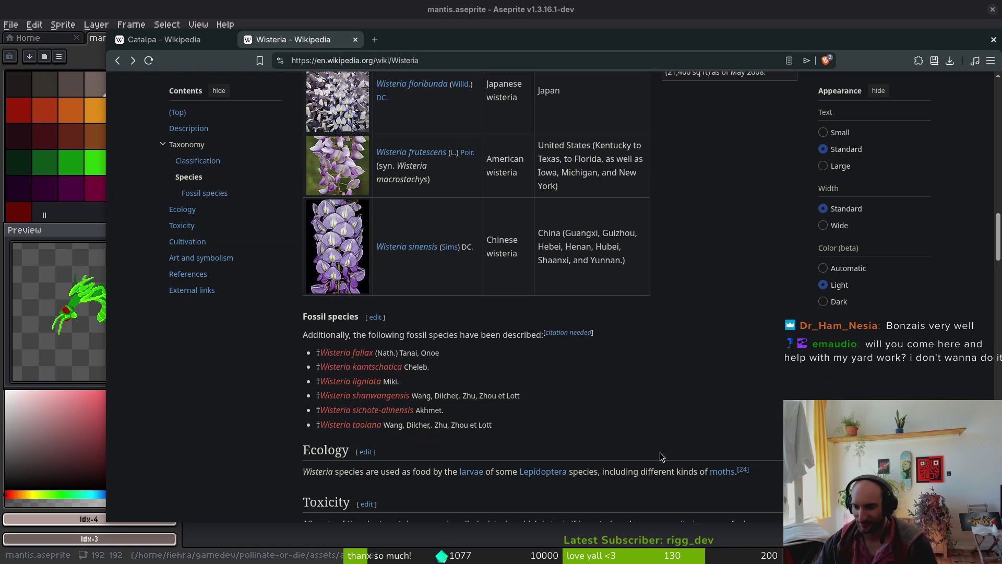
{"action": "scroll", "coordinate": [612, 359], "scroll_direction": "up", "scroll_amount": 5}
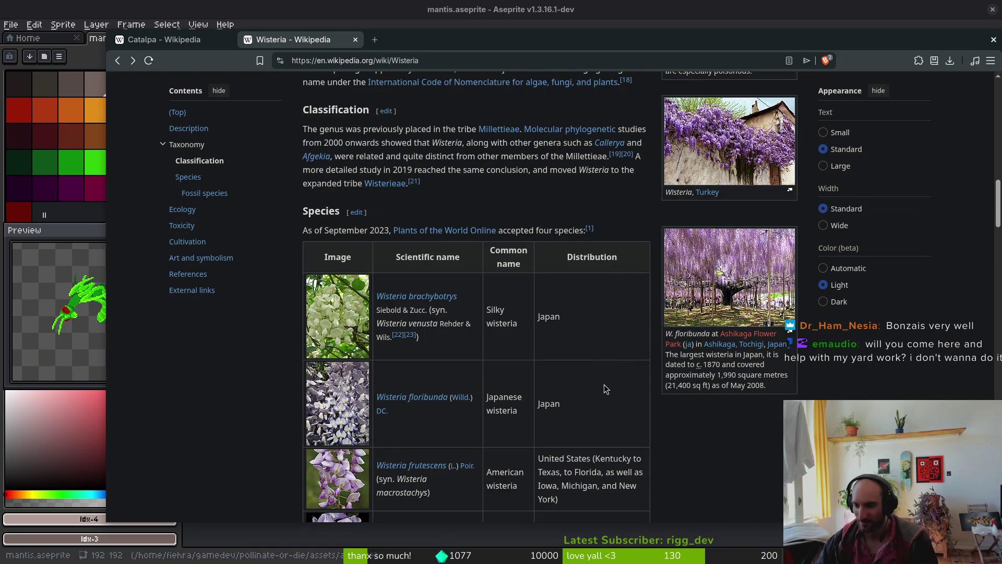
{"action": "scroll", "coordinate": [603, 390], "scroll_direction": "up", "scroll_amount": 5}
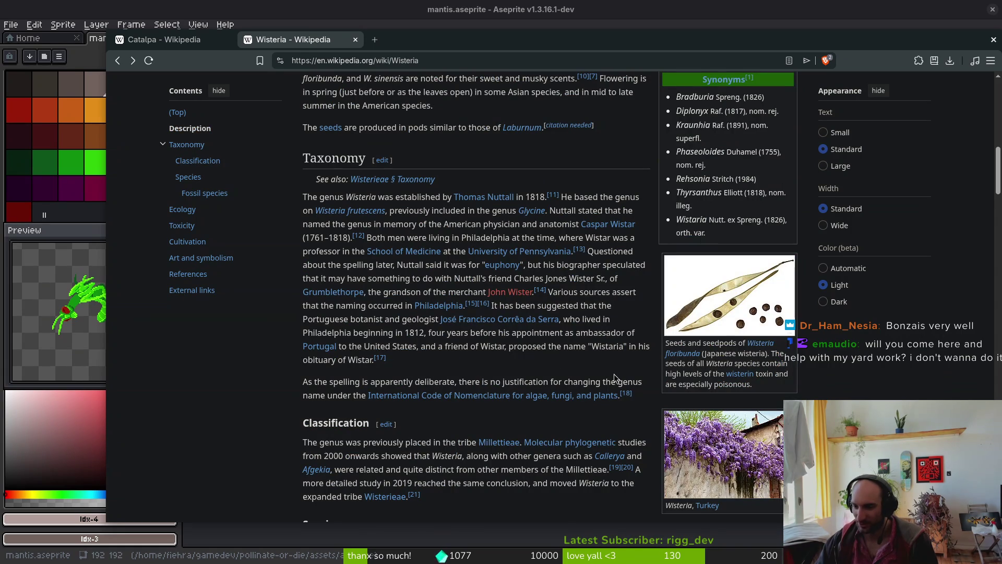
{"action": "scroll", "coordinate": [616, 376], "scroll_direction": "up", "scroll_amount": 8}
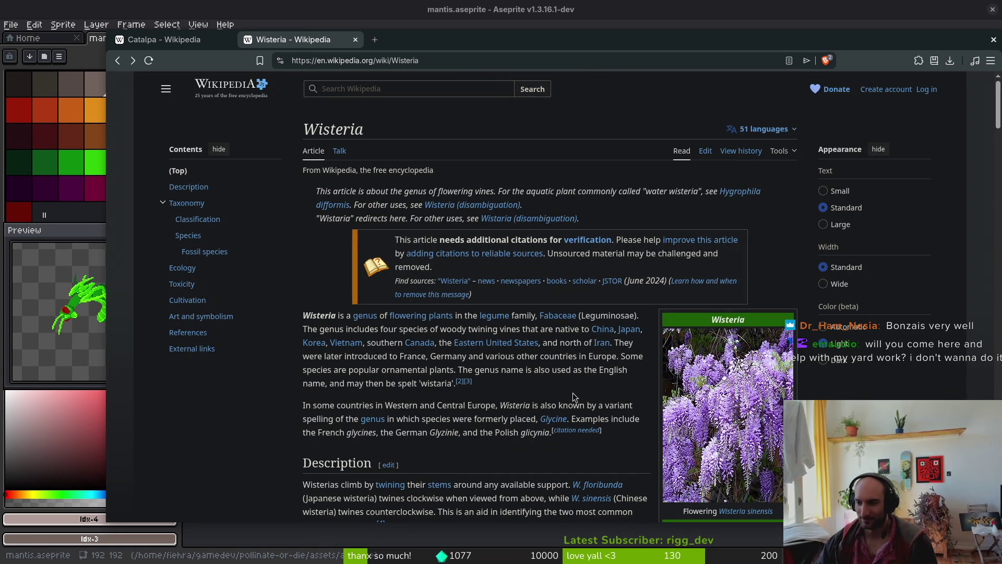
{"action": "scroll", "coordinate": [574, 384], "scroll_direction": "down", "scroll_amount": 5}
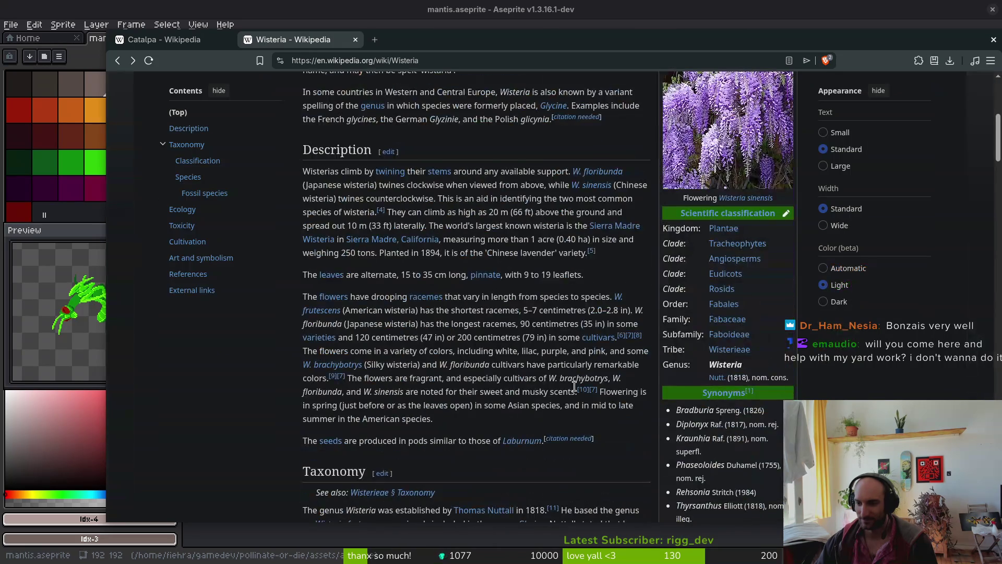
{"action": "scroll", "coordinate": [575, 385], "scroll_direction": "up", "scroll_amount": 5}
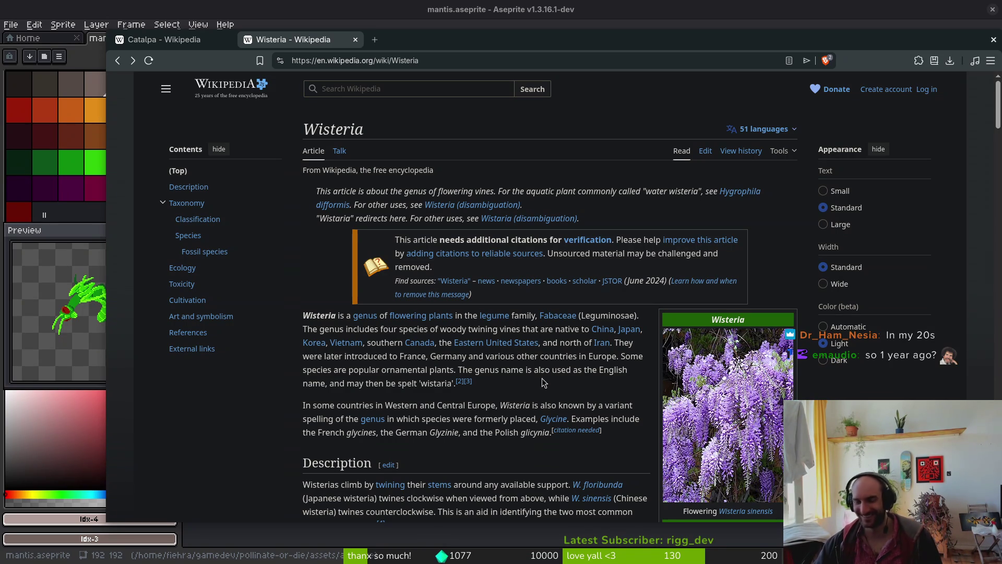
{"action": "scroll", "coordinate": [505, 447], "scroll_direction": "down", "scroll_amount": 3}
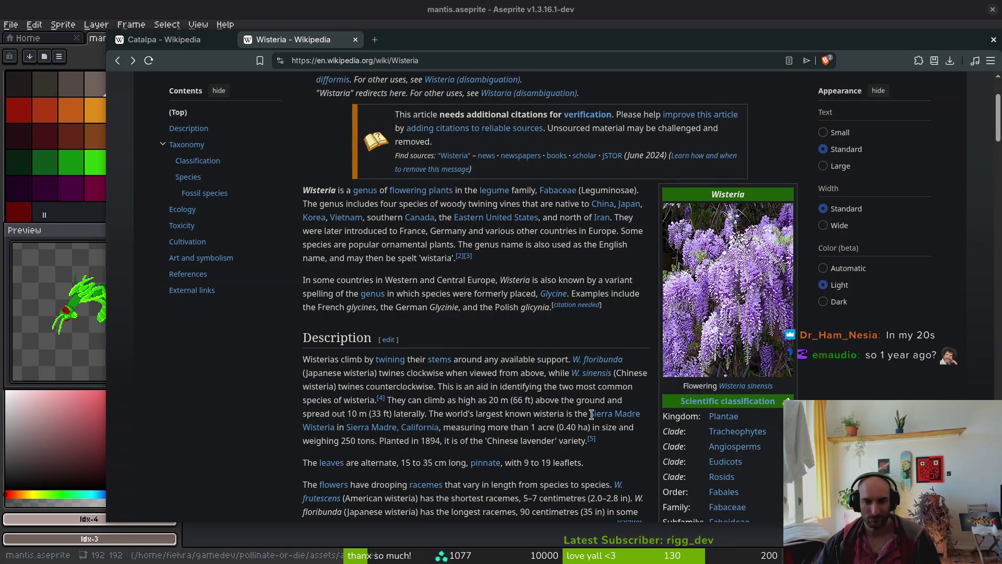
{"action": "left_click", "coordinate": [637, 416]}
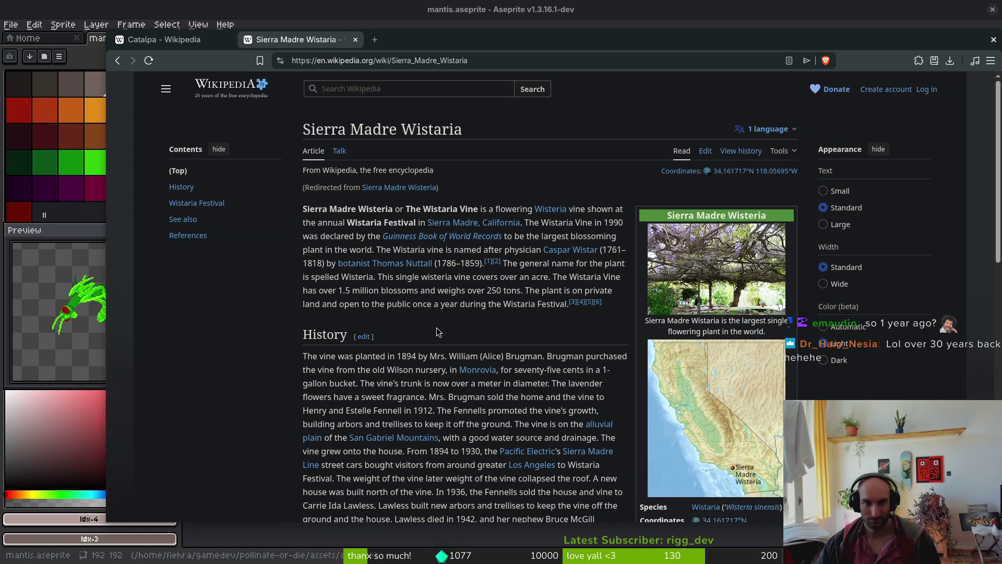
Highlight the sentence about the vine covering an acre, then open the festival photo in a background tab
{"action": "left_click_drag", "start_coordinate": [372, 280], "coordinate": [552, 278]}
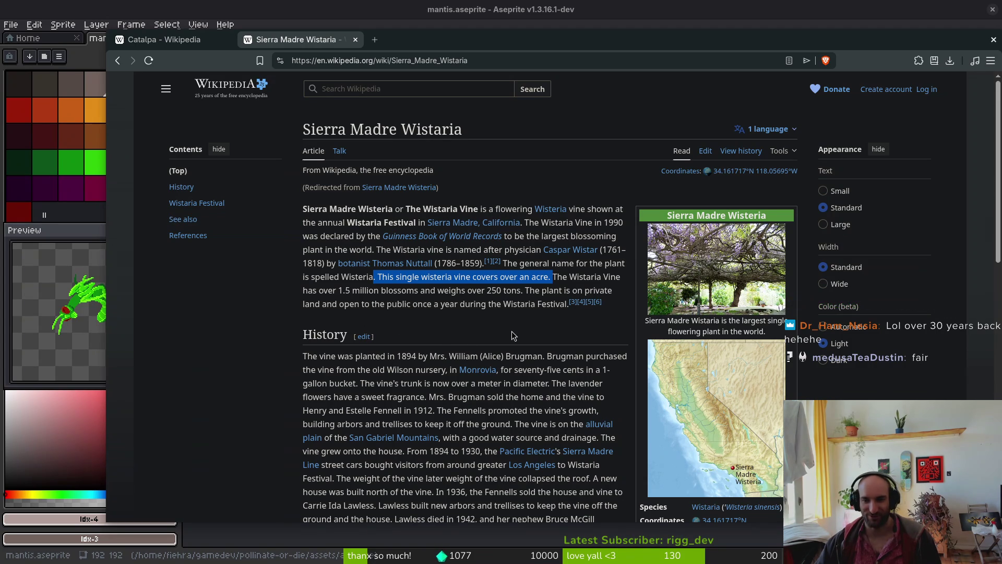
{"action": "scroll", "coordinate": [763, 353], "scroll_direction": "down", "scroll_amount": 5}
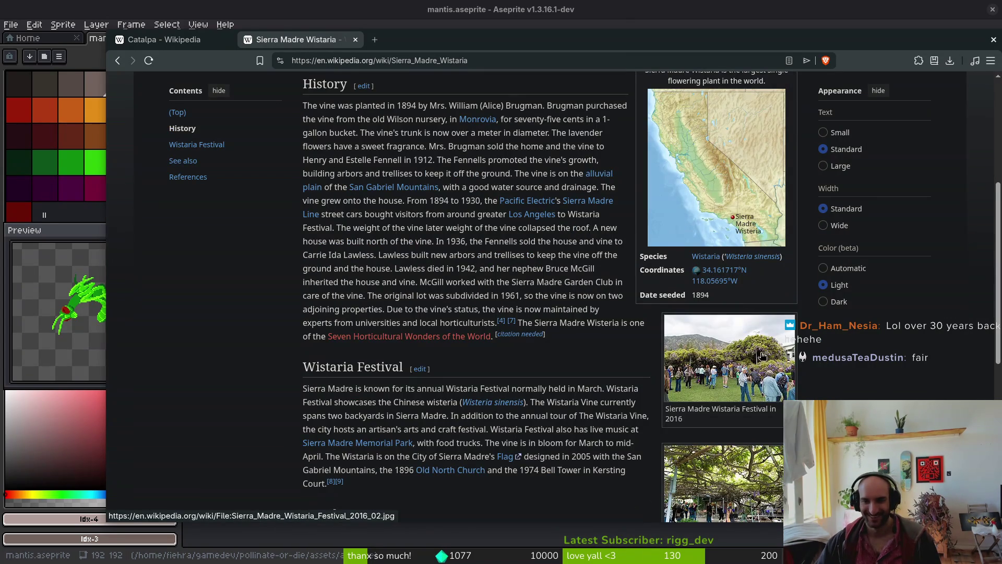
{"action": "middle_click", "coordinate": [673, 224]}
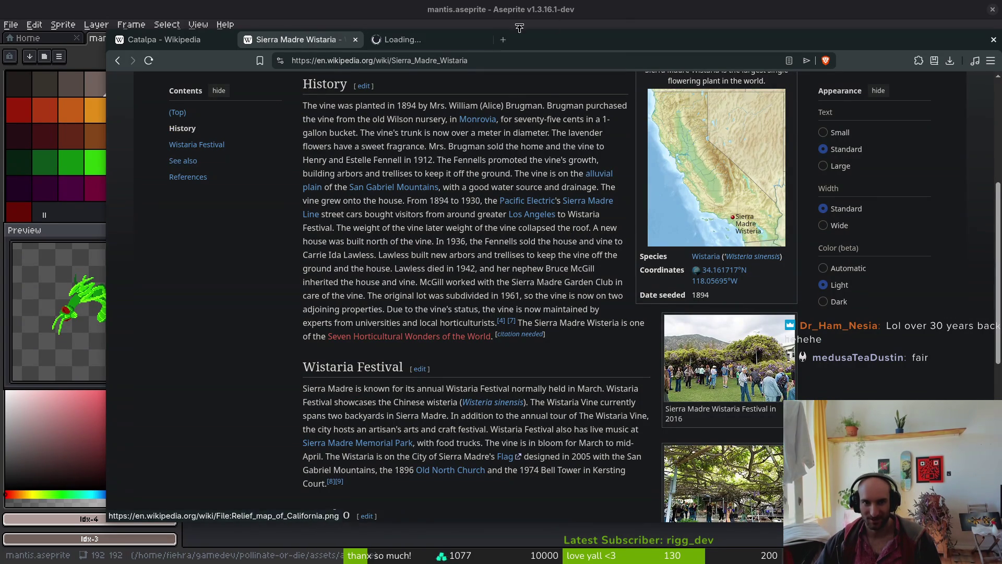
{"action": "left_click", "coordinate": [412, 40]}
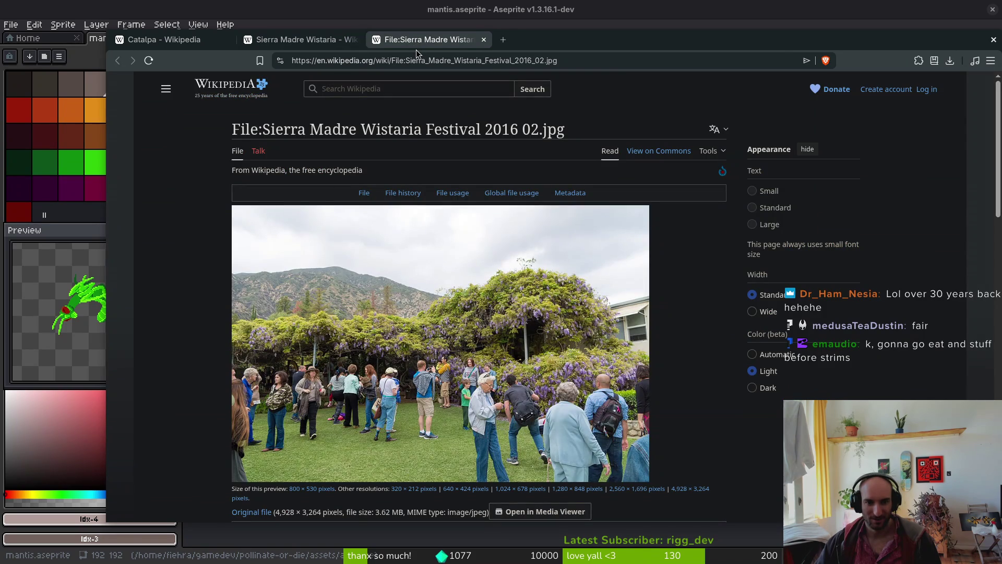
{"action": "left_click", "coordinate": [300, 39]}
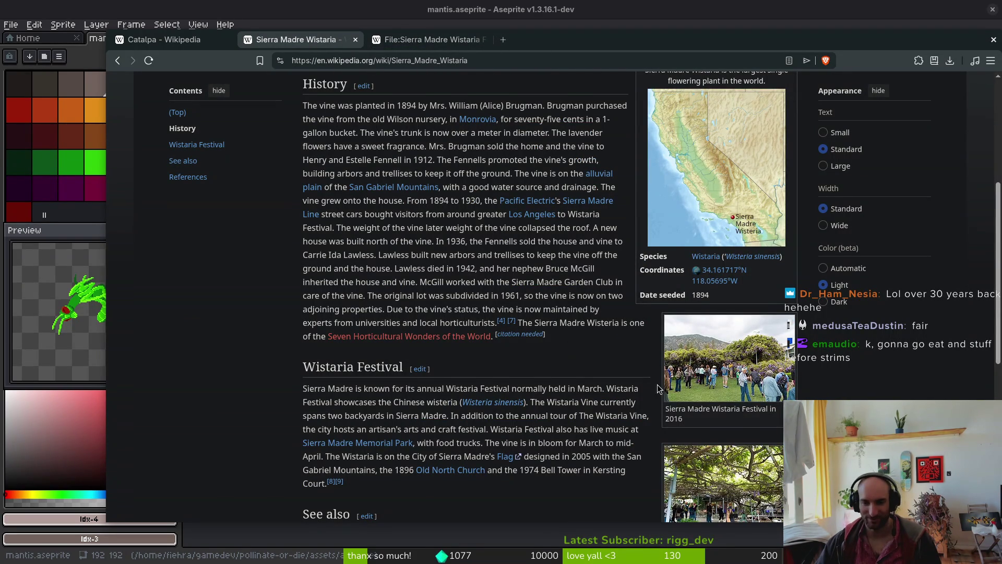
{"action": "scroll", "coordinate": [600, 386], "scroll_direction": "down", "scroll_amount": 3}
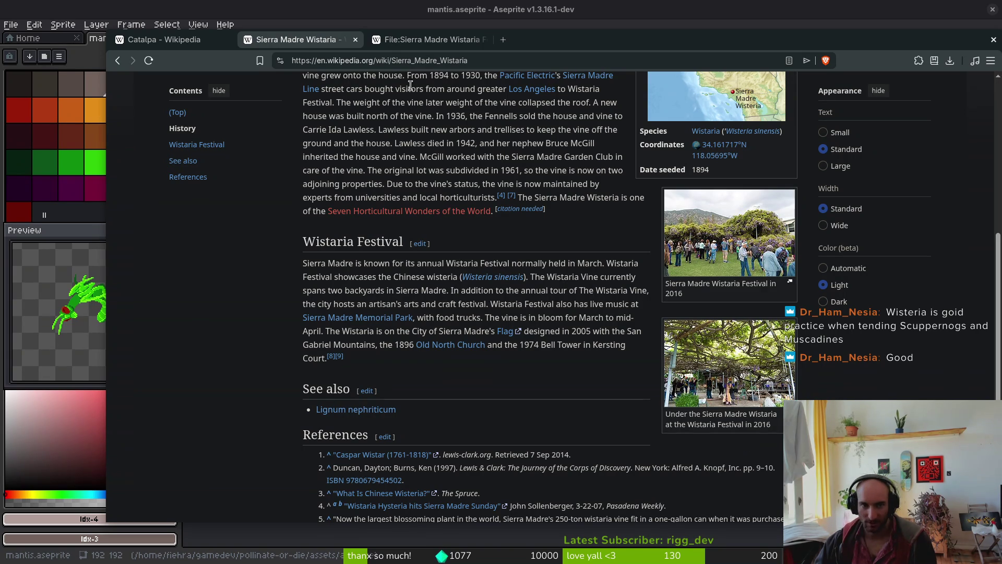
{"action": "scroll", "coordinate": [743, 439], "scroll_direction": "up", "scroll_amount": 6}
{"action": "left_click", "coordinate": [435, 63]}
Search for 'scuppernong', read its Wikipedia article, then close that tab
{"action": "type", "text": "scupperhnog"}
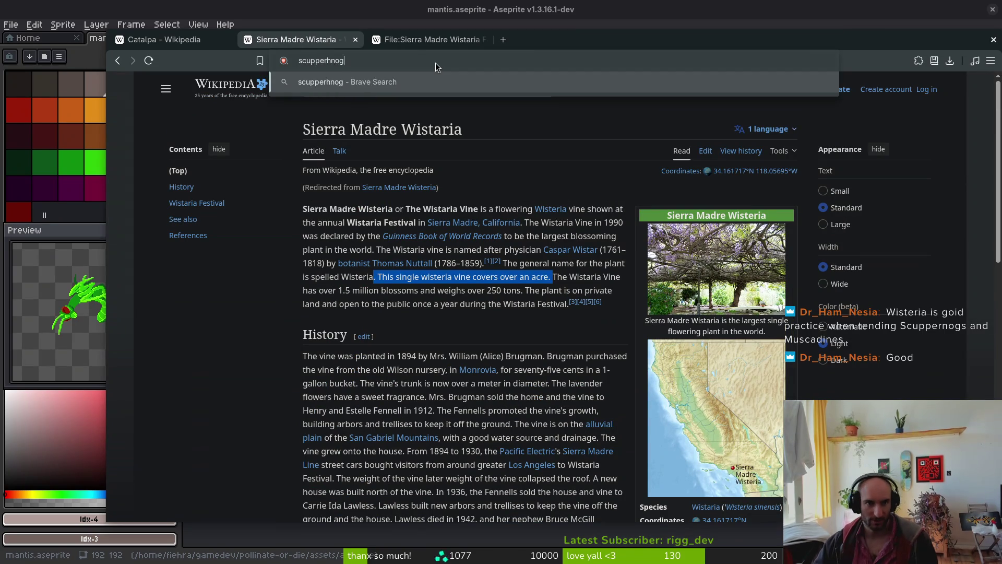
{"action": "key", "text": "Return"}
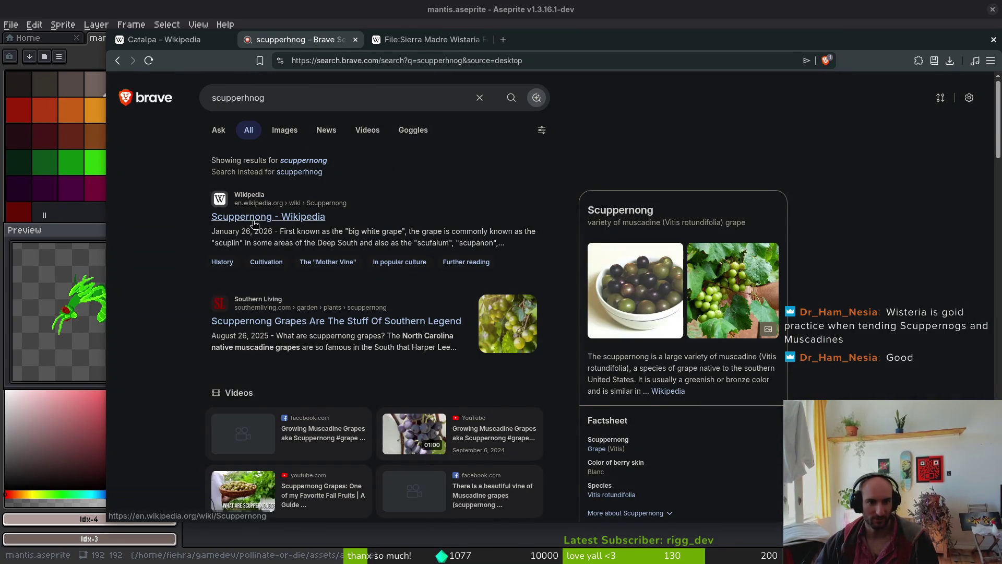
{"action": "left_click", "coordinate": [254, 218]}
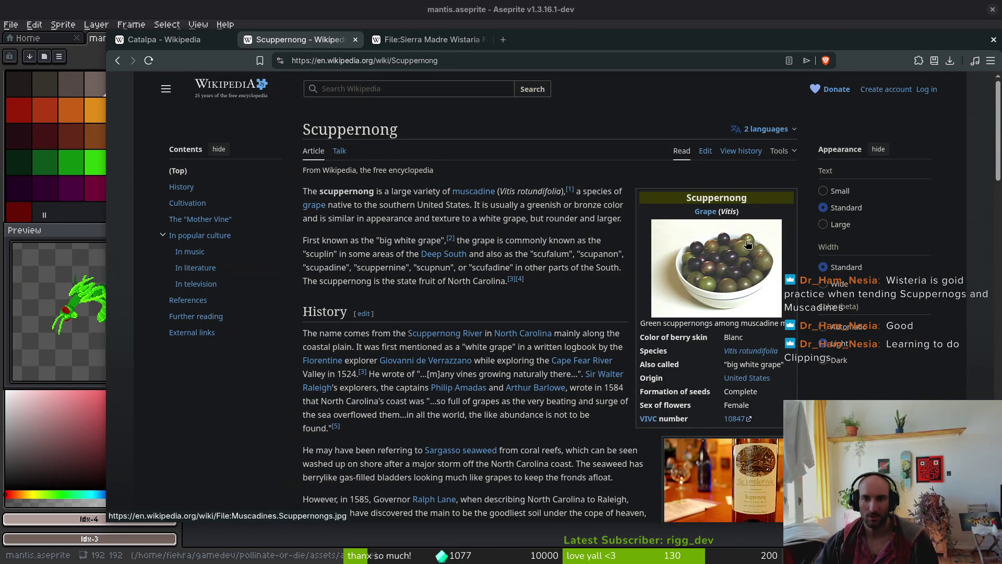
{"action": "scroll", "coordinate": [732, 273], "scroll_direction": "down", "scroll_amount": 3}
{"action": "scroll", "coordinate": [451, 263], "scroll_direction": "up", "scroll_amount": 3}
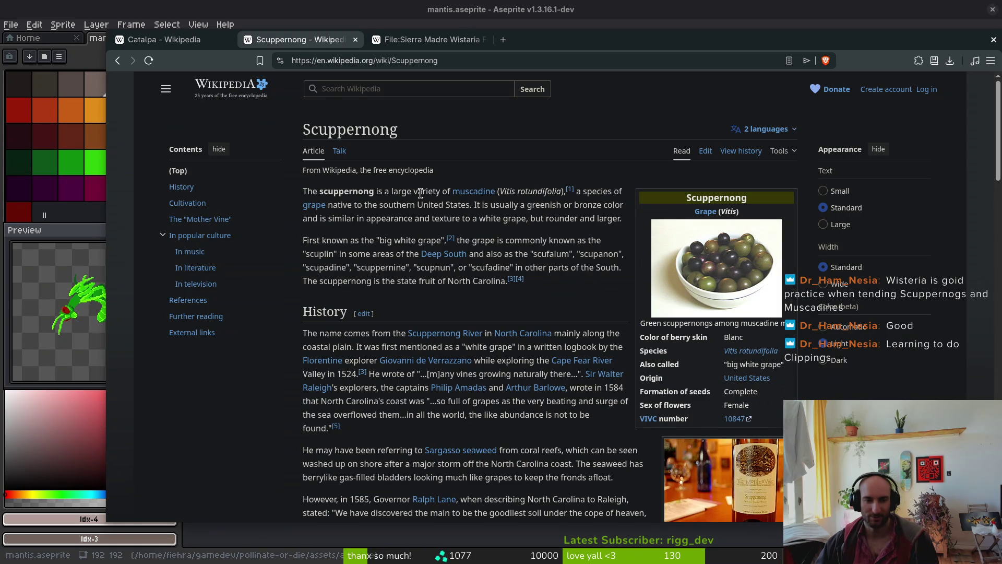
{"action": "mouse_move", "coordinate": [478, 194]}
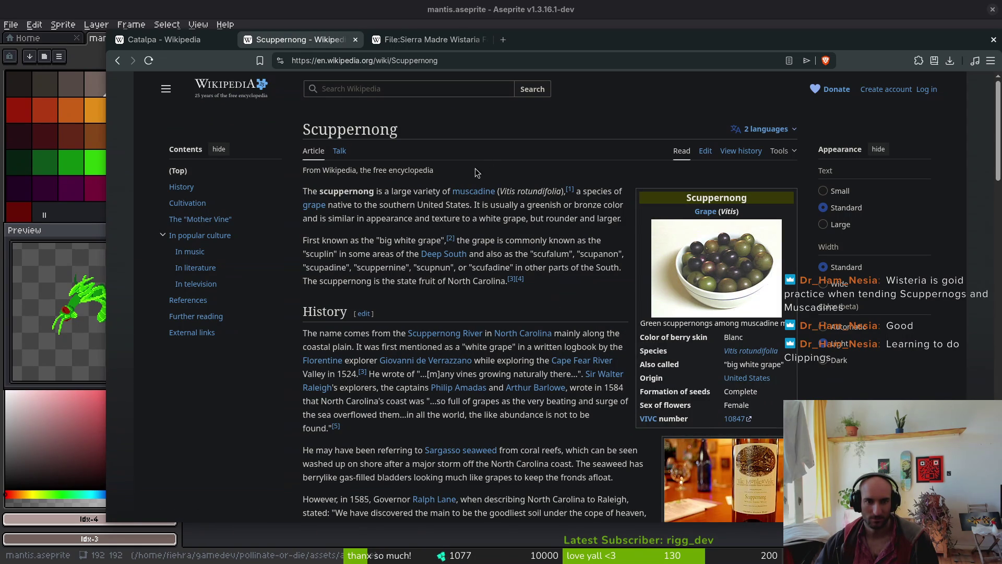
{"action": "mouse_move", "coordinate": [312, 203]}
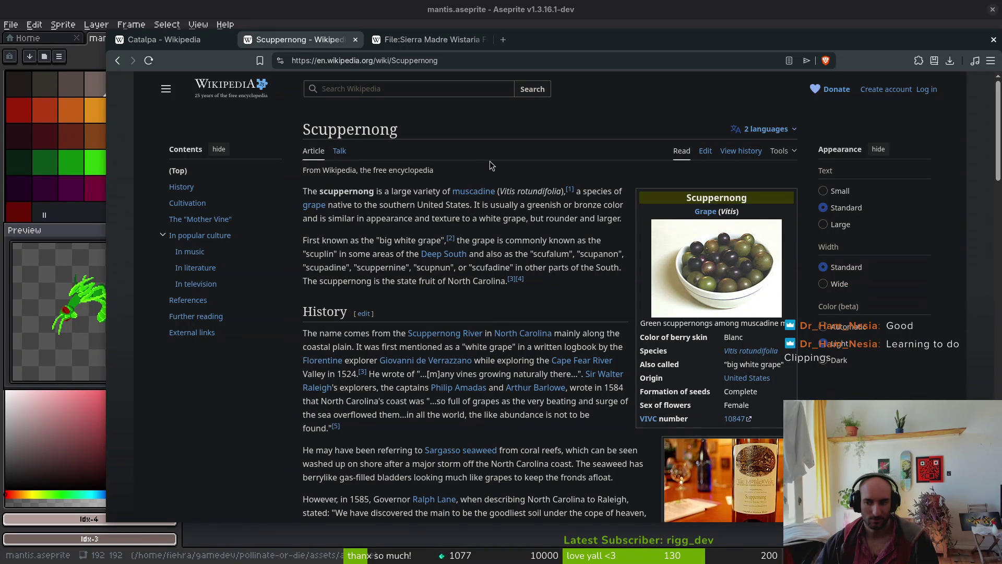
{"action": "scroll", "coordinate": [522, 268], "scroll_direction": "down", "scroll_amount": 3}
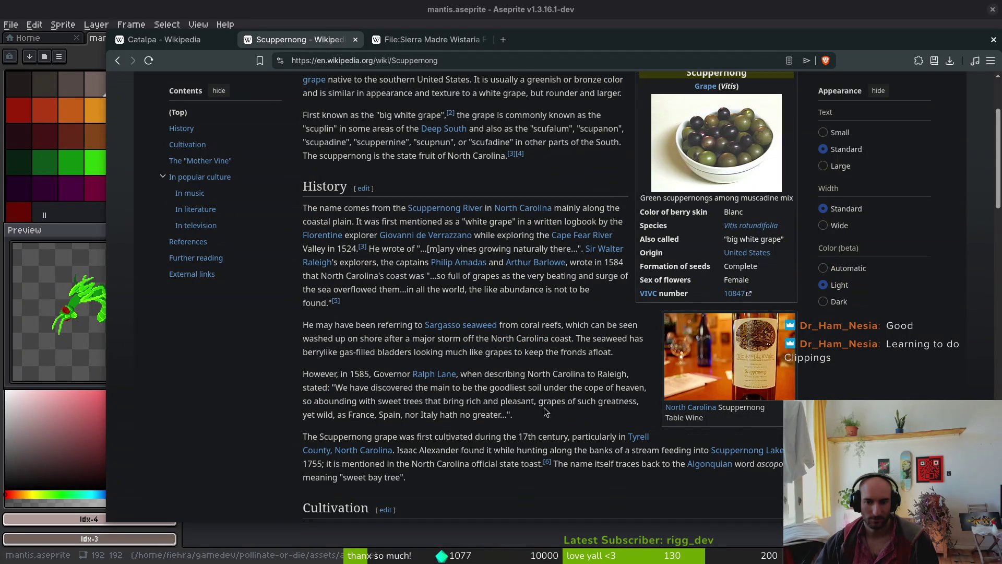
{"action": "key", "text": "ctrl+w"}
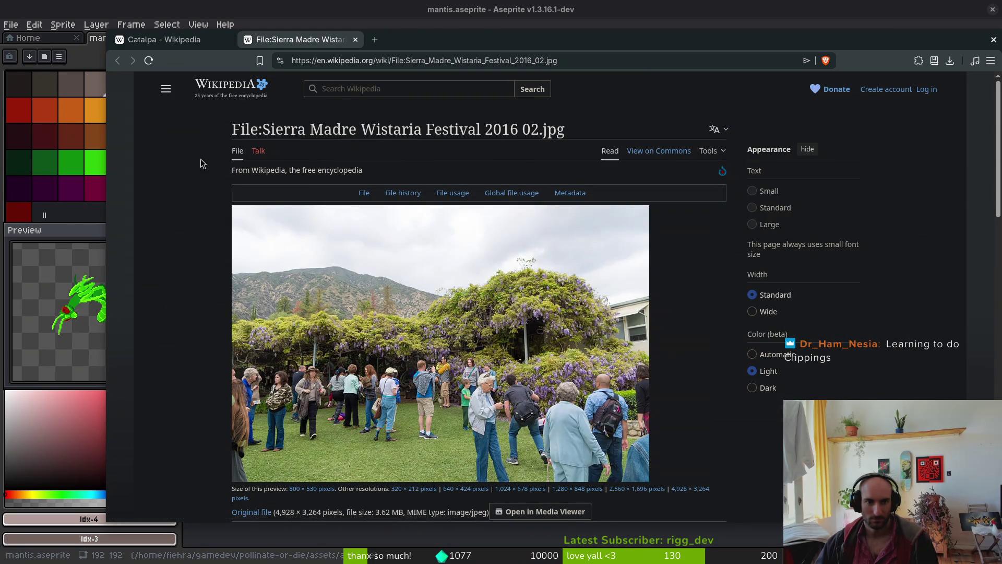
Switch to the Catalpa tab and close the Sierra Madre festival photo page
{"action": "key", "text": "ctrl+shift+Tab"}
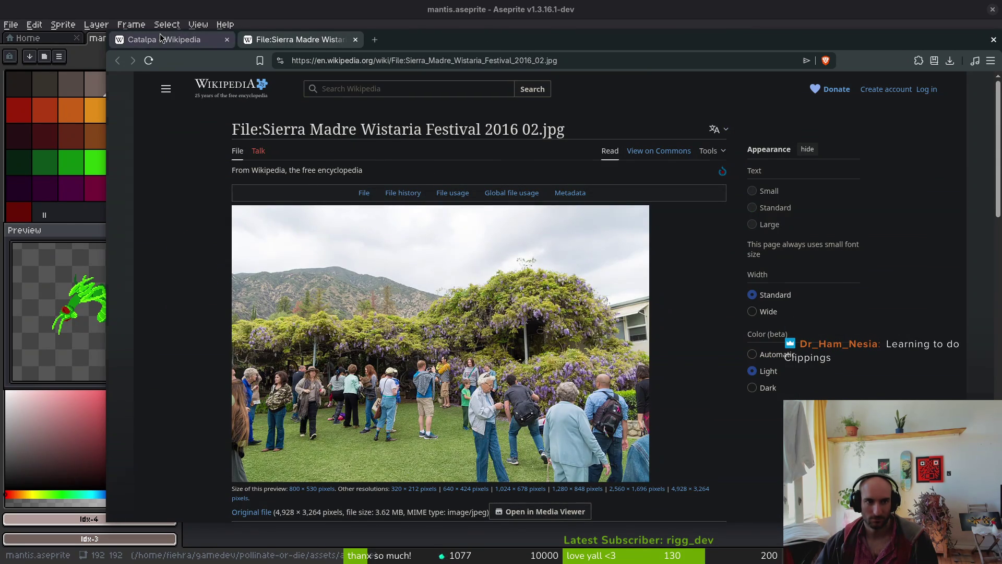
{"action": "middle_click", "coordinate": [320, 45]}
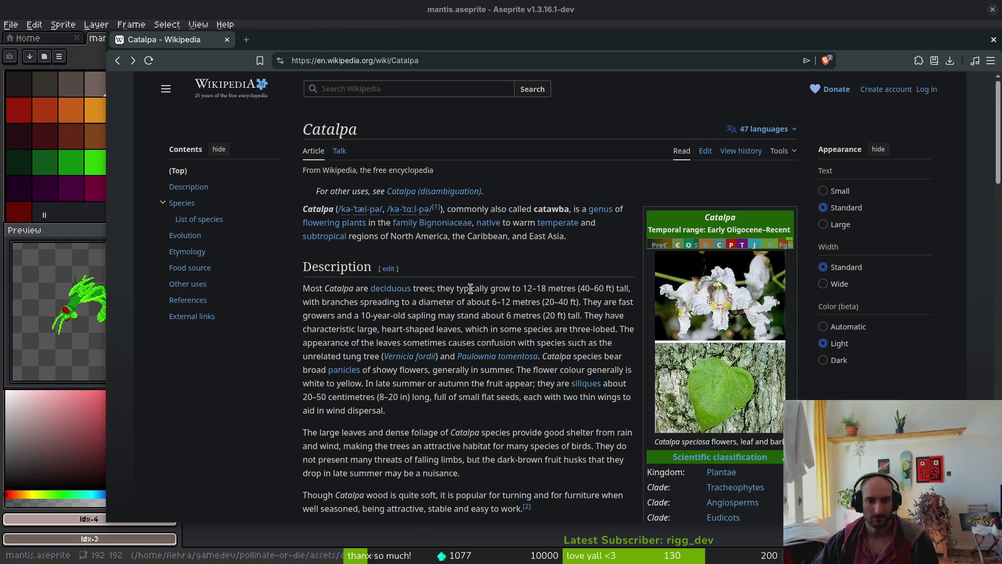
{"action": "scroll", "coordinate": [522, 336], "scroll_direction": "down", "scroll_amount": 6}
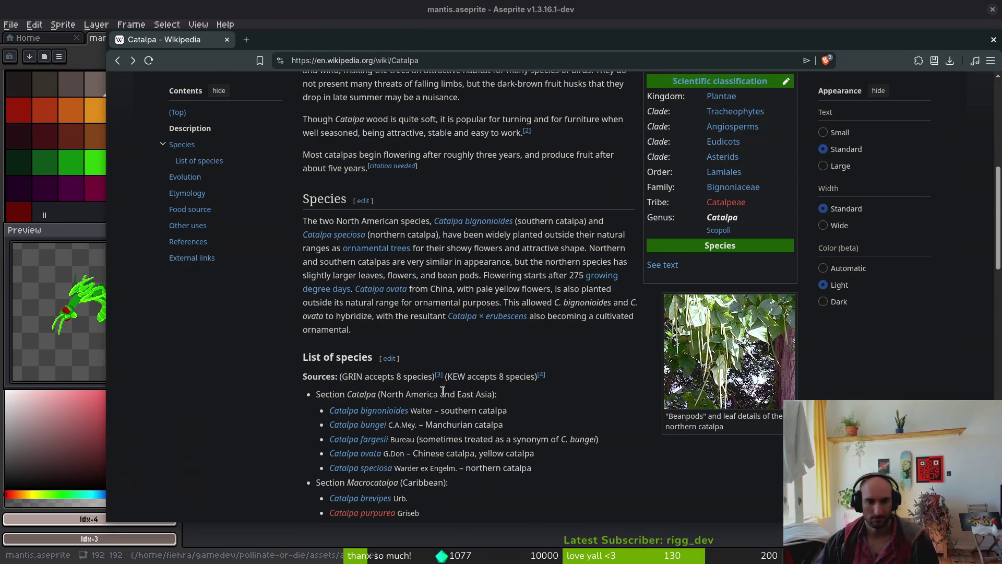
Return to Aseprite, save mantis.aseprite and select the frontClaw cel at frame 32
{"action": "key", "text": "alt+Tab"}
{"action": "key", "text": "ctrl+s"}
{"action": "left_click", "coordinate": [563, 372]}
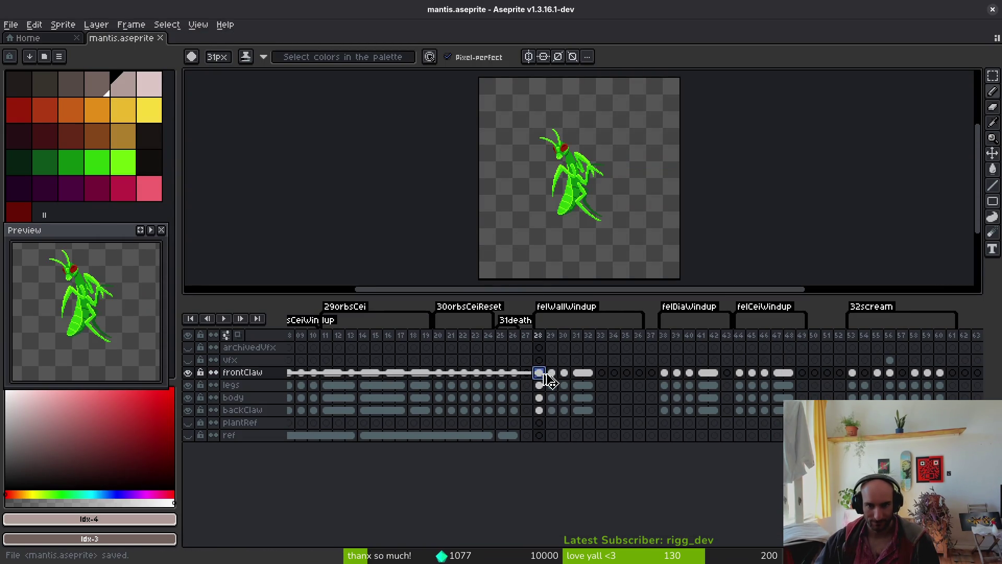
Select the body layer's cel at frame 33
{"action": "key", "text": "i"}
{"action": "key", "text": "Right"}
{"action": "key", "text": "Right"}
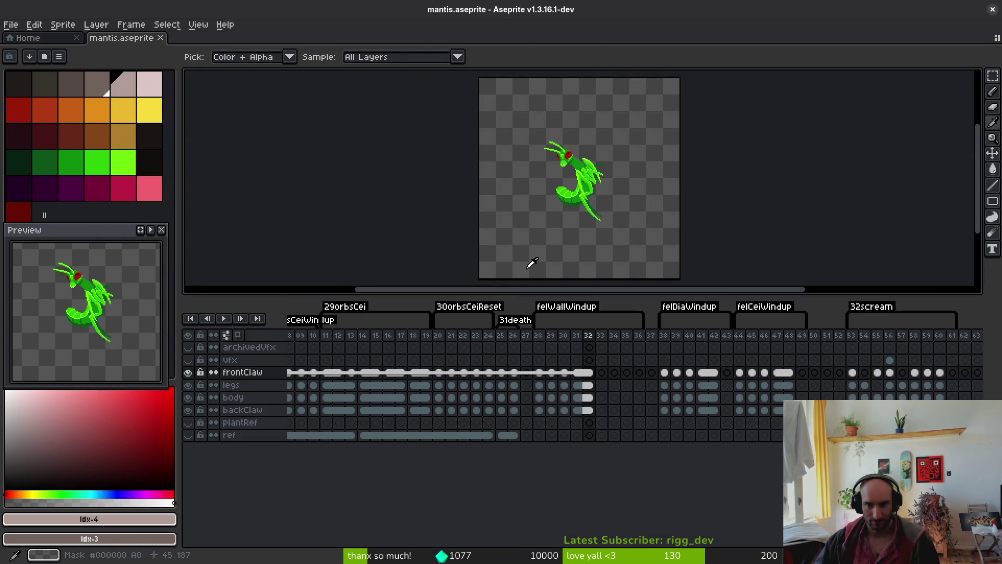
{"action": "key", "text": "b"}
{"action": "scroll", "coordinate": [579, 209], "scroll_direction": "up", "scroll_amount": 4}
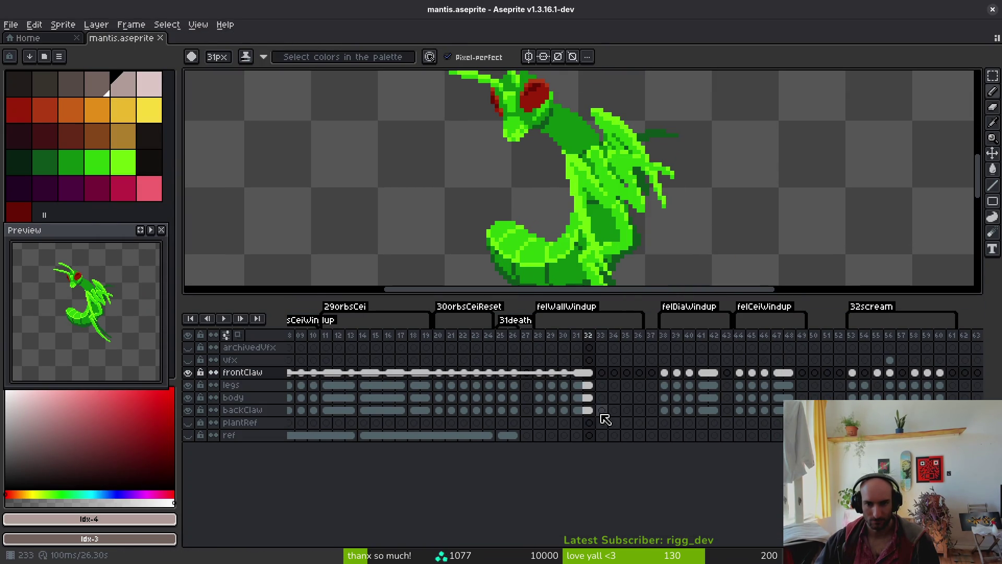
{"action": "left_click", "coordinate": [589, 397]}
{"action": "left_click", "coordinate": [602, 397]}
Drag the timeline splitter down to enlarge the drawing area, then save
{"action": "scroll", "coordinate": [574, 178], "scroll_direction": "down", "scroll_amount": 3}
{"action": "scroll", "coordinate": [589, 195], "scroll_direction": "down", "scroll_amount": 5}
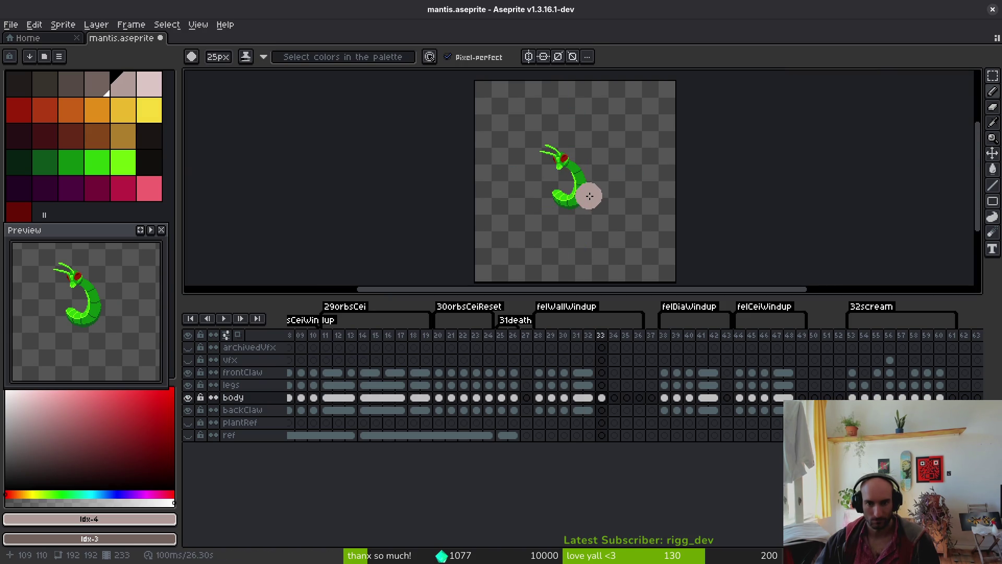
{"action": "left_click_drag", "start_coordinate": [587, 293], "coordinate": [592, 402]}
{"action": "key", "text": "ctrl+s"}
Centre the mantis in view and step through the poses from the crouched death-pose frame
{"action": "scroll", "coordinate": [554, 272], "scroll_direction": "up", "scroll_amount": 2}
{"action": "key", "text": "Left"}
{"action": "key", "text": "b"}
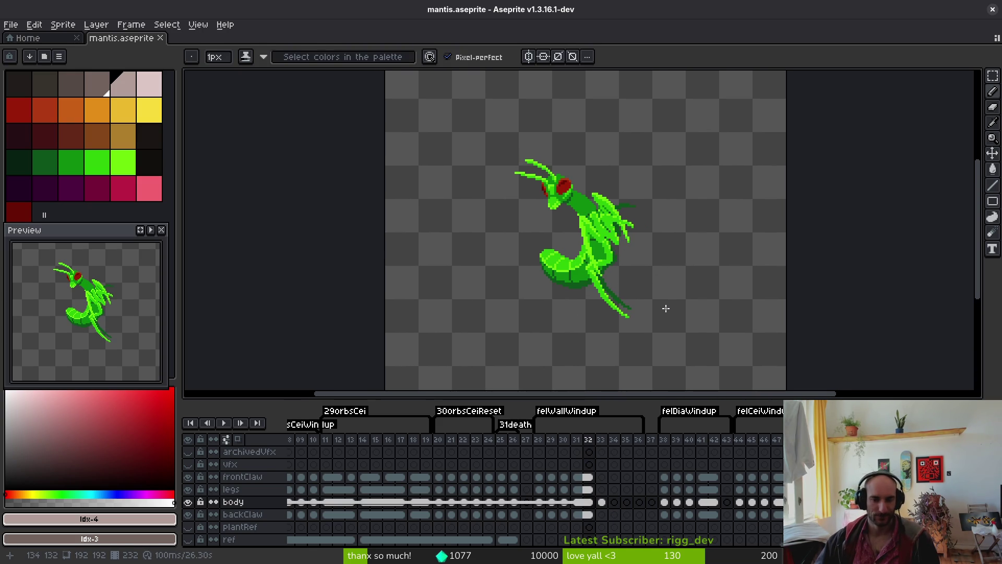
{"action": "left_click_drag", "start_coordinate": [661, 282], "coordinate": [701, 310]}
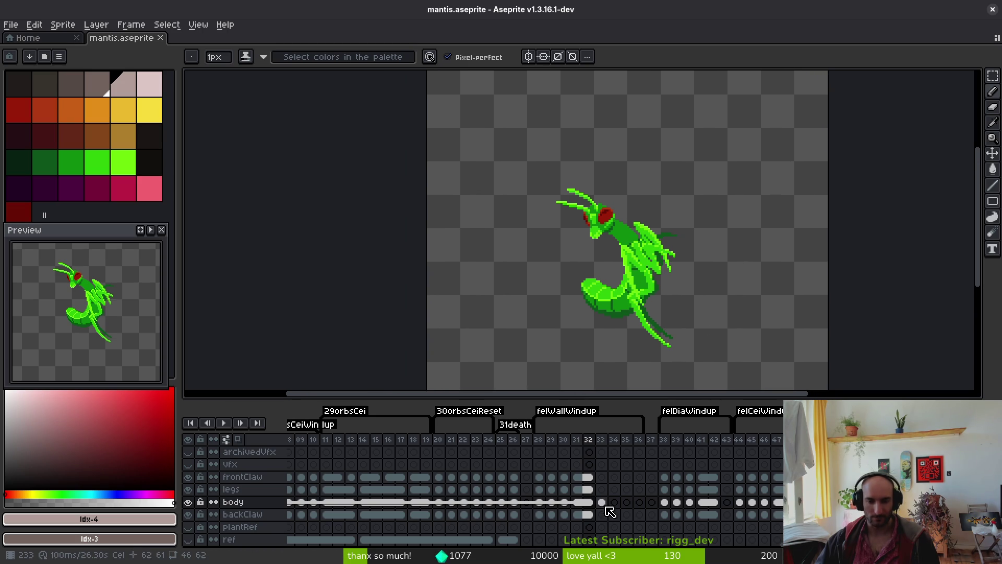
{"action": "left_click", "coordinate": [514, 501]}
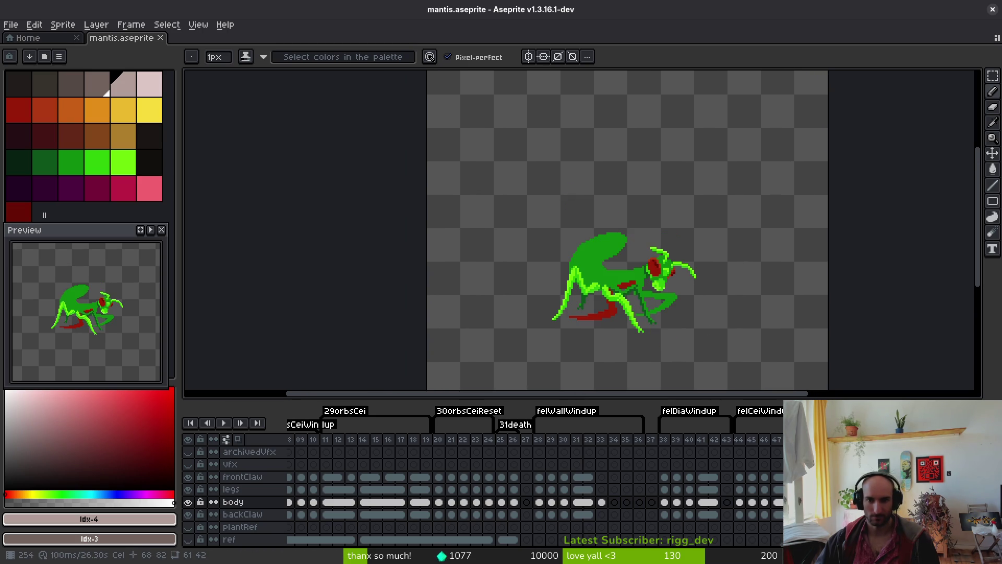
{"action": "key", "text": "Return"}
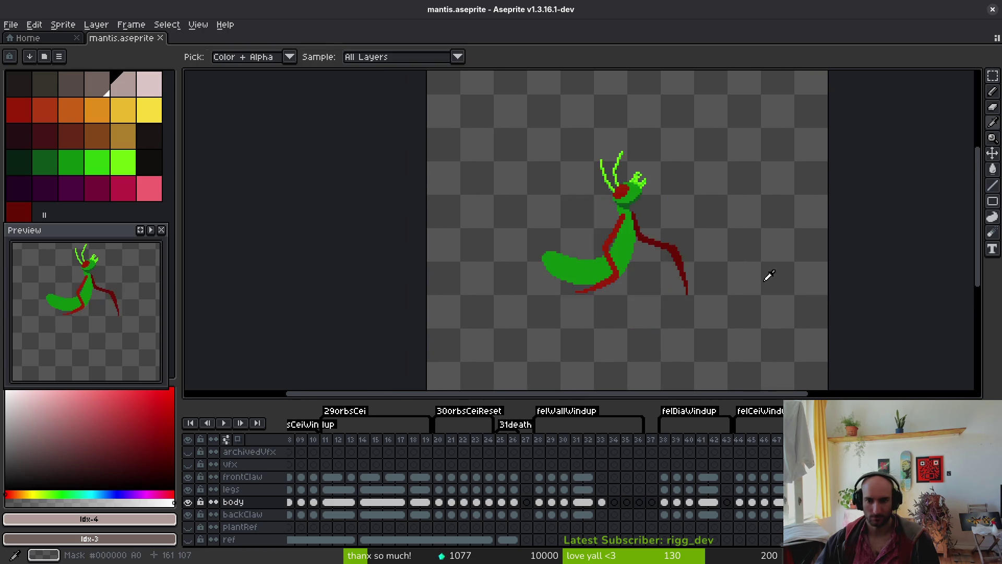
{"action": "key", "text": "Return"}
{"action": "scroll", "coordinate": [743, 275], "scroll_direction": "up", "scroll_amount": 3}
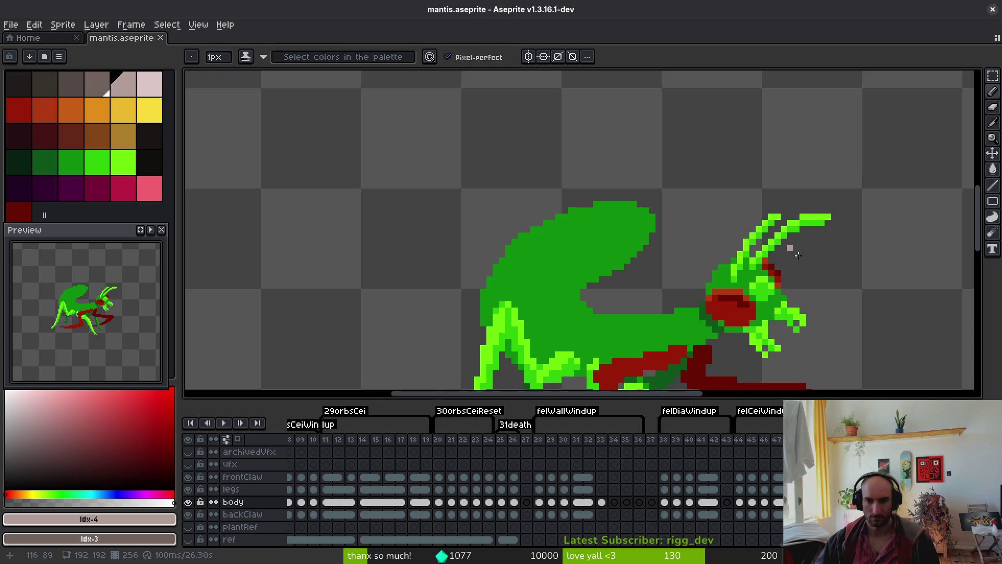
Lasso-select the mantis head
{"action": "key", "text": "q"}
{"action": "left_click_drag", "start_coordinate": [730, 163], "coordinate": [579, 255]}
{"action": "mouse_move", "coordinate": [621, 312]}
{"action": "left_mouse_down"}
{"action": "mouse_move", "coordinate": [744, 242]}
{"action": "mouse_move", "coordinate": [733, 167]}
{"action": "left_mouse_up"}
Paste the copied head into body frame 33 and place it at the top-right
{"action": "left_click", "coordinate": [604, 505]}
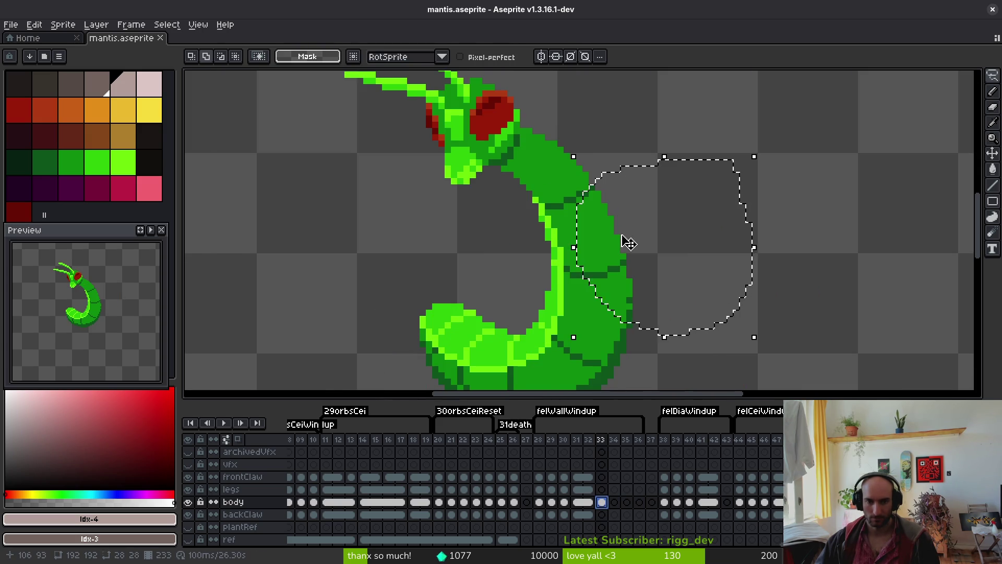
{"action": "scroll", "coordinate": [629, 250], "scroll_direction": "up", "scroll_amount": 5}
{"action": "key", "text": "ctrl+d"}
{"action": "key", "text": "ctrl+v"}
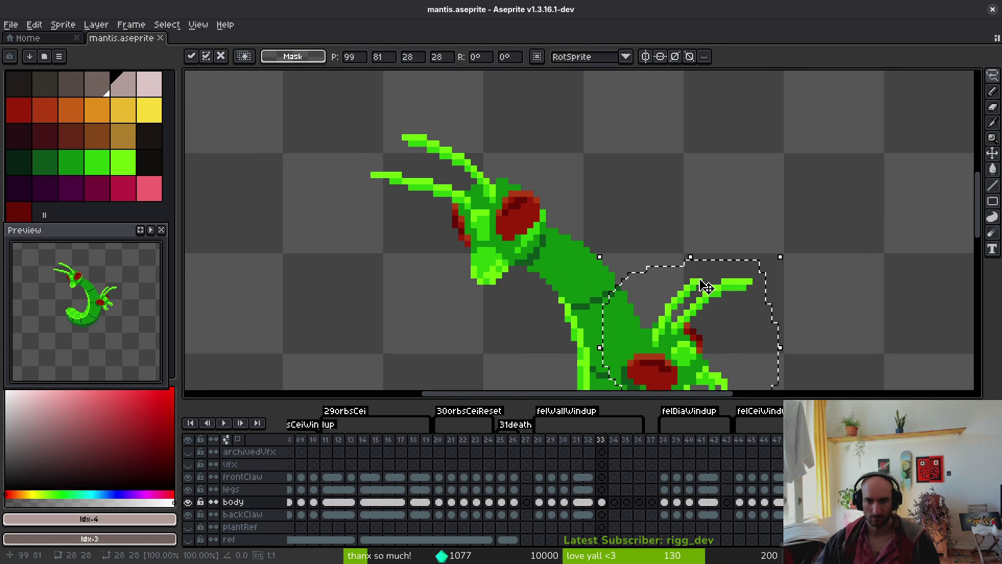
{"action": "left_click_drag", "start_coordinate": [684, 334], "coordinate": [740, 158]}
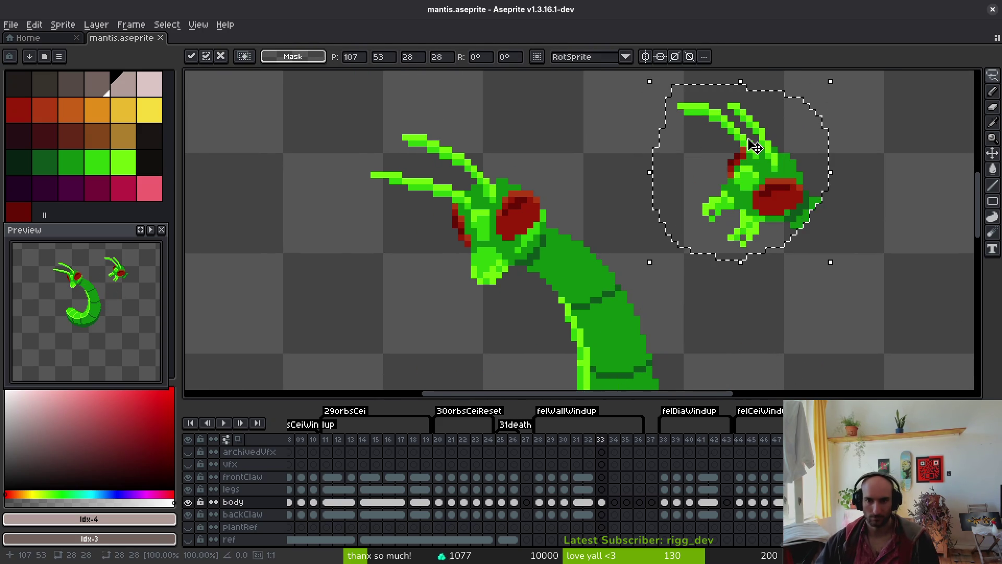
{"action": "scroll", "coordinate": [626, 235], "scroll_direction": "up", "scroll_amount": 1}
{"action": "left_click", "coordinate": [524, 143]}
Delete the old head and move the new head left to meet the body
{"action": "left_click_drag", "start_coordinate": [506, 123], "coordinate": [511, 374]}
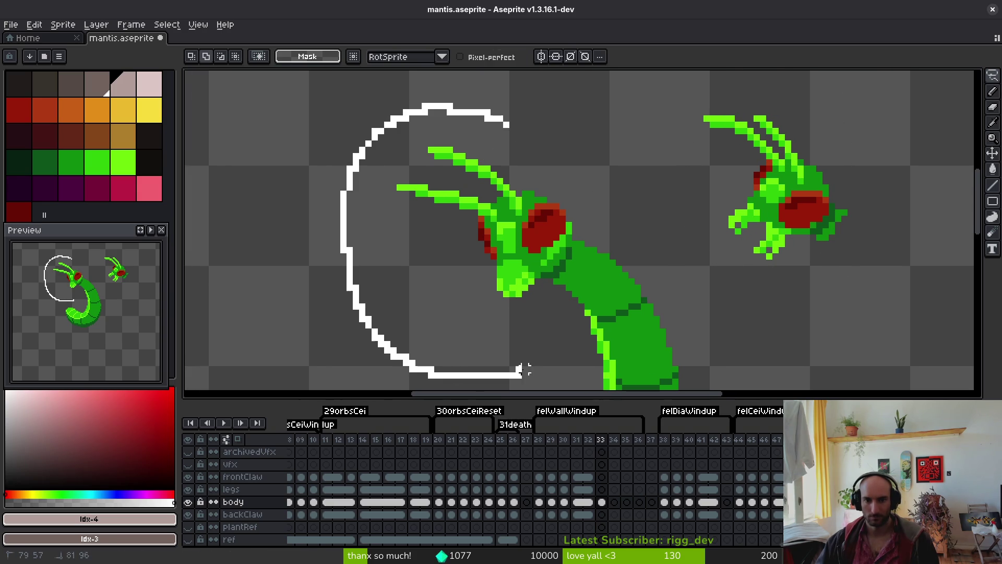
{"action": "left_click_drag", "start_coordinate": [575, 206], "coordinate": [539, 130]}
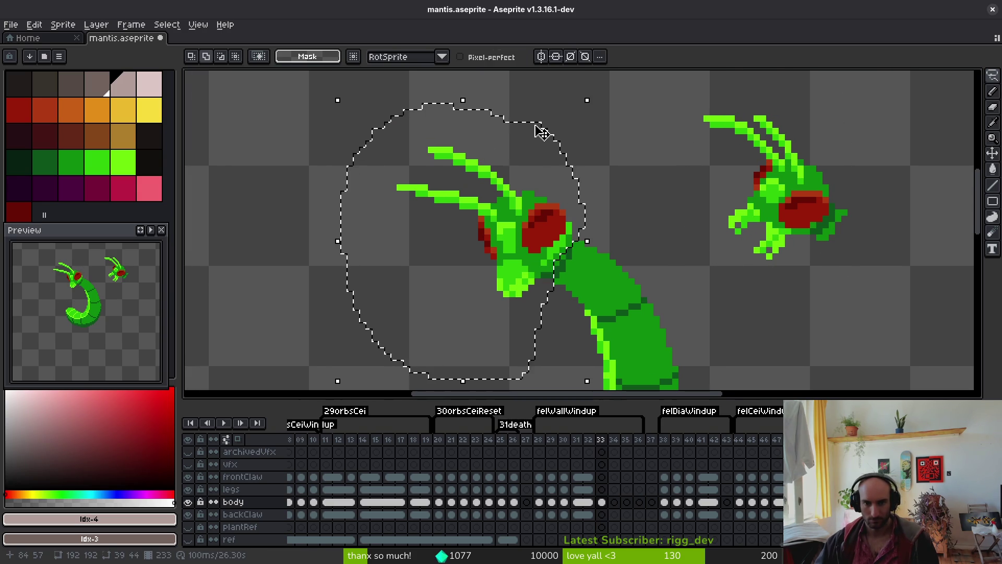
{"action": "key", "text": "Delete"}
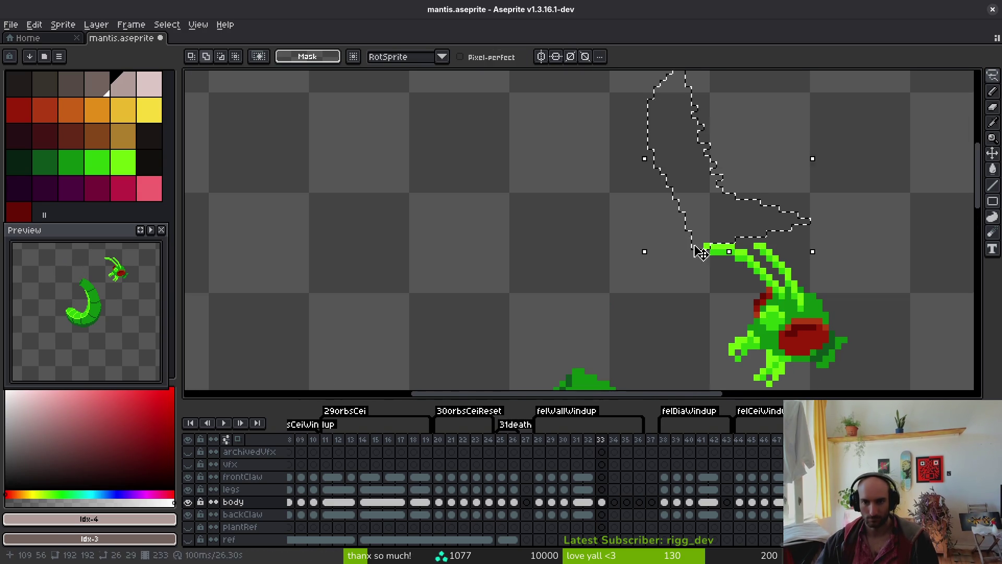
{"action": "scroll", "coordinate": [647, 130], "scroll_direction": "right", "scroll_amount": 2}
{"action": "mouse_move", "coordinate": [608, 103]}
{"action": "left_mouse_down"}
{"action": "mouse_move", "coordinate": [704, 112]}
{"action": "mouse_move", "coordinate": [816, 175]}
{"action": "mouse_move", "coordinate": [772, 100]}
{"action": "left_mouse_up"}
{"action": "mouse_move", "coordinate": [716, 223]}
{"action": "left_mouse_down"}
{"action": "mouse_move", "coordinate": [436, 263]}
{"action": "mouse_move", "coordinate": [453, 259]}
{"action": "left_mouse_up"}
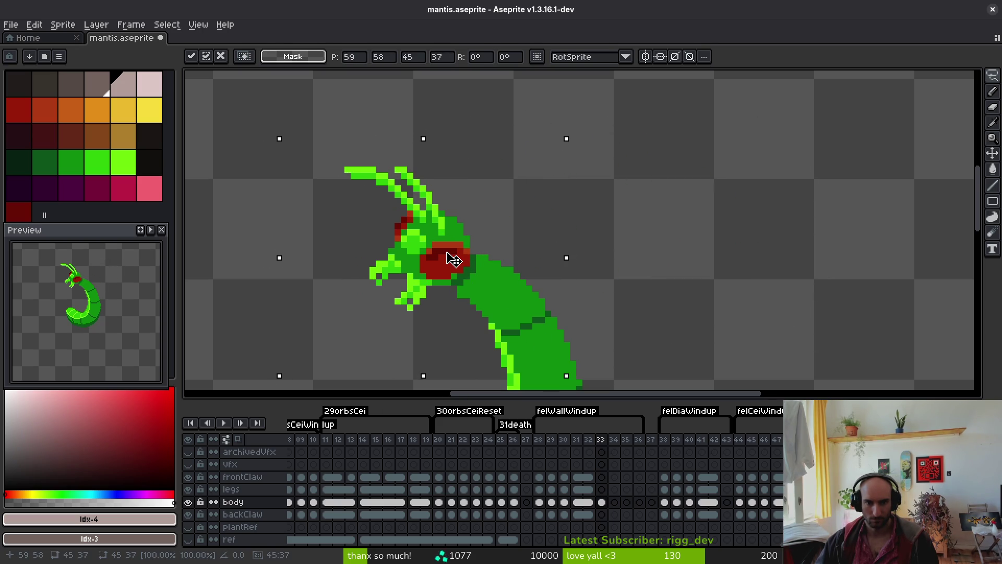
{"action": "key", "text": "ctrl+d"}
Lasso the head, nudge it one pixel right and deselect
{"action": "key", "text": "b"}
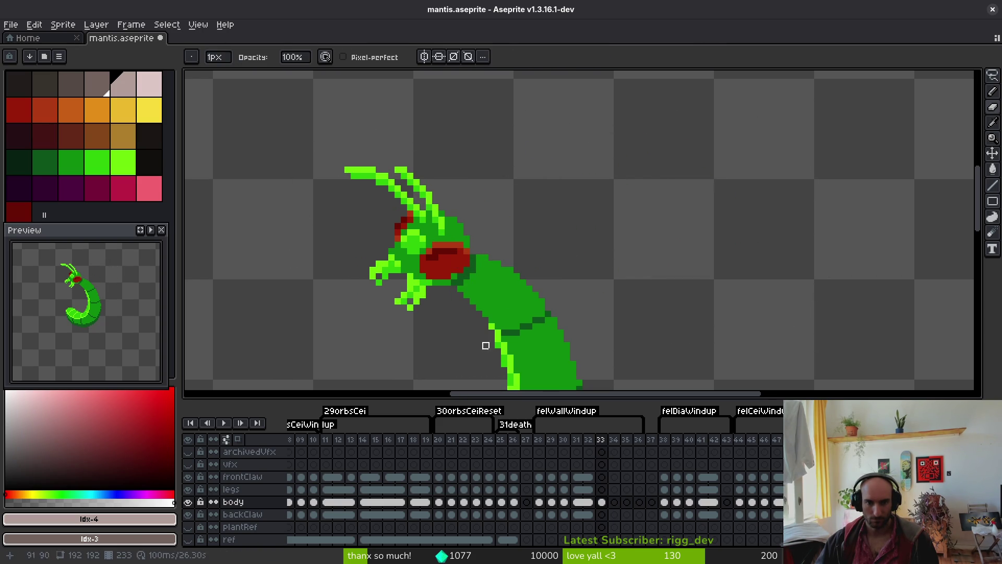
{"action": "key", "text": "q"}
{"action": "mouse_move", "coordinate": [432, 138]}
{"action": "left_mouse_down"}
{"action": "mouse_move", "coordinate": [313, 325]}
{"action": "mouse_move", "coordinate": [459, 327]}
{"action": "left_mouse_up"}
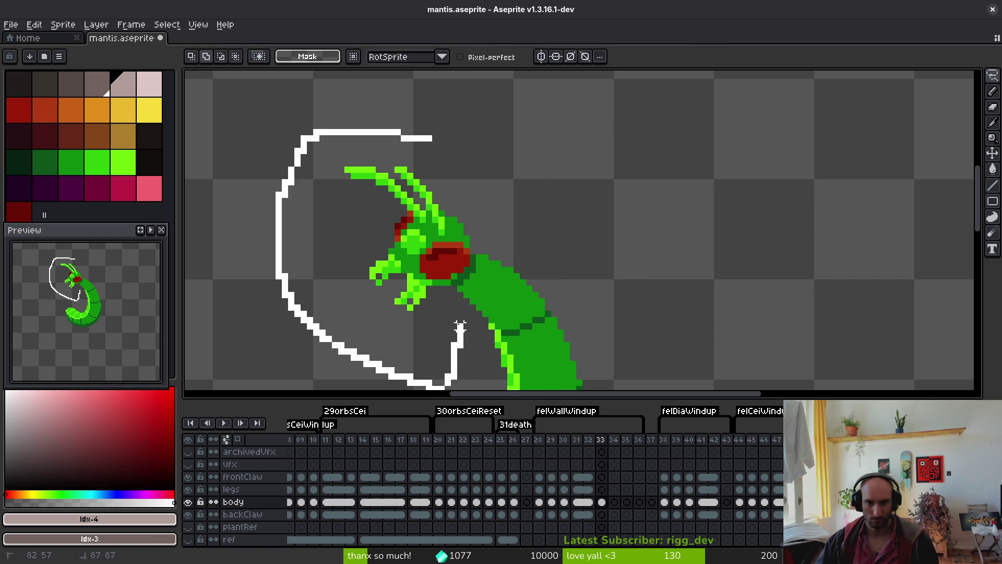
{"action": "left_click_drag", "start_coordinate": [471, 288], "coordinate": [464, 155]}
{"action": "key", "text": "Right"}
{"action": "key", "text": "ctrl+d"}
Eyedrop the dark green body colour and return to the pencil
{"action": "scroll", "coordinate": [686, 230], "scroll_direction": "down", "scroll_amount": 1}
{"action": "scroll", "coordinate": [664, 219], "scroll_direction": "up", "scroll_amount": 1}
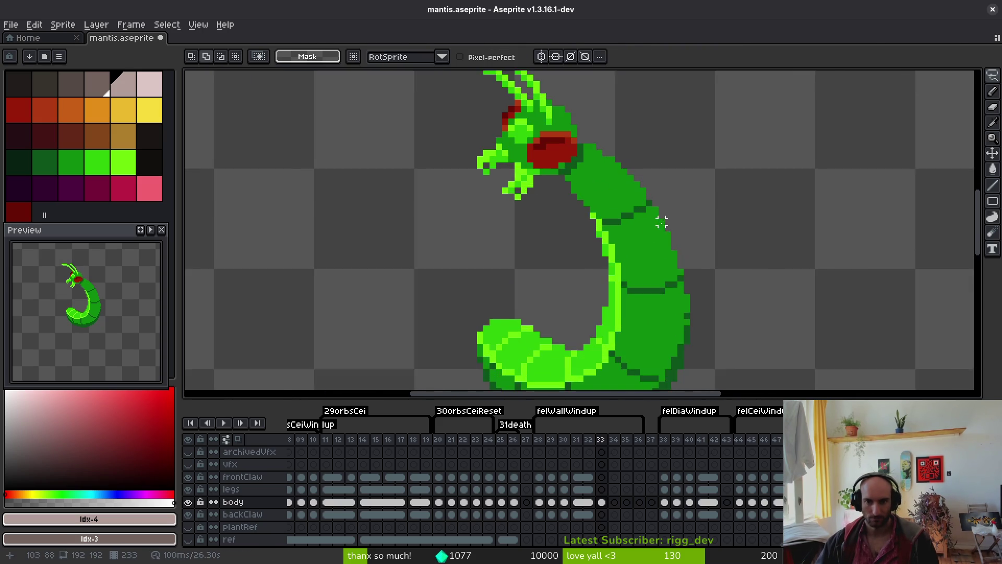
{"action": "scroll", "coordinate": [767, 256], "scroll_direction": "down", "scroll_amount": 1}
{"action": "scroll", "coordinate": [780, 266], "scroll_direction": "up", "scroll_amount": 1}
{"action": "scroll", "coordinate": [647, 240], "scroll_direction": "up", "scroll_amount": 2}
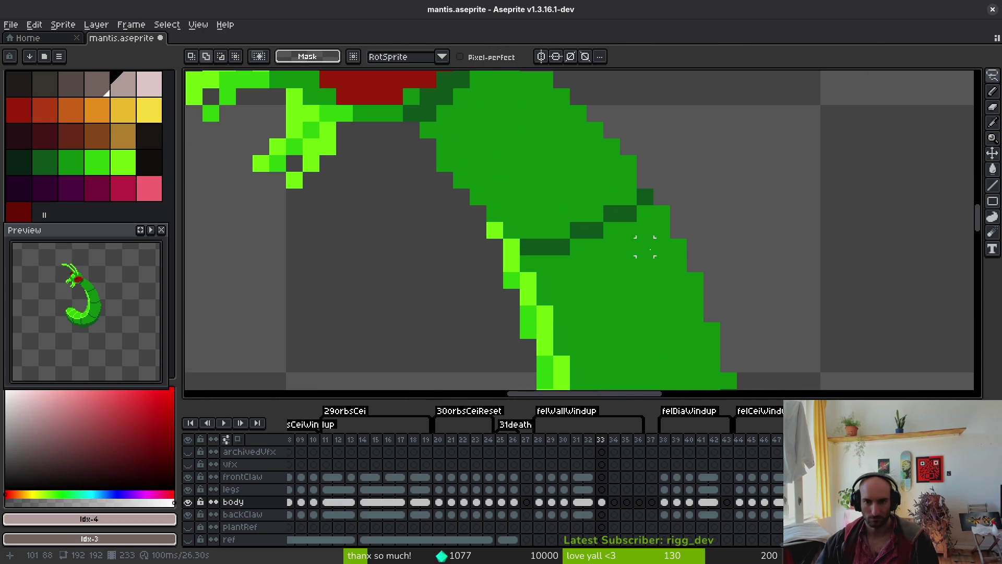
{"action": "left_click", "coordinate": [653, 217], "text": "alt"}
{"action": "key", "text": "b"}
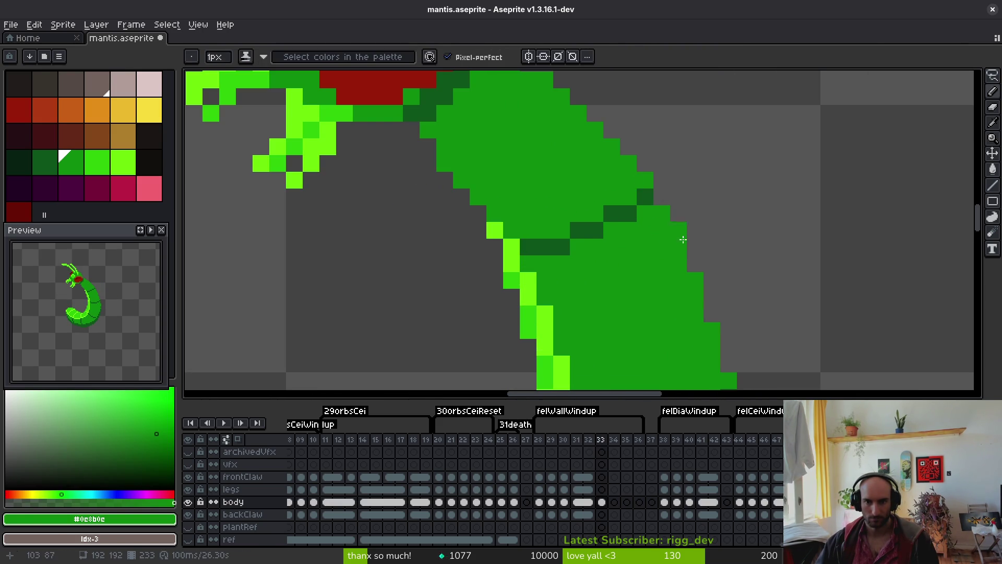
Save mantis.aseprite and step back to frame 32
{"action": "scroll", "coordinate": [693, 298], "scroll_direction": "down", "scroll_amount": 2}
{"action": "scroll", "coordinate": [671, 271], "scroll_direction": "up", "scroll_amount": 3}
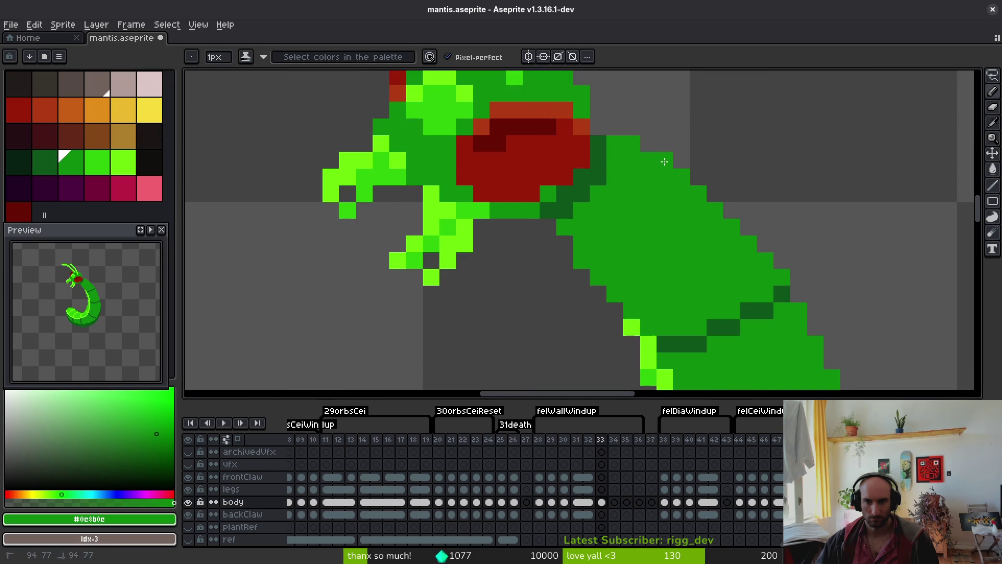
{"action": "scroll", "coordinate": [652, 301], "scroll_direction": "down", "scroll_amount": 3}
{"action": "scroll", "coordinate": [652, 312], "scroll_direction": "up", "scroll_amount": 3}
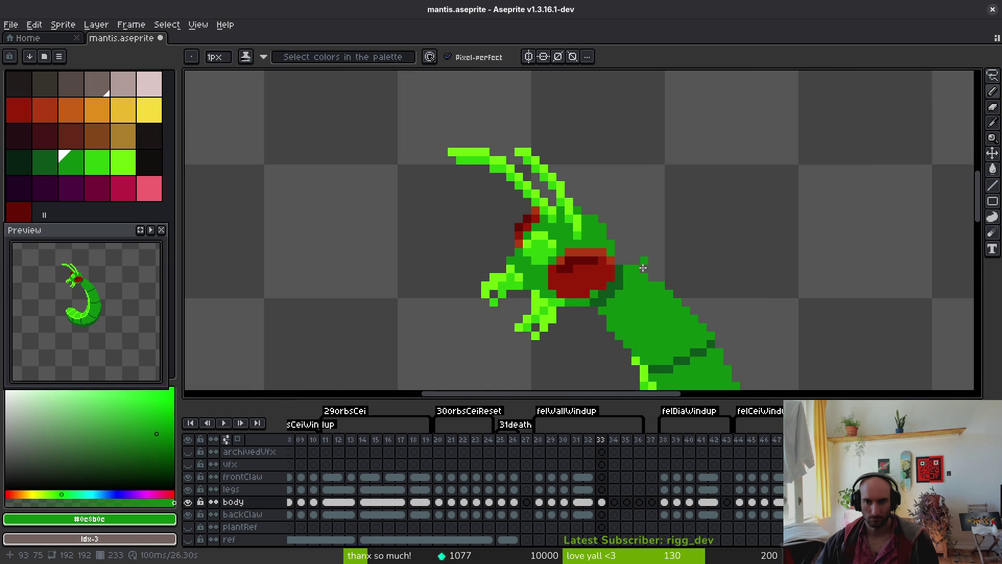
{"action": "key", "text": "ctrl+s"}
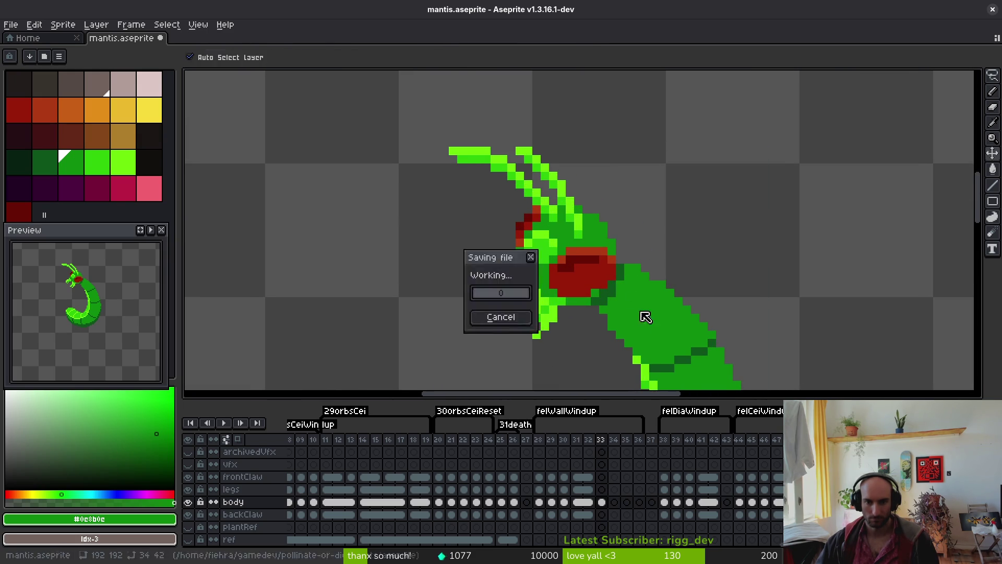
{"action": "scroll", "coordinate": [642, 292], "scroll_direction": "down", "scroll_amount": 4}
{"action": "key", "text": "alt"}
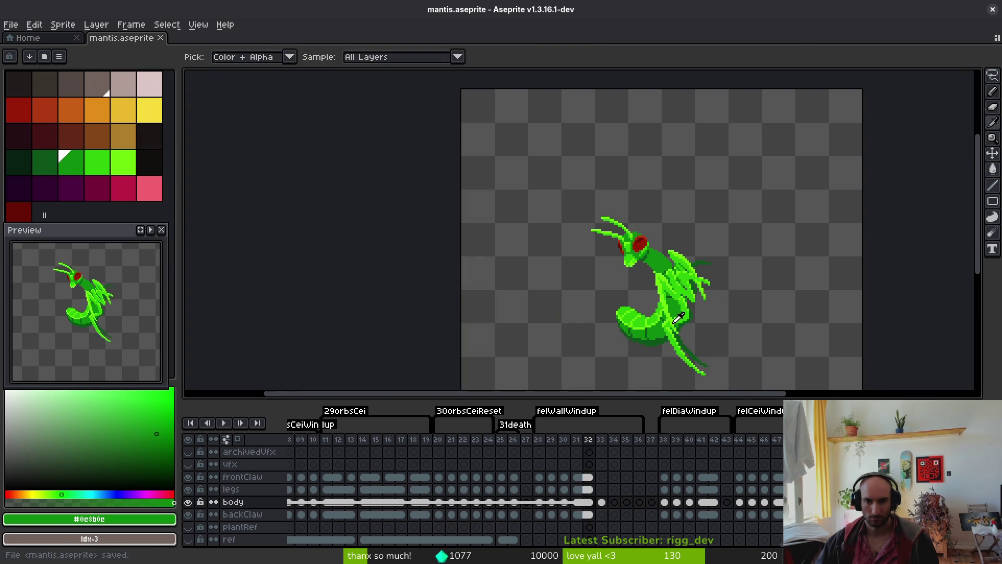
{"action": "key", "text": "Left"}
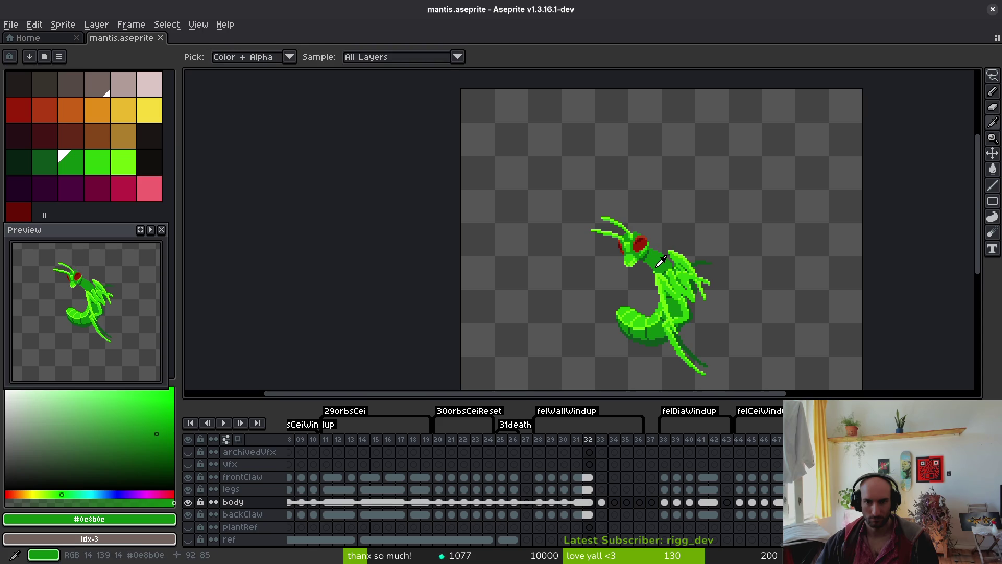
Compare neighbouring frames, shift the mantis head one pixel left, and save
{"action": "scroll", "coordinate": [662, 259], "scroll_direction": "up", "scroll_amount": 2}
{"action": "key", "text": "Right"}
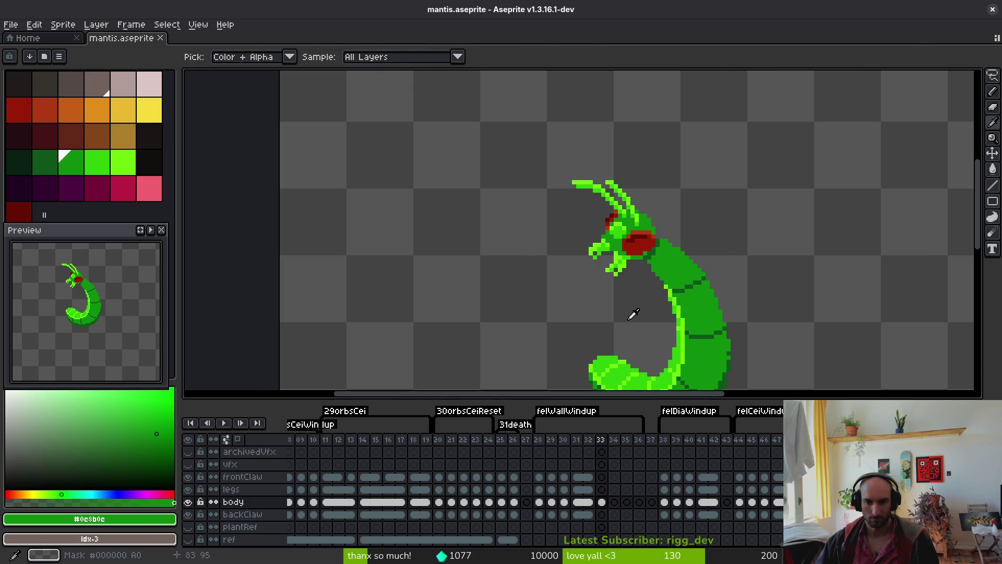
{"action": "key", "text": "Left"}
{"action": "key", "text": "Right"}
{"action": "left_click_drag", "start_coordinate": [678, 316], "coordinate": [712, 286]}
{"action": "mouse_move", "coordinate": [691, 194]}
{"action": "left_mouse_down"}
{"action": "mouse_move", "coordinate": [866, 163]}
{"action": "mouse_move", "coordinate": [686, 193]}
{"action": "left_mouse_up"}
{"action": "key", "text": "ctrl+d"}
{"action": "key", "text": "ctrl+s"}
Copy the frame 32 body cel into empty frame 34
{"action": "left_click", "coordinate": [587, 502]}
{"action": "key", "text": "ctrl+c"}
{"action": "left_click", "coordinate": [615, 502]}
{"action": "key", "text": "ctrl+v"}
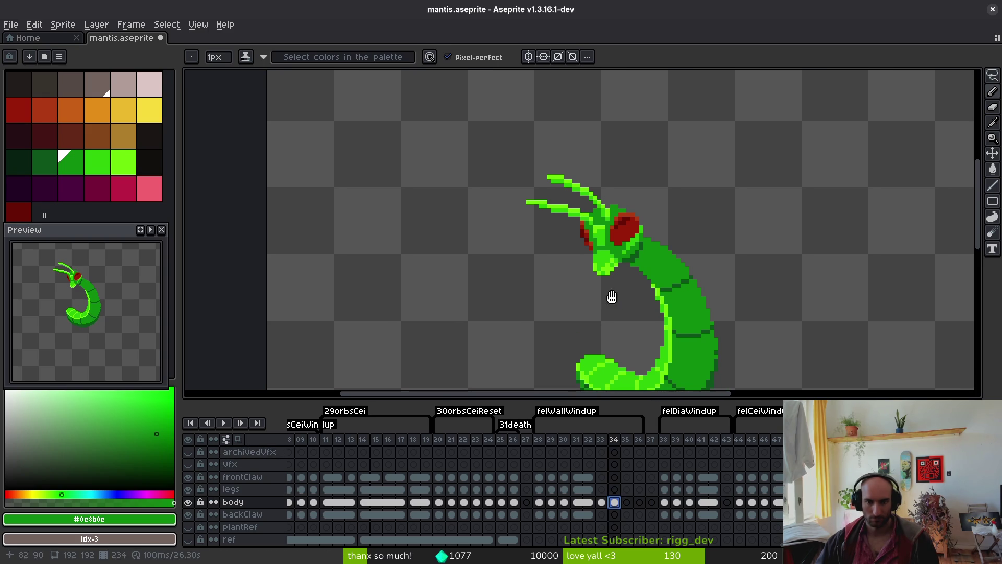
Freehand-select and copy the mandible from frame 33
{"action": "key", "text": "Left"}
{"action": "scroll", "coordinate": [613, 270], "scroll_direction": "up", "scroll_amount": 2}
{"action": "key", "text": "shift+w"}
{"action": "mouse_move", "coordinate": [613, 270]}
{"action": "left_mouse_down"}
{"action": "mouse_move", "coordinate": [522, 236]}
{"action": "mouse_move", "coordinate": [620, 307]}
{"action": "mouse_move", "coordinate": [621, 299]}
{"action": "left_mouse_up"}
{"action": "key", "text": "Right"}
{"action": "key", "text": "ctrl+d"}
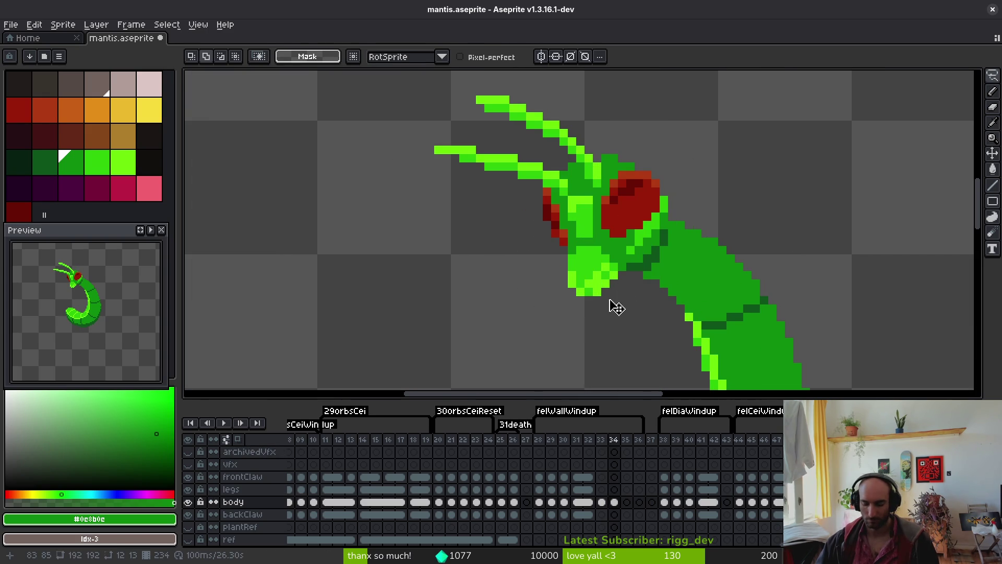
Move the round blob under the head out to the left on frame 34
{"action": "left_click_drag", "start_coordinate": [588, 251], "coordinate": [588, 317]}
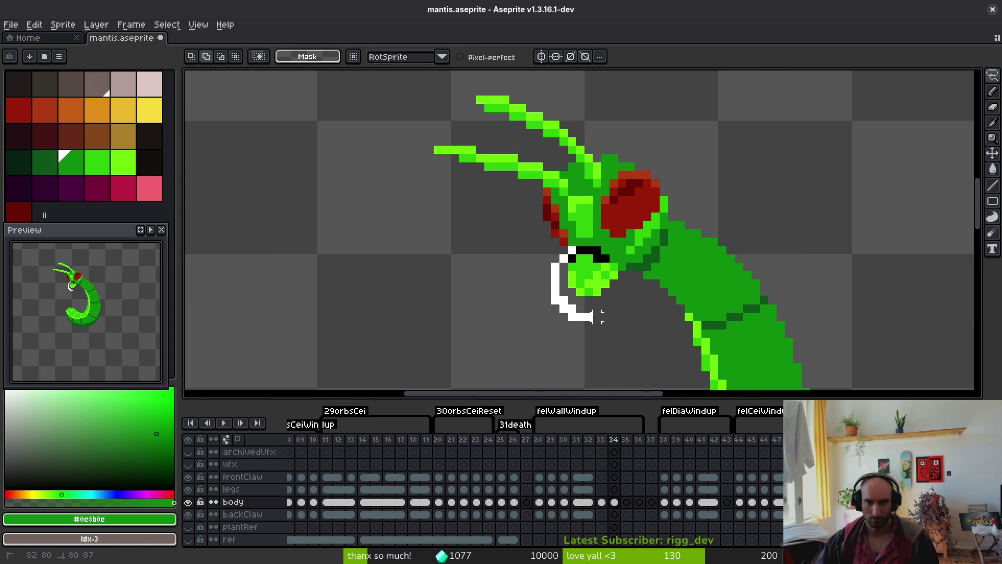
{"action": "left_click_drag", "start_coordinate": [613, 268], "coordinate": [425, 273]}
{"action": "key", "text": "ctrl+d"}
Paste the mandible onto frame 34, rotate it about 19°, and tuck it under the head
{"action": "key", "text": "ctrl+v"}
{"action": "mouse_move", "coordinate": [583, 279]}
{"action": "left_mouse_down"}
{"action": "mouse_move", "coordinate": [604, 293]}
{"action": "mouse_move", "coordinate": [589, 321]}
{"action": "left_mouse_up"}
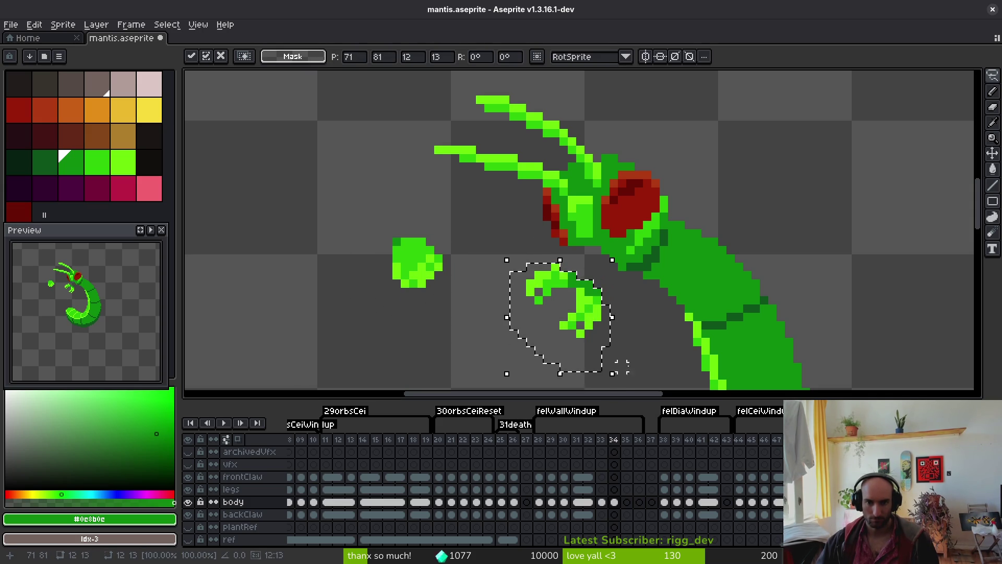
{"action": "left_click_drag", "start_coordinate": [620, 375], "coordinate": [651, 361]}
{"action": "left_click_drag", "start_coordinate": [566, 292], "coordinate": [600, 273]}
{"action": "key", "text": "Return"}
{"action": "key", "text": "i"}
{"action": "left_click", "coordinate": [565, 276]}
Fill the gap in the leg with dark body green #0e8b0e and save
{"action": "key", "text": "e"}
{"action": "key", "text": "i"}
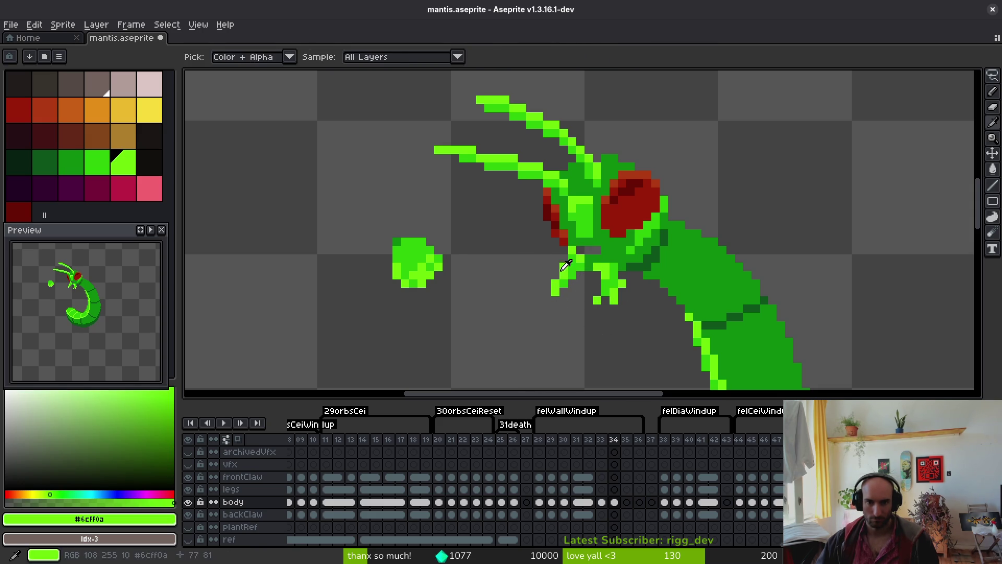
{"action": "key", "text": "b"}
{"action": "left_click", "coordinate": [564, 276], "text": "alt"}
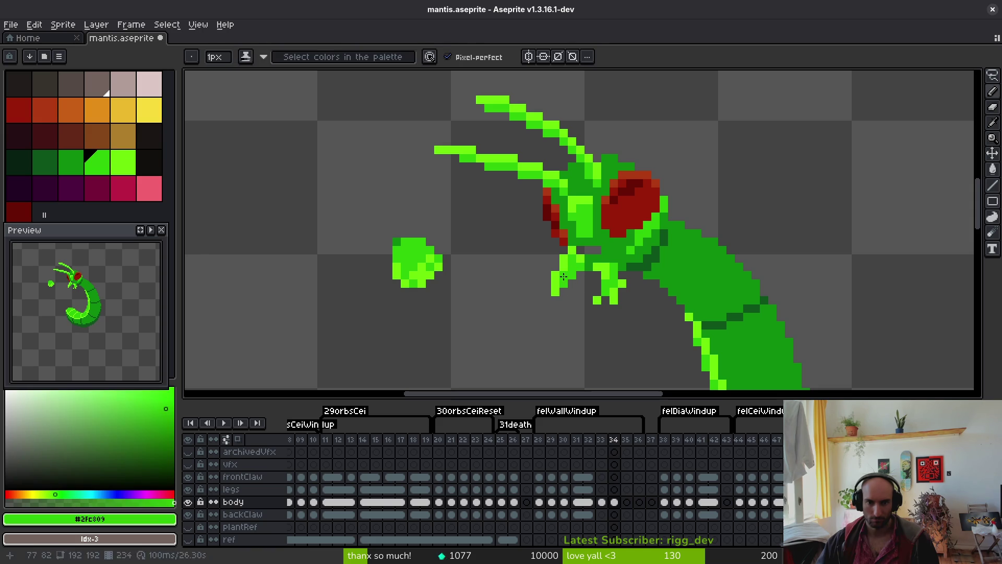
{"action": "left_click", "coordinate": [557, 302], "text": "alt"}
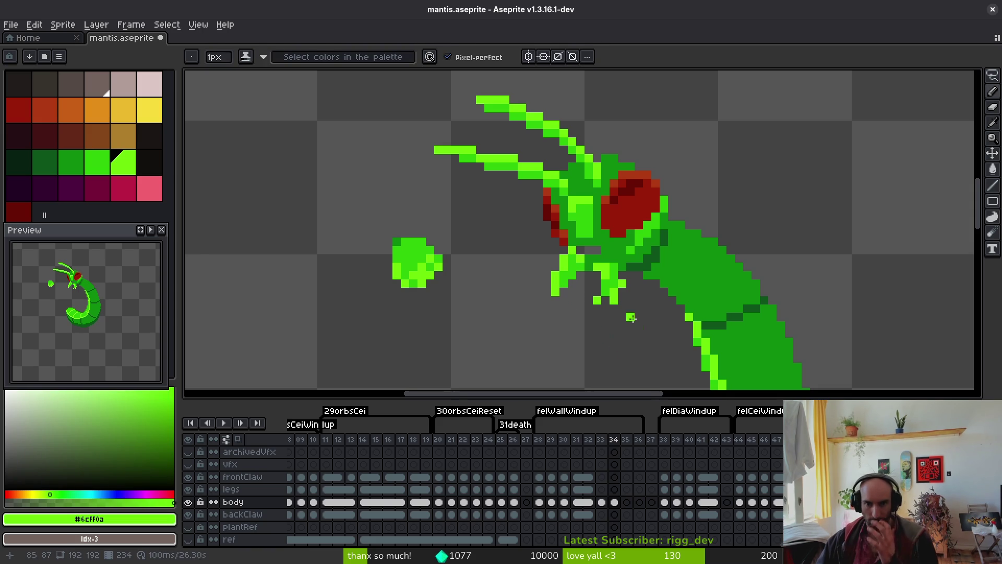
{"action": "scroll", "coordinate": [635, 312], "scroll_direction": "up", "scroll_amount": 2}
{"action": "left_click", "coordinate": [592, 182], "text": "alt"}
{"action": "mouse_move", "coordinate": [544, 189]}
{"action": "left_mouse_down"}
{"action": "mouse_move", "coordinate": [527, 189]}
{"action": "mouse_move", "coordinate": [561, 188]}
{"action": "left_mouse_up"}
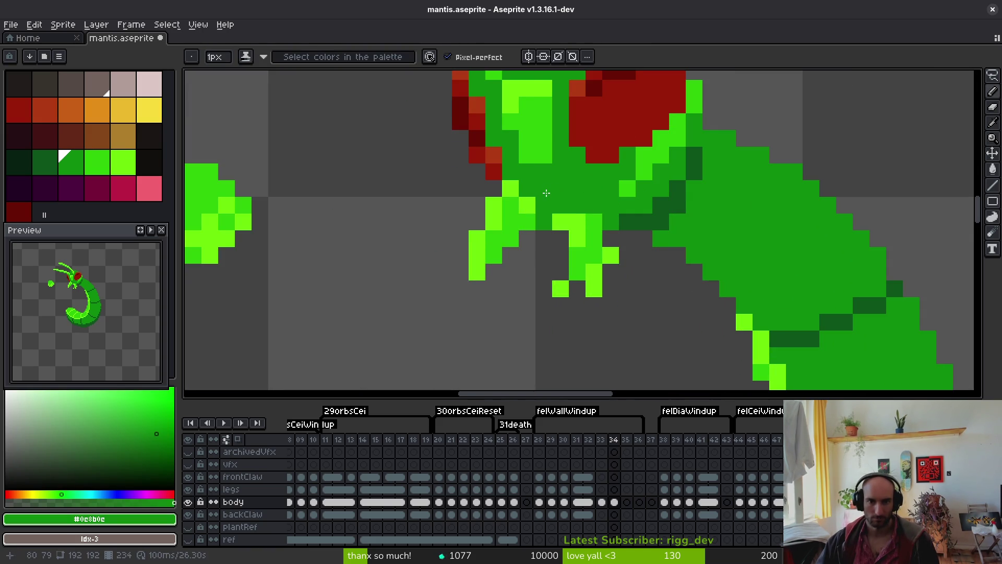
{"action": "scroll", "coordinate": [570, 229], "scroll_direction": "down", "scroll_amount": 4}
{"action": "scroll", "coordinate": [567, 231], "scroll_direction": "up", "scroll_amount": 3}
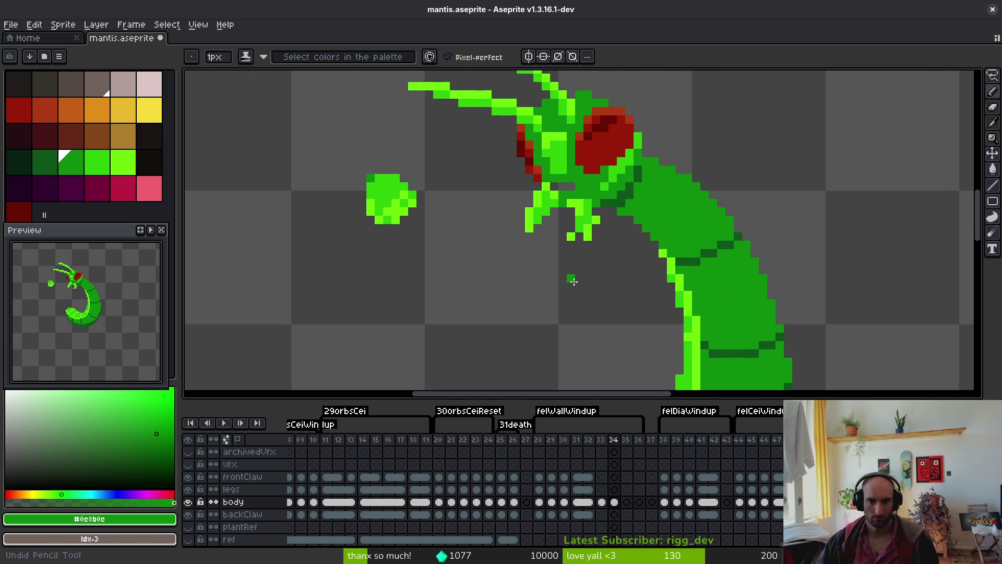
{"action": "key", "text": "ctrl+s"}
Extend the mandible tip with light-green #6cff0a pixels and erase a stray pixel
{"action": "scroll", "coordinate": [579, 263], "scroll_direction": "up", "scroll_amount": 2}
{"action": "scroll", "coordinate": [583, 260], "scroll_direction": "up", "scroll_amount": 2}
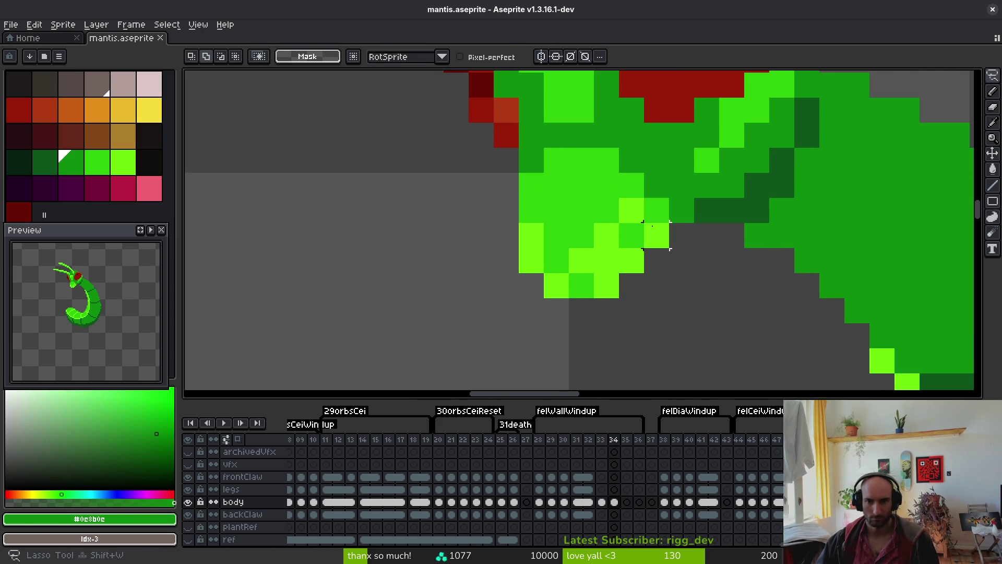
{"action": "key", "text": "i"}
{"action": "left_click", "coordinate": [668, 239]}
{"action": "left_click", "coordinate": [676, 241]}
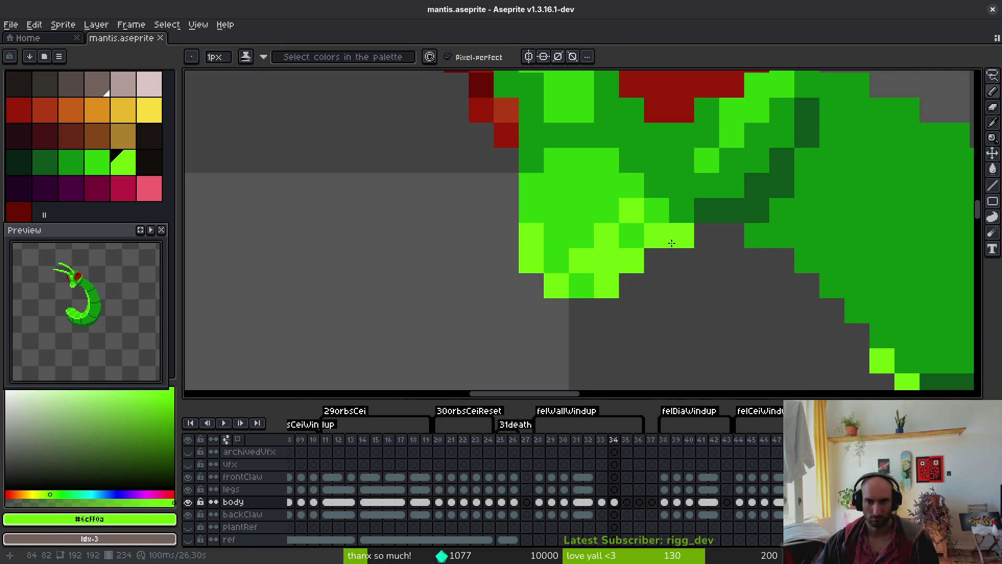
{"action": "left_click_drag", "start_coordinate": [678, 304], "coordinate": [631, 336]}
{"action": "key", "text": "e"}
{"action": "left_click", "coordinate": [662, 340]}
{"action": "key", "text": "b"}
{"action": "left_click", "coordinate": [635, 217], "text": "alt"}
{"action": "left_click_drag", "start_coordinate": [682, 285], "coordinate": [667, 313]}
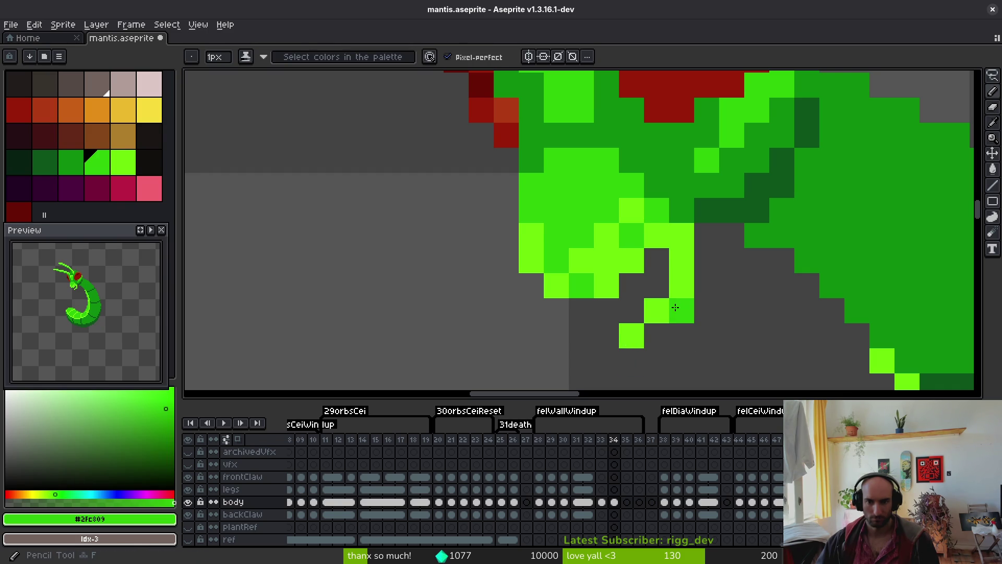
{"action": "key", "text": "ctrl+z"}
Add light-green and mid-green #2fc809 pixels to the mandible, erasing one pixel
{"action": "scroll", "coordinate": [678, 278], "scroll_direction": "down", "scroll_amount": 3}
{"action": "scroll", "coordinate": [631, 225], "scroll_direction": "up", "scroll_amount": 3}
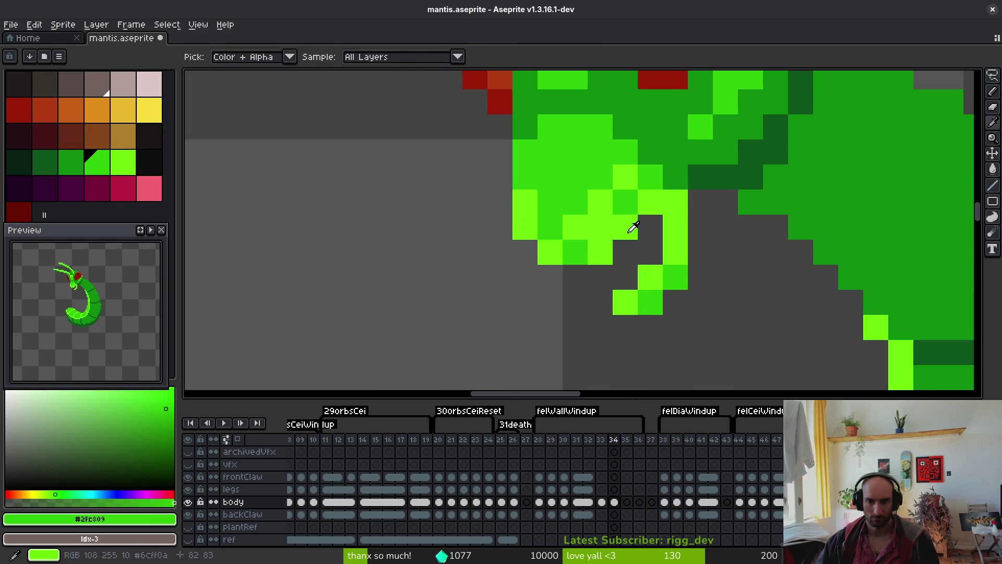
{"action": "left_click", "coordinate": [630, 223], "text": "alt"}
{"action": "left_click", "coordinate": [595, 278]}
{"action": "left_click", "coordinate": [626, 223], "text": "alt"}
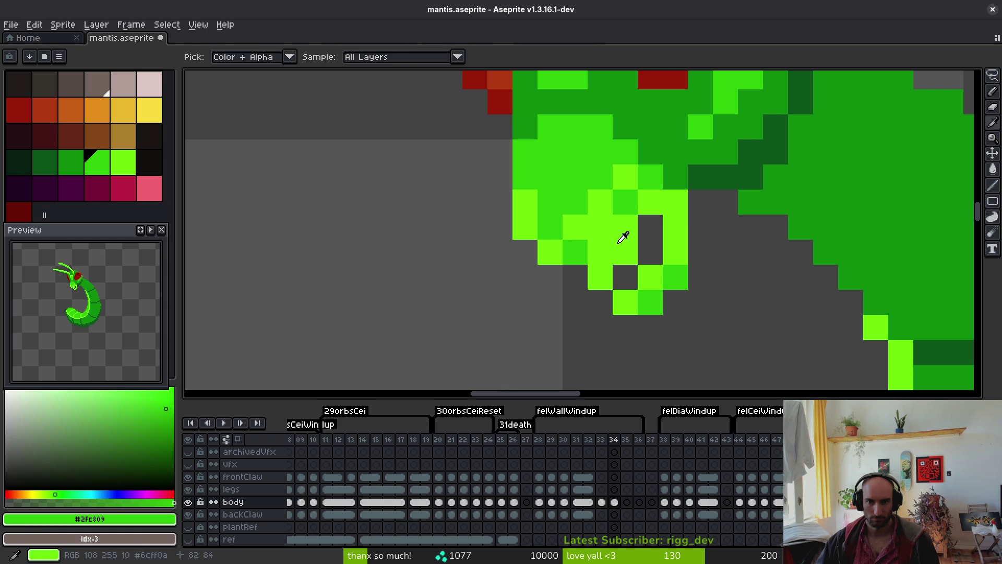
{"action": "left_click", "coordinate": [603, 223]}
{"action": "key", "text": "b"}
{"action": "left_click_drag", "start_coordinate": [650, 226], "coordinate": [650, 252]}
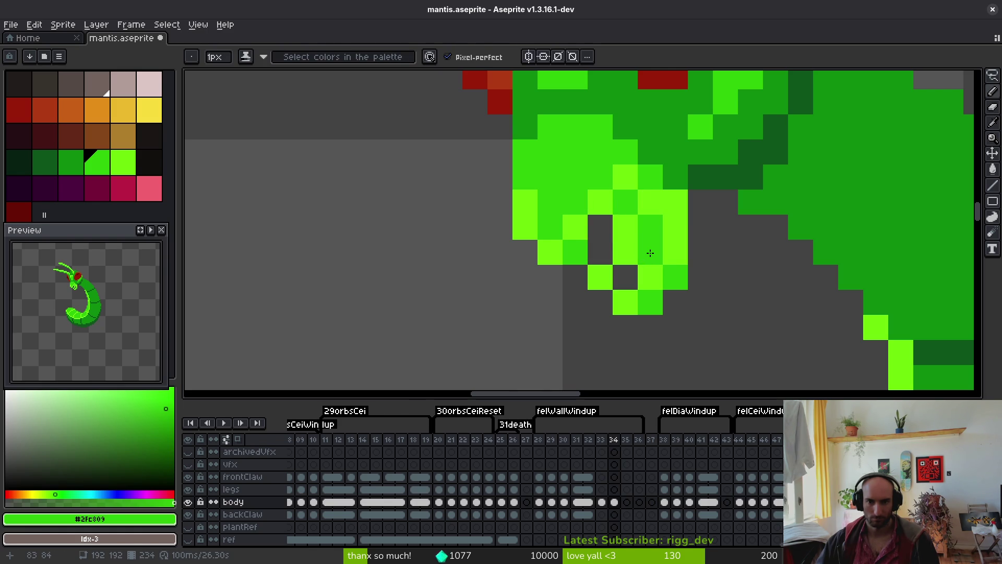
{"action": "scroll", "coordinate": [699, 297], "scroll_direction": "down", "scroll_amount": 4}
{"action": "scroll", "coordinate": [700, 299], "scroll_direction": "up", "scroll_amount": 1}
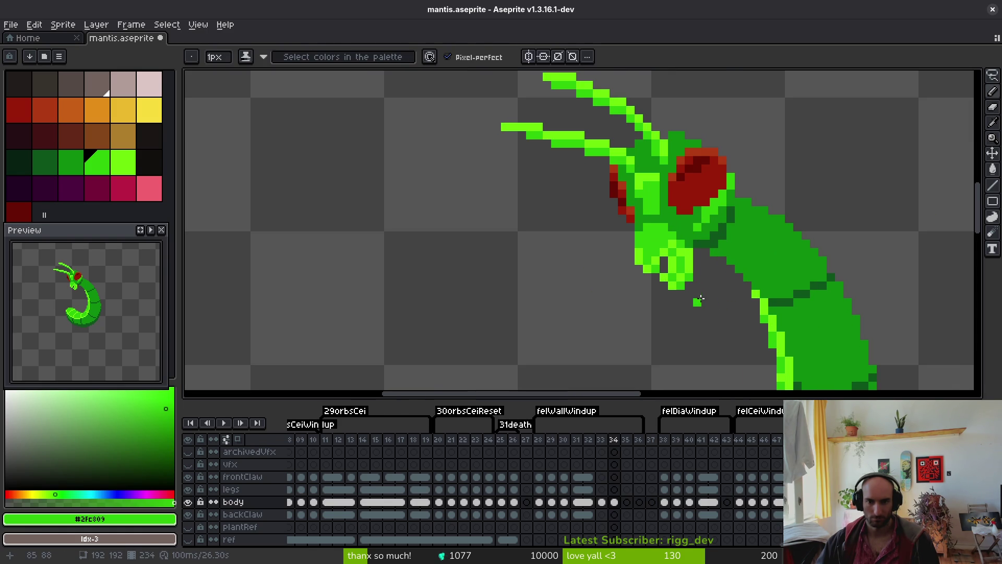
Paint bright-green #6cff0a pixels along the mandible edge and tip
{"action": "scroll", "coordinate": [681, 271], "scroll_direction": "up", "scroll_amount": 1}
{"action": "key", "text": "e"}
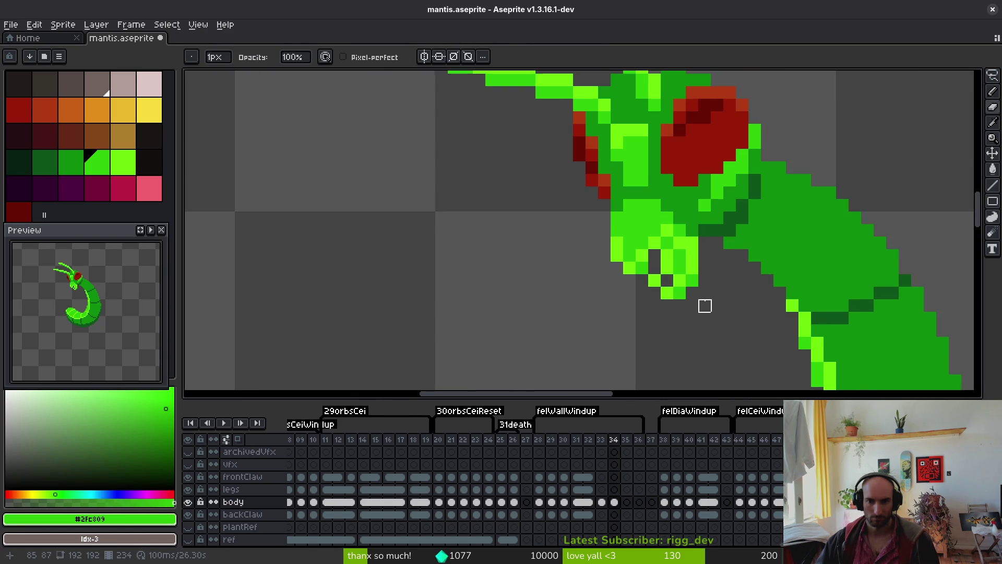
{"action": "scroll", "coordinate": [645, 273], "scroll_direction": "up", "scroll_amount": 1}
{"action": "key", "text": "b"}
{"action": "left_click", "coordinate": [591, 216], "text": "alt"}
{"action": "left_click", "coordinate": [574, 230]}
{"action": "left_click", "coordinate": [567, 246]}
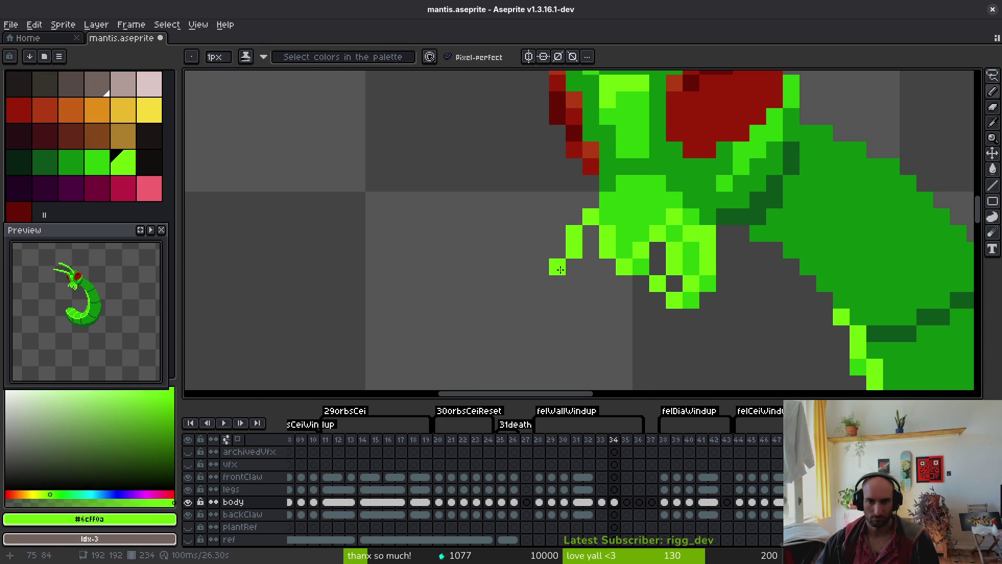
{"action": "key", "text": "ctrl+z"}
{"action": "key", "text": "ctrl+z"}
{"action": "left_click", "coordinate": [572, 267]}
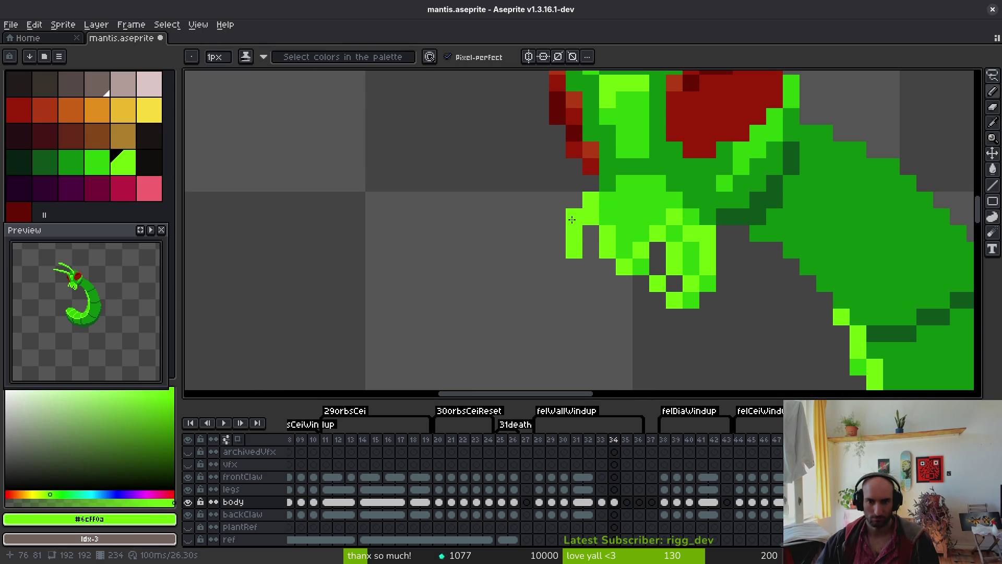
{"action": "left_click_drag", "start_coordinate": [554, 239], "coordinate": [558, 266]}
{"action": "left_click", "coordinate": [587, 273]}
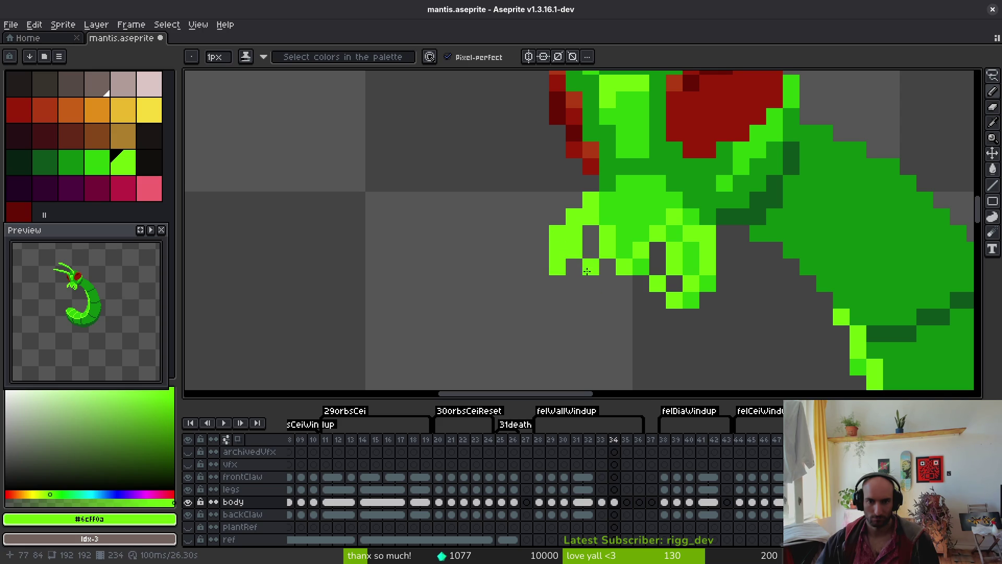
{"action": "left_click", "coordinate": [607, 200]}
Add mid-green #2fc809 and more bright-green pixels to the mandible
{"action": "left_click", "coordinate": [621, 200], "text": "alt"}
{"action": "left_click", "coordinate": [591, 216]}
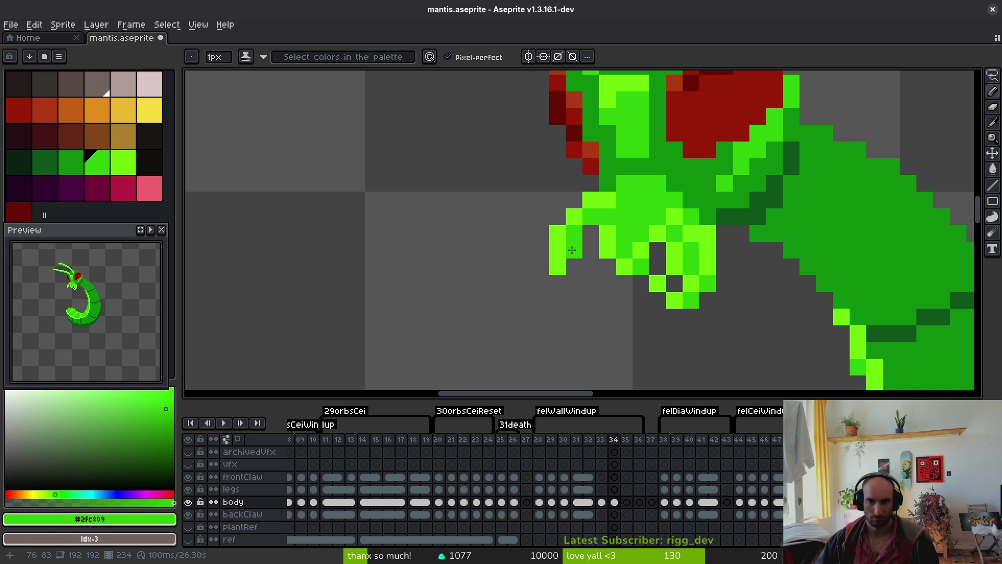
{"action": "left_click", "coordinate": [605, 233], "text": "alt"}
{"action": "left_click", "coordinate": [607, 217]}
{"action": "left_click", "coordinate": [574, 250]}
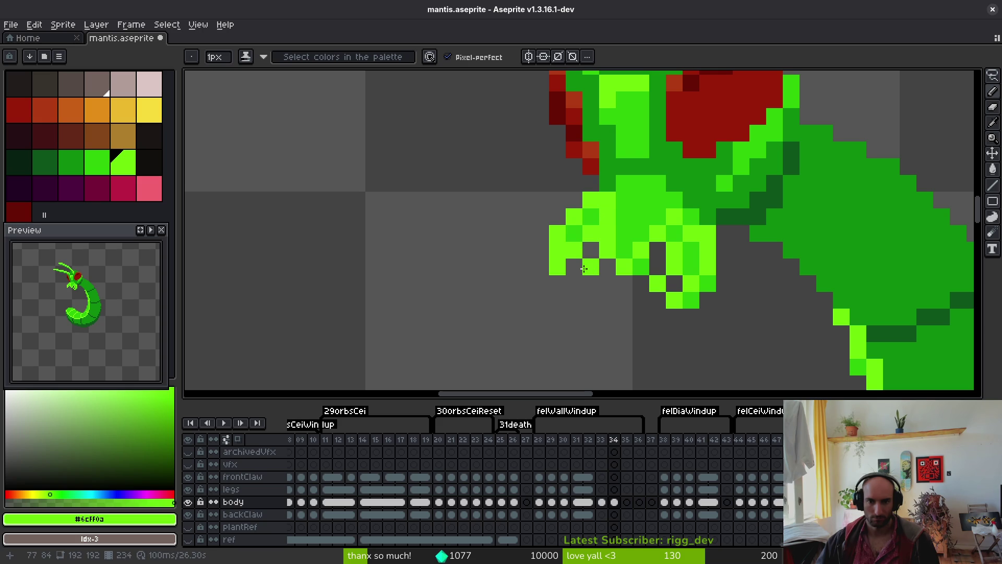
Erase stray pixels between the mandibles and darken mandible pixels with body green
{"action": "key", "text": "e"}
{"action": "left_click_drag", "start_coordinate": [624, 233], "coordinate": [607, 267]}
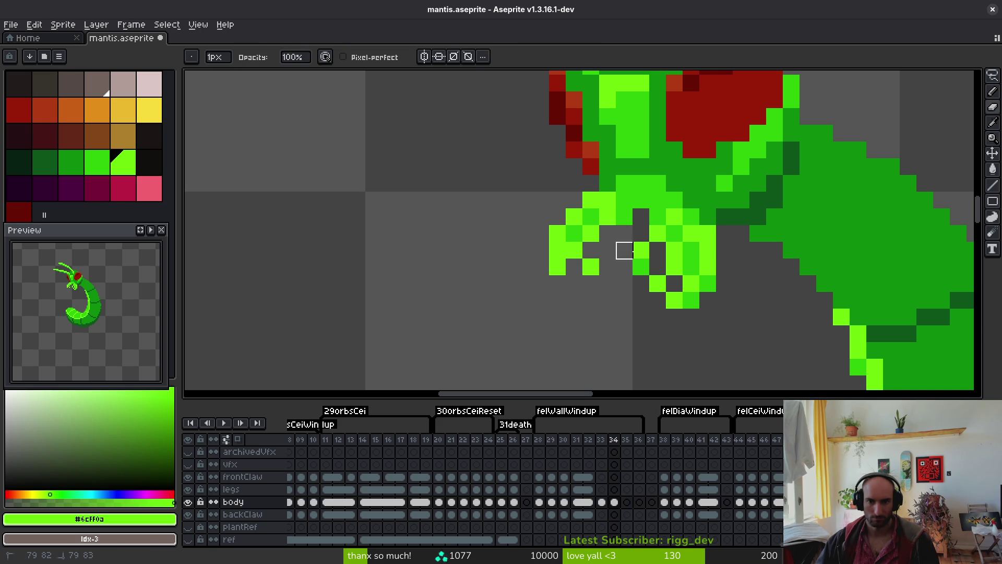
{"action": "key", "text": "b"}
{"action": "left_click", "coordinate": [674, 233], "text": "alt"}
{"action": "left_click", "coordinate": [657, 232]}
{"action": "left_click", "coordinate": [608, 232]}
{"action": "left_click", "coordinate": [579, 253]}
Add bright-green highlight pixels to the mandible and save mantis.aseprite
{"action": "scroll", "coordinate": [614, 300], "scroll_direction": "left", "scroll_amount": 1}
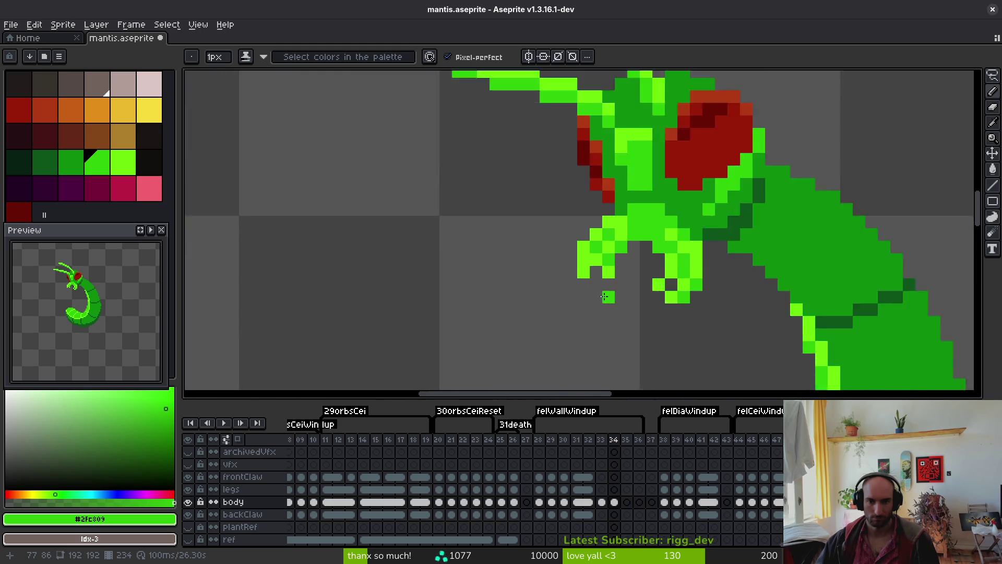
{"action": "scroll", "coordinate": [608, 270], "scroll_direction": "down", "scroll_amount": 5}
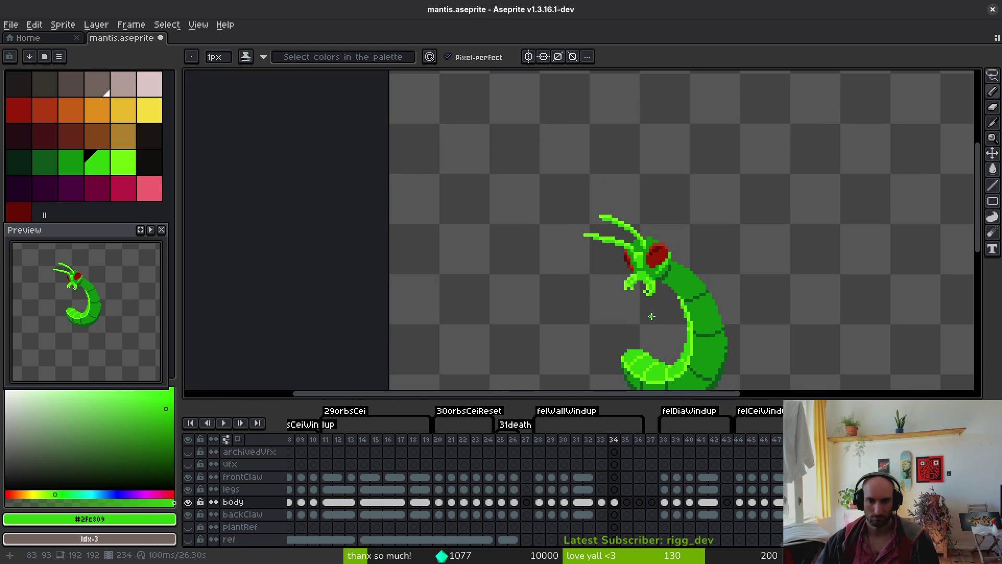
{"action": "scroll", "coordinate": [647, 313], "scroll_direction": "up", "scroll_amount": 5}
{"action": "left_click", "coordinate": [636, 233], "text": "alt"}
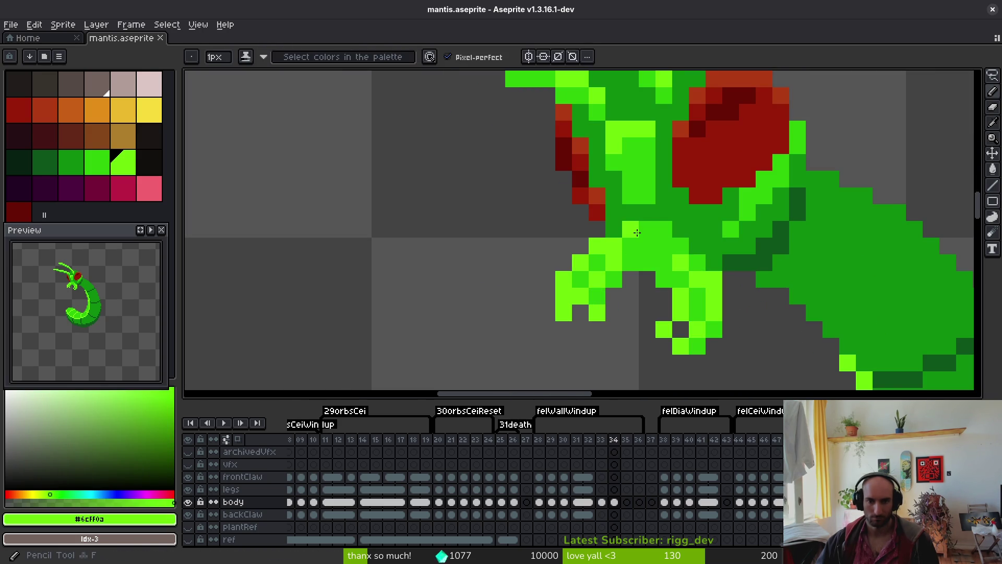
{"action": "left_click", "coordinate": [647, 229]}
{"action": "left_click", "coordinate": [688, 253]}
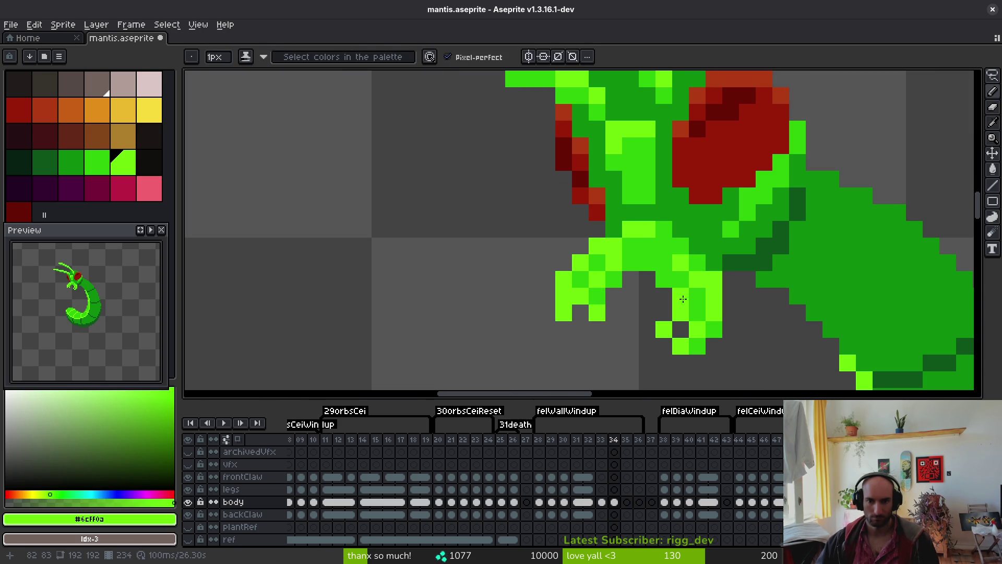
{"action": "scroll", "coordinate": [643, 324], "scroll_direction": "down", "scroll_amount": 5}
{"action": "scroll", "coordinate": [639, 283], "scroll_direction": "up", "scroll_amount": 4}
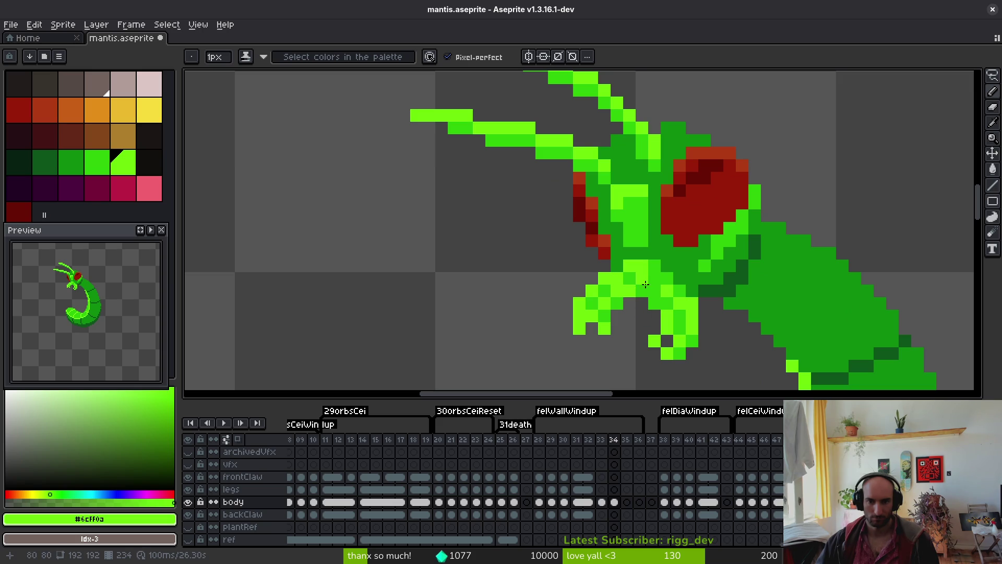
{"action": "key", "text": "e"}
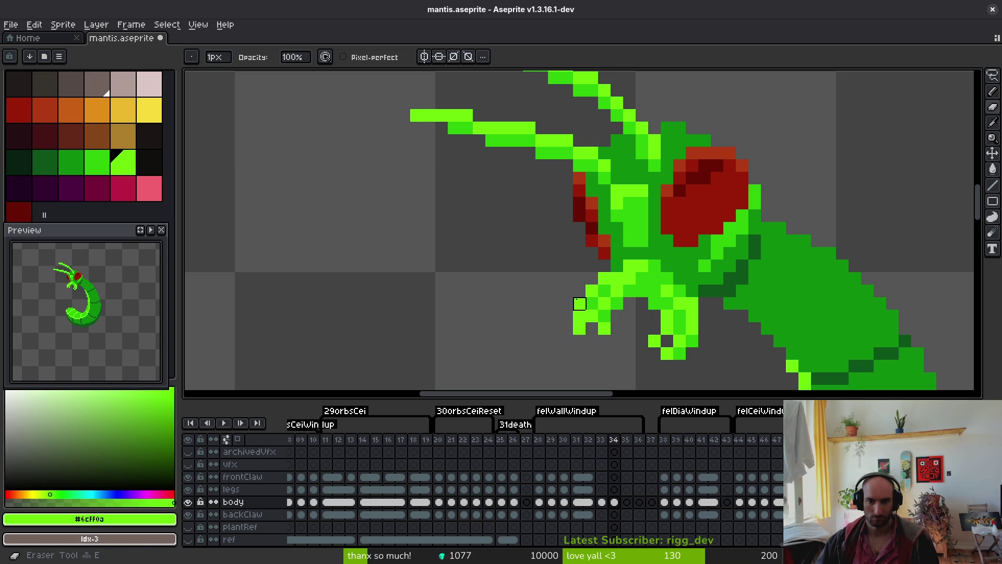
{"action": "scroll", "coordinate": [665, 329], "scroll_direction": "down", "scroll_amount": 2}
{"action": "key", "text": "ctrl+s"}
{"action": "key", "text": "i"}
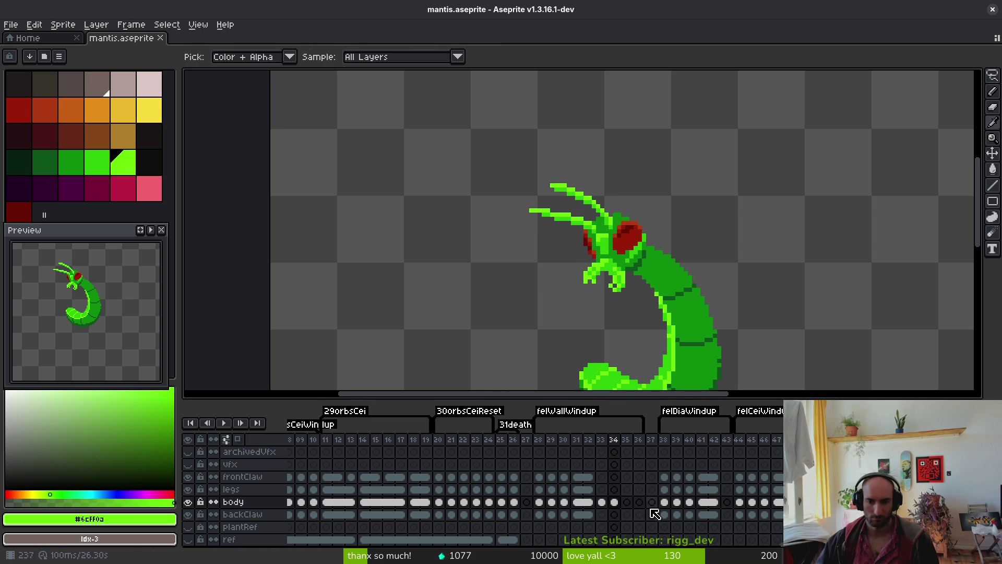
Compare with frame 35, then nudge frame 34's left mandible tip up one pixel
{"action": "left_click_drag", "start_coordinate": [596, 505], "coordinate": [625, 502]}
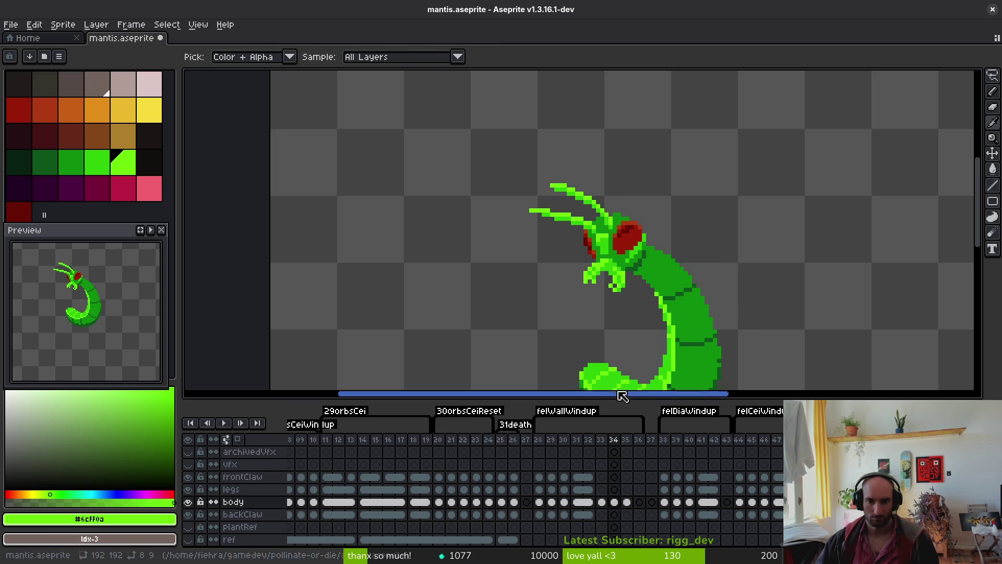
{"action": "key", "text": "Left"}
{"action": "scroll", "coordinate": [575, 298], "scroll_direction": "up", "scroll_amount": 3}
{"action": "key", "text": "m"}
{"action": "left_click_drag", "start_coordinate": [548, 247], "coordinate": [626, 300]}
{"action": "key", "text": "Up"}
{"action": "key", "text": "ctrl+d"}
Retouch the left claw tip on frame 34 with the darker body green
{"action": "scroll", "coordinate": [618, 285], "scroll_direction": "down", "scroll_amount": 2}
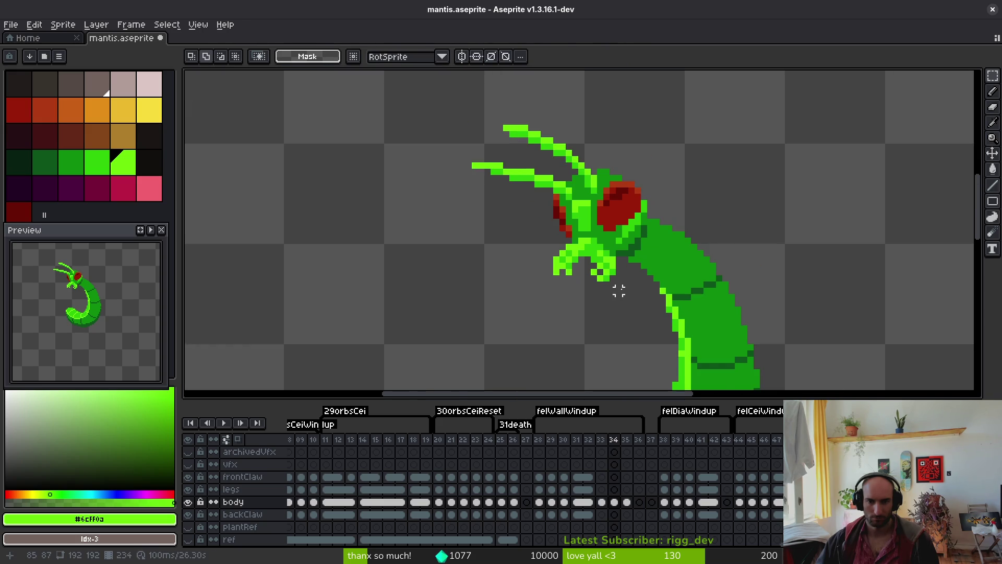
{"action": "scroll", "coordinate": [619, 285], "scroll_direction": "up", "scroll_amount": 2}
{"action": "key", "text": "b"}
{"action": "scroll", "coordinate": [621, 305], "scroll_direction": "down", "scroll_amount": 3}
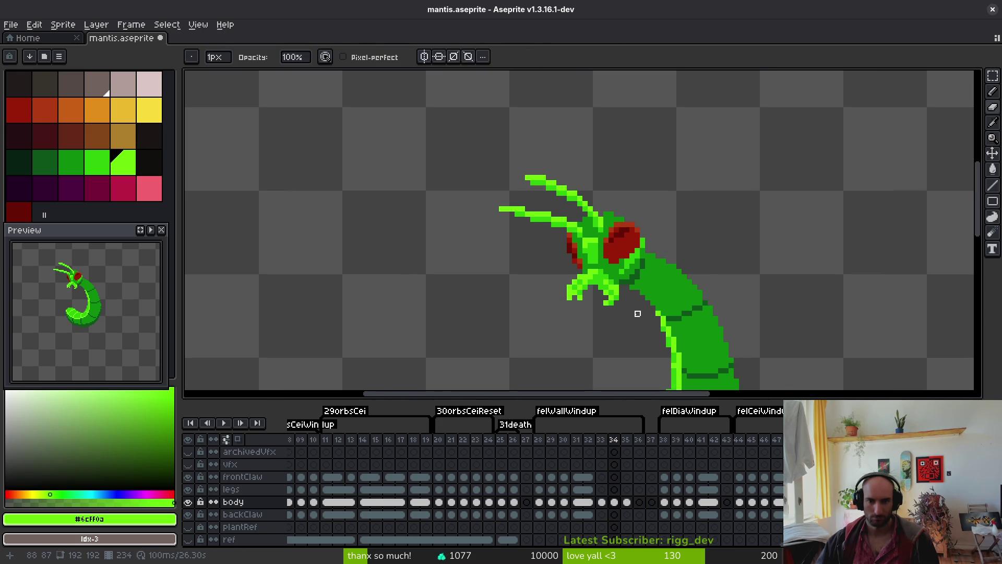
{"action": "scroll", "coordinate": [634, 313], "scroll_direction": "up", "scroll_amount": 4}
{"action": "scroll", "coordinate": [580, 220], "scroll_direction": "down", "scroll_amount": 3}
{"action": "key", "text": "i"}
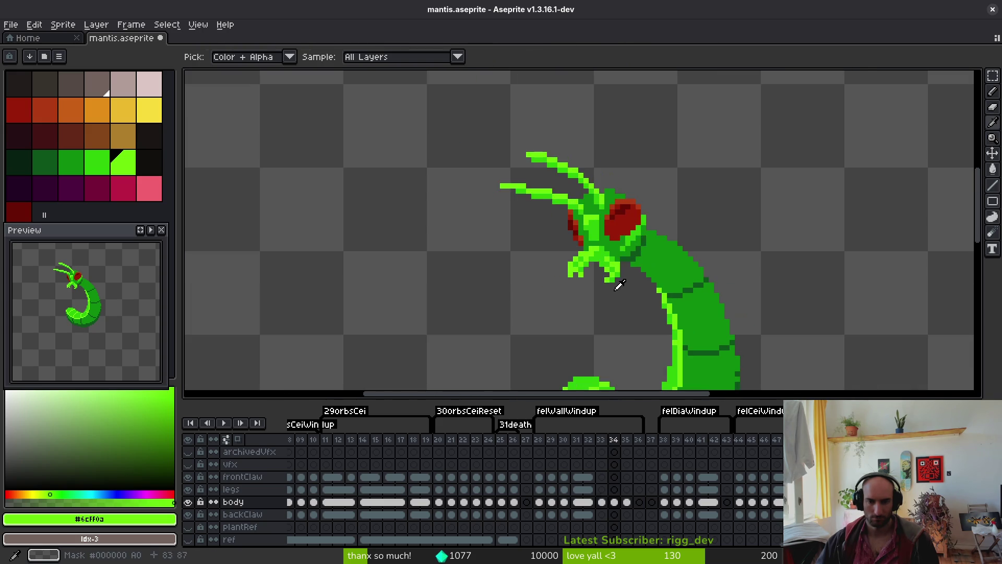
{"action": "key", "text": "comma"}
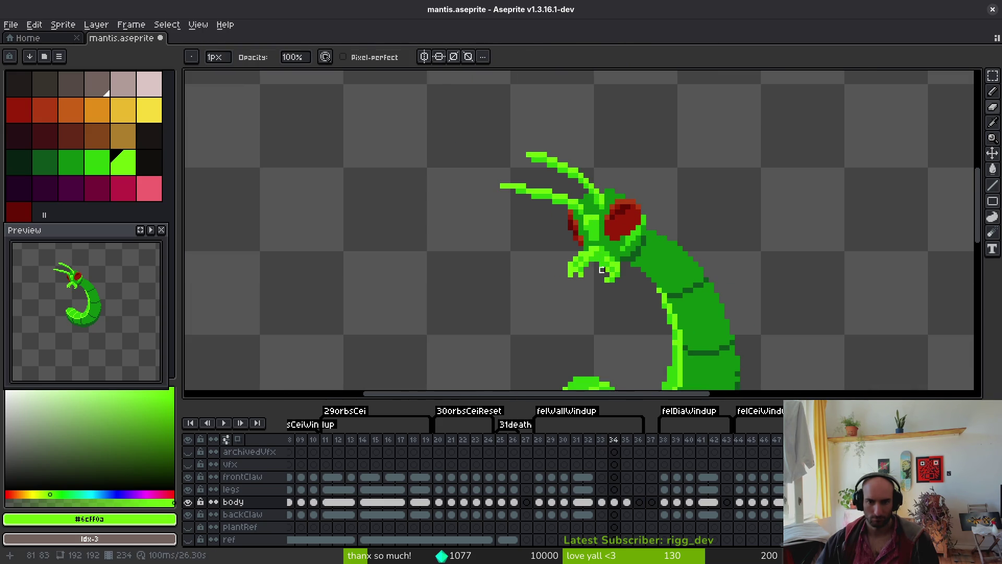
{"action": "scroll", "coordinate": [600, 256], "scroll_direction": "up", "scroll_amount": 1}
{"action": "left_click", "coordinate": [584, 253]}
{"action": "key", "text": "b"}
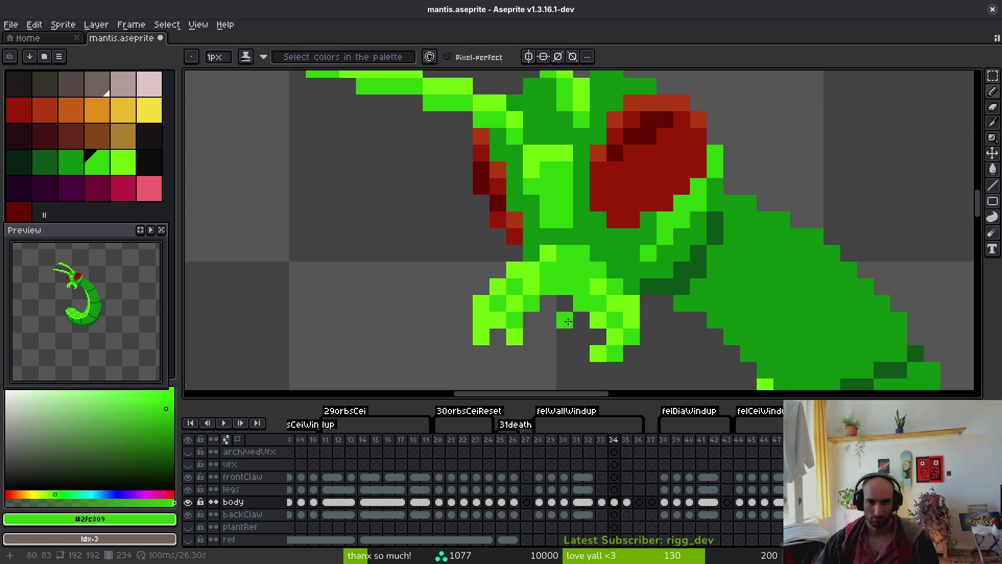
{"action": "scroll", "coordinate": [567, 321], "scroll_direction": "down", "scroll_amount": 5}
{"action": "scroll", "coordinate": [574, 313], "scroll_direction": "up", "scroll_amount": 4}
{"action": "scroll", "coordinate": [577, 307], "scroll_direction": "up", "scroll_amount": 1}
Touch up the claw with bright and darker greens and save mantis.aseprite
{"action": "left_click", "coordinate": [542, 301], "text": "alt"}
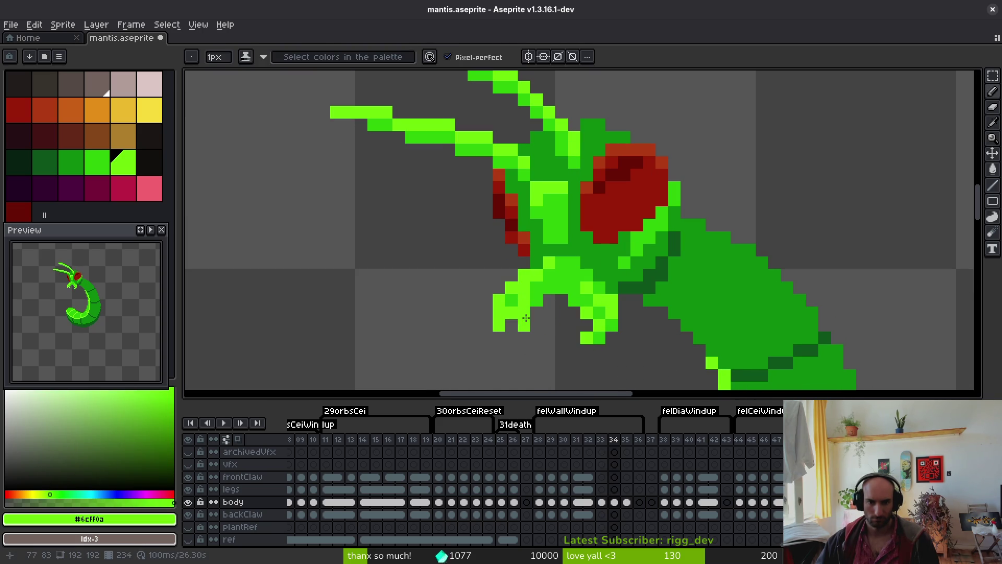
{"action": "left_click", "coordinate": [538, 287], "text": "alt"}
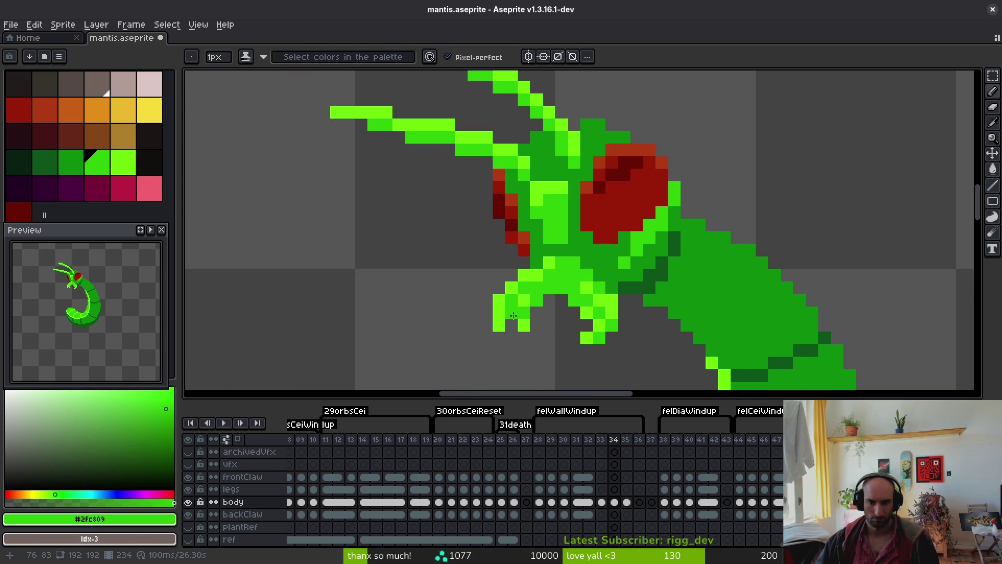
{"action": "left_click", "coordinate": [499, 302], "text": "alt"}
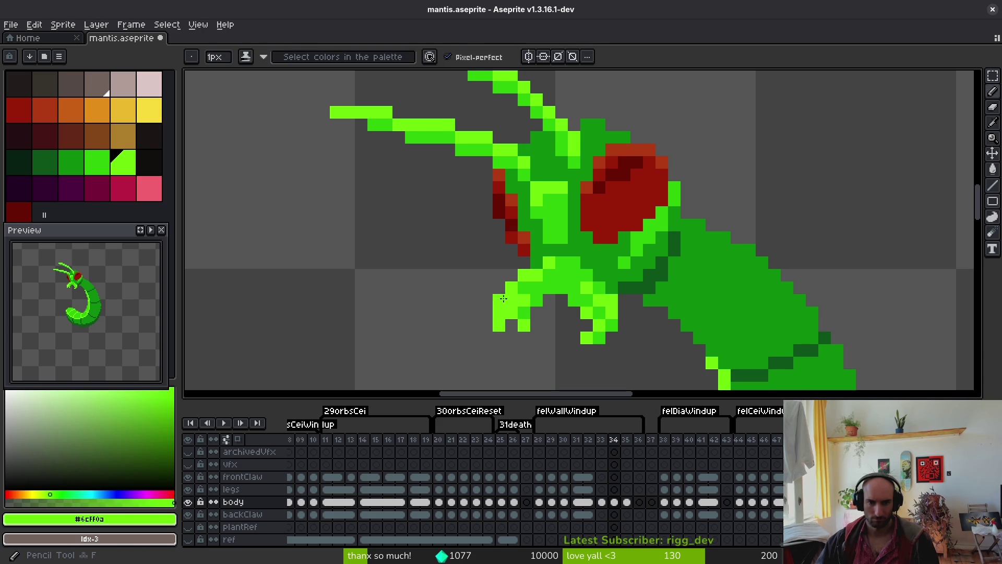
{"action": "key", "text": "ctrl+s"}
{"action": "scroll", "coordinate": [561, 347], "scroll_direction": "down", "scroll_amount": 4}
{"action": "scroll", "coordinate": [569, 359], "scroll_direction": "up", "scroll_amount": 4}
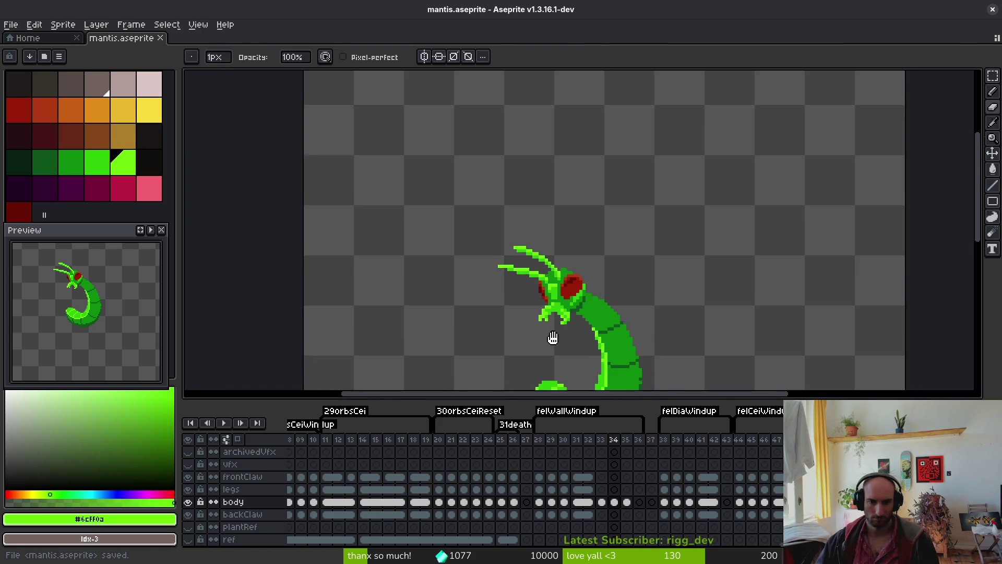
Add a final mandible pixel on frame 34 and zoom out to the full mantis
{"action": "scroll", "coordinate": [551, 249], "scroll_direction": "up", "scroll_amount": 2}
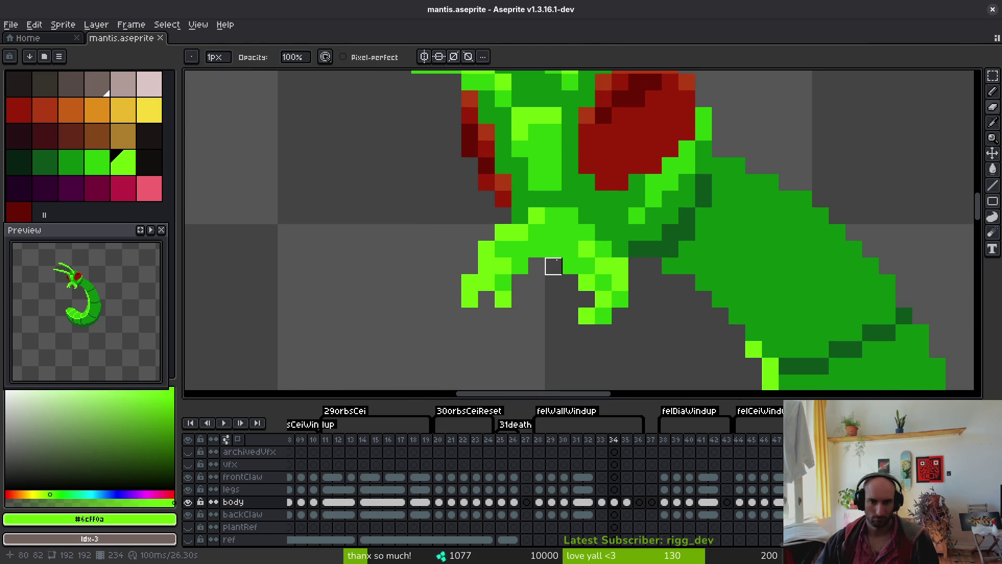
{"action": "left_click", "coordinate": [555, 249]}
{"action": "scroll", "coordinate": [570, 331], "scroll_direction": "down", "scroll_amount": 4}
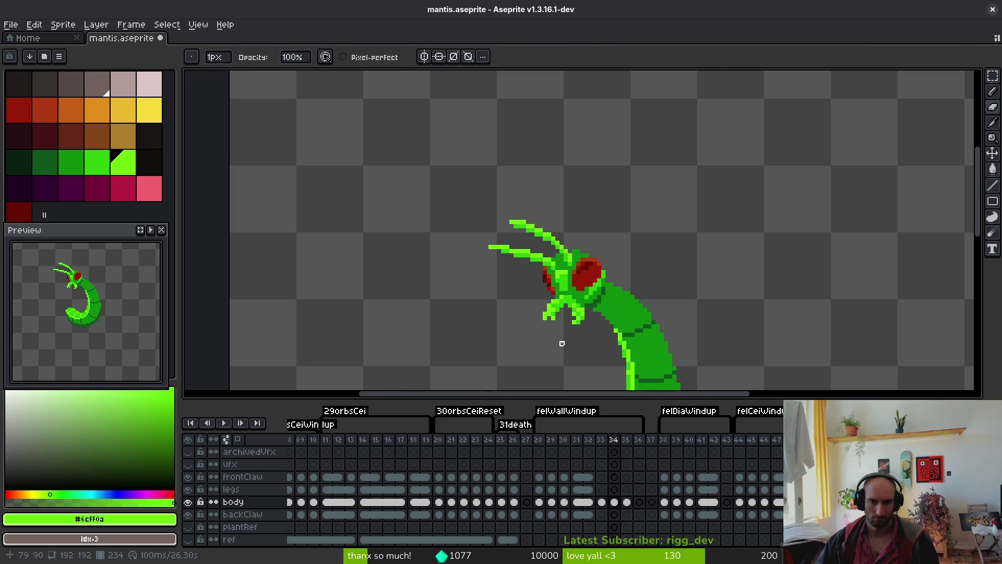
{"action": "scroll", "coordinate": [586, 352], "scroll_direction": "down", "scroll_amount": 3}
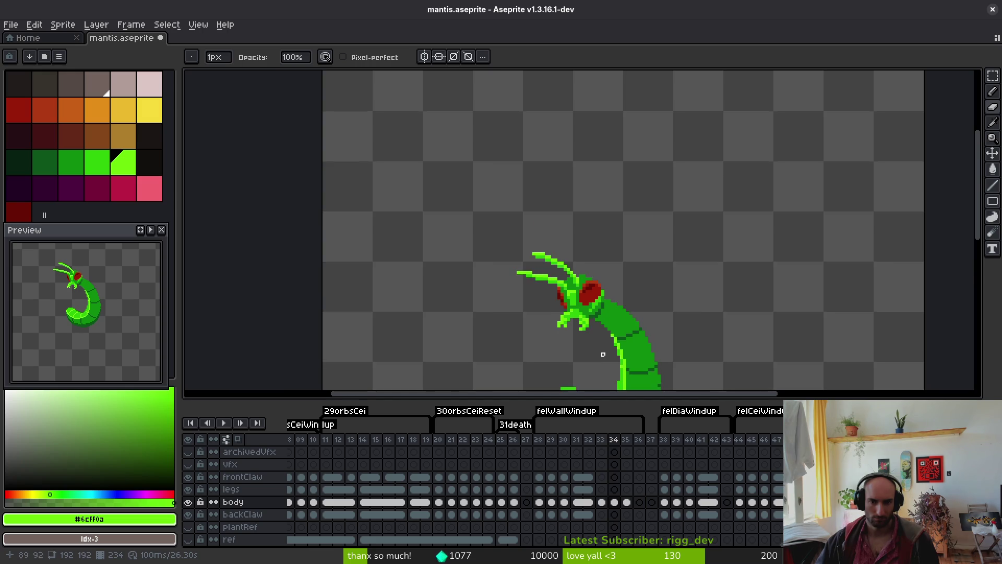
{"action": "key", "text": "alt"}
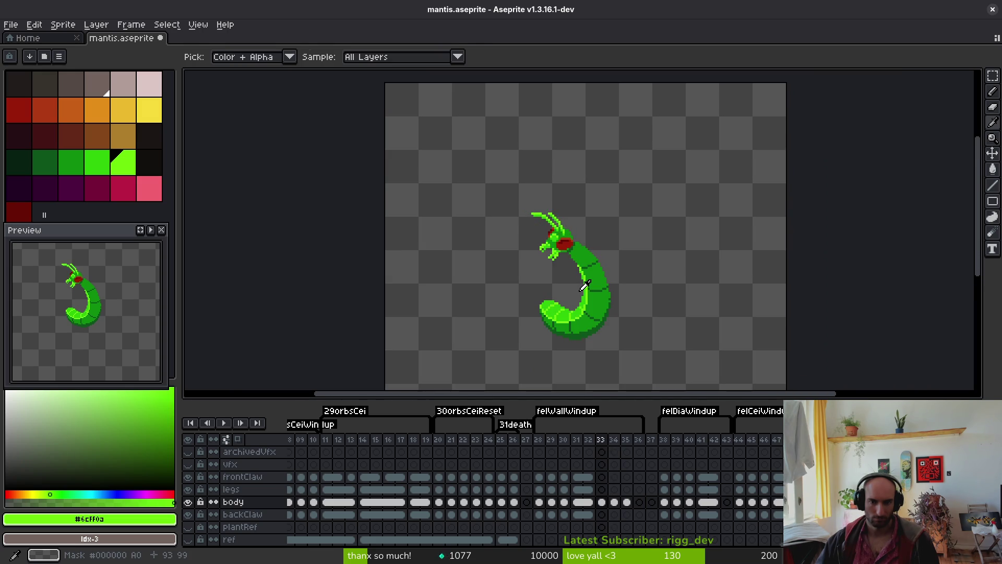
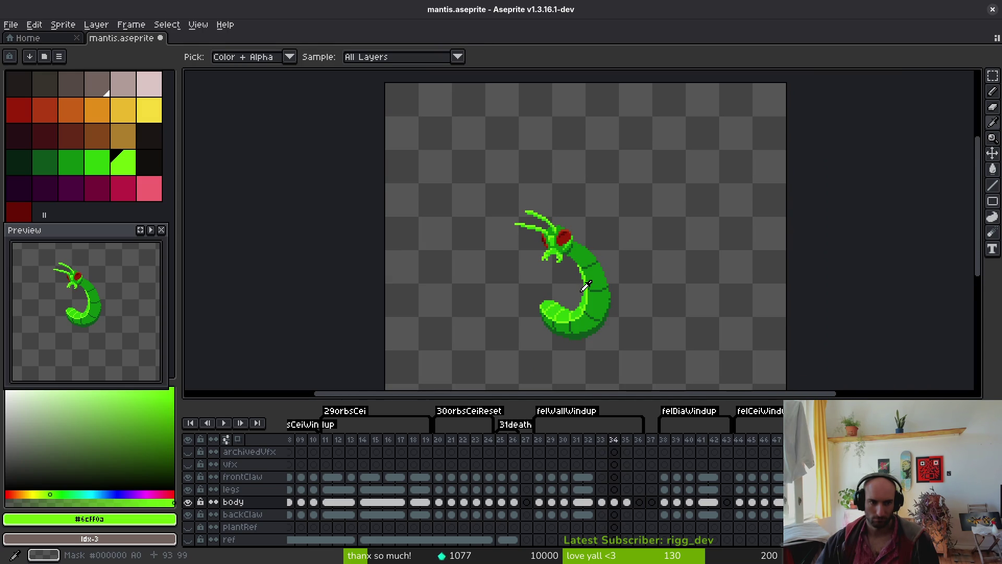
Step back to frame 33 and zoom in on the mantis head
{"action": "key", "text": "Left"}
{"action": "scroll", "coordinate": [564, 246], "scroll_direction": "up", "scroll_amount": 4}
{"action": "left_click_drag", "start_coordinate": [560, 222], "coordinate": [565, 233]}
{"action": "scroll", "coordinate": [565, 233], "scroll_direction": "up", "scroll_amount": 3}
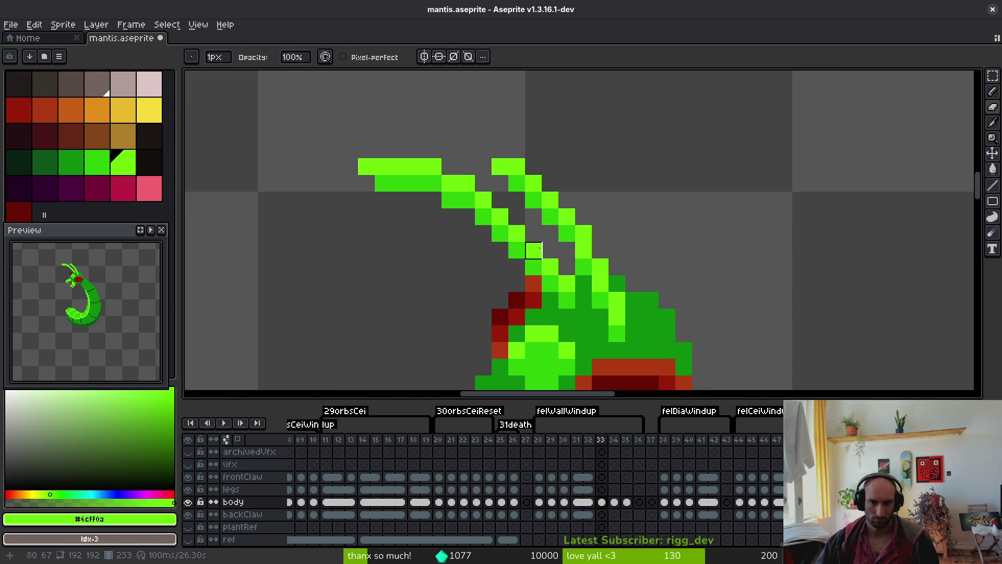
{"action": "scroll", "coordinate": [633, 230], "scroll_direction": "down", "scroll_amount": 2}
{"action": "key", "text": "alt"}
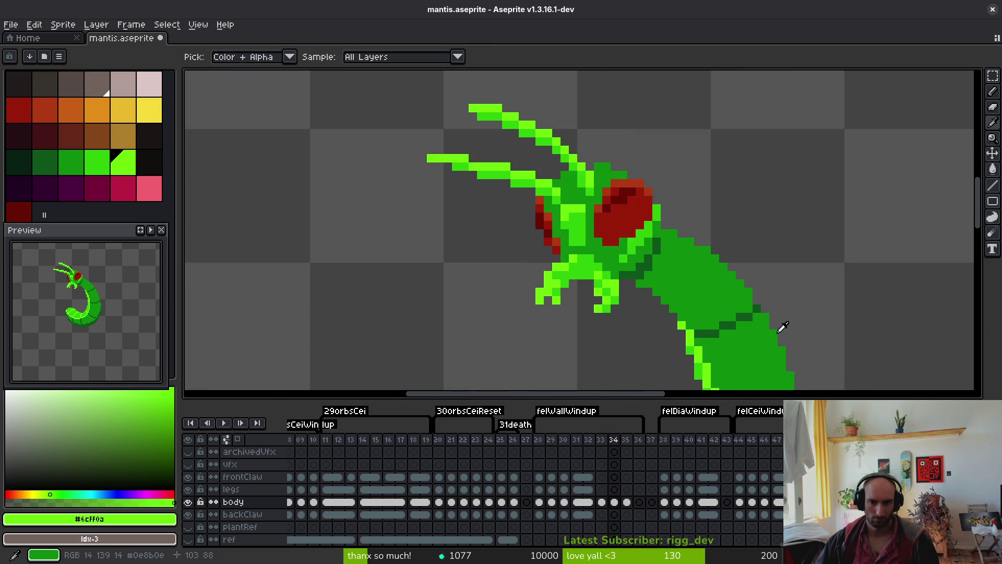
{"action": "scroll", "coordinate": [785, 337], "scroll_direction": "down", "scroll_amount": 2}
Flicker between frames 33 and 34 to compare head poses, ending back on frame 33
{"action": "key", "text": "Right"}
{"action": "key", "text": "Left"}
{"action": "key", "text": "Right"}
{"action": "key", "text": "Left"}
{"action": "key", "text": "Right"}
{"action": "key", "text": "Left"}
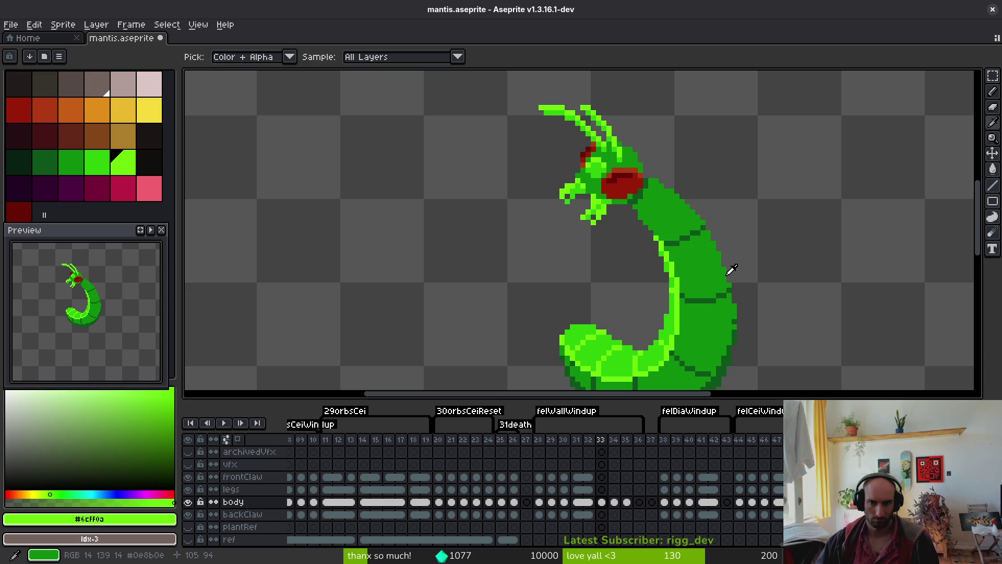
{"action": "key", "text": "Right"}
{"action": "key", "text": "Left"}
{"action": "key", "text": "Right"}
{"action": "key", "text": "Left"}
{"action": "key", "text": "Right"}
{"action": "key", "text": "Left"}
{"action": "key", "text": "Right"}
{"action": "key", "text": "Left"}
{"action": "key", "text": "Right"}
{"action": "key", "text": "Left"}
{"action": "key", "text": "Right"}
{"action": "key", "text": "Right"}
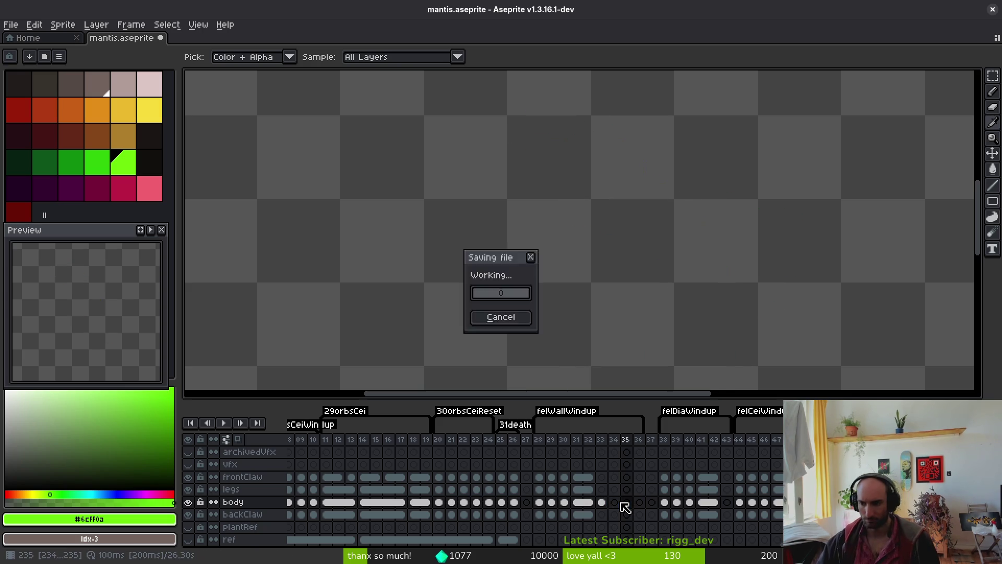
{"action": "key", "text": "Left"}
{"action": "key", "text": "Left"}
Select the Pencil and zoom in on frame 33's head
{"action": "key", "text": "b"}
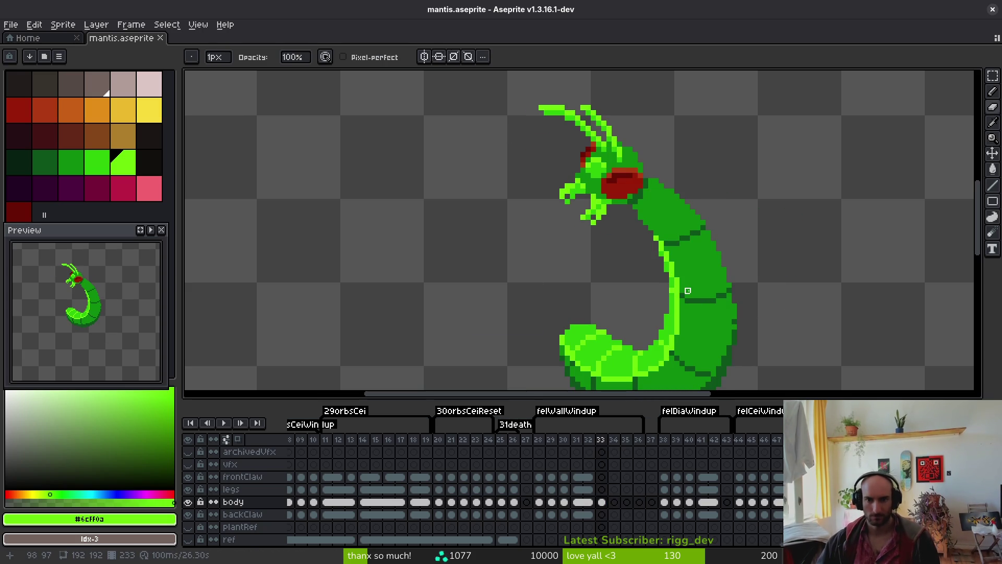
{"action": "scroll", "coordinate": [630, 265], "scroll_direction": "up", "scroll_amount": 1}
{"action": "scroll", "coordinate": [634, 239], "scroll_direction": "up", "scroll_amount": 3}
{"action": "scroll", "coordinate": [637, 235], "scroll_direction": "down", "scroll_amount": 4}
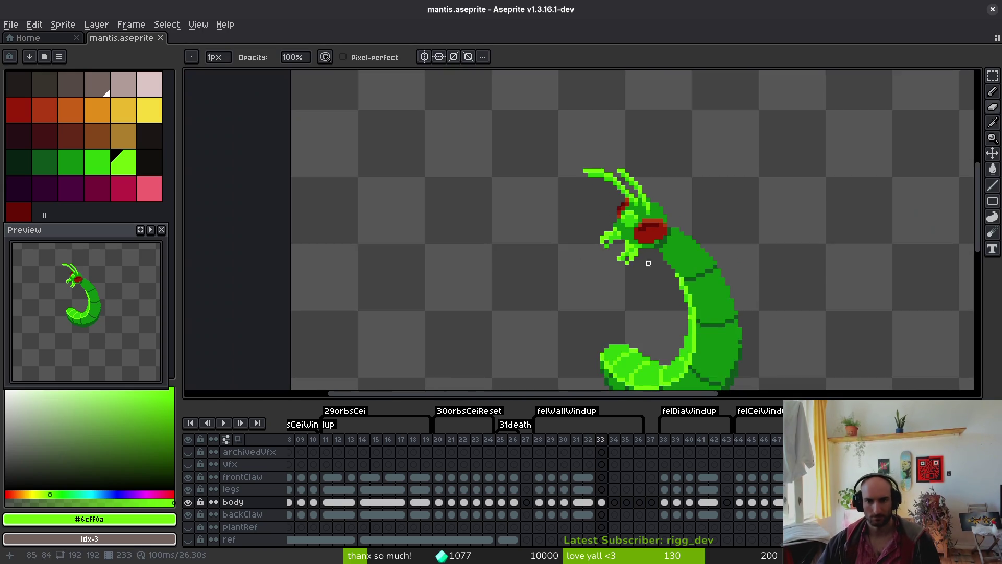
{"action": "scroll", "coordinate": [641, 230], "scroll_direction": "up", "scroll_amount": 4}
Draw a bright-green stroke extending the claw leftward and repaint claw pixels darker green
{"action": "key", "text": "i"}
{"action": "key", "text": "f"}
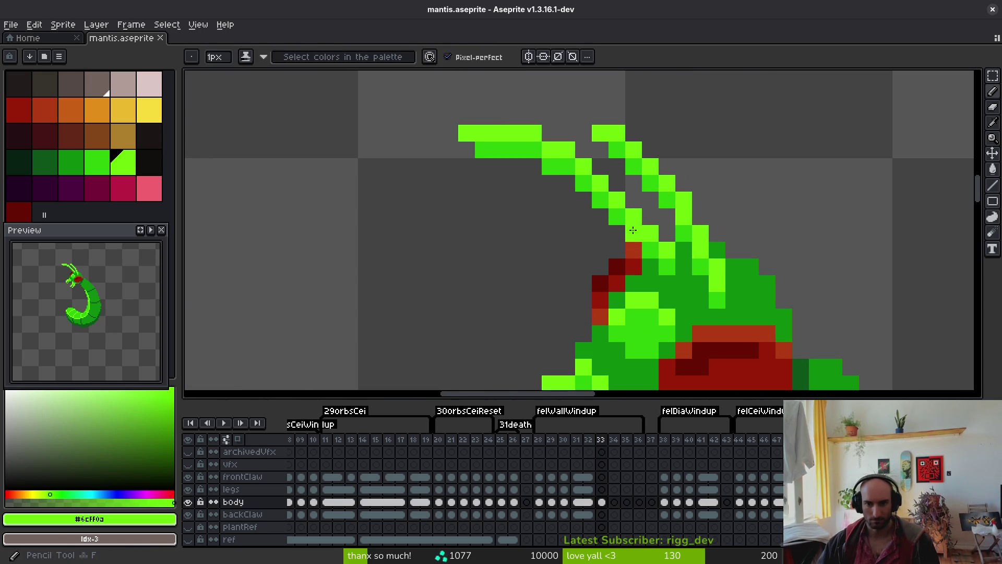
{"action": "mouse_move", "coordinate": [572, 212]}
{"action": "left_mouse_down"}
{"action": "mouse_move", "coordinate": [480, 196]}
{"action": "mouse_move", "coordinate": [488, 216]}
{"action": "mouse_move", "coordinate": [559, 218]}
{"action": "mouse_move", "coordinate": [572, 233]}
{"action": "mouse_move", "coordinate": [631, 232]}
{"action": "left_mouse_up"}
{"action": "right_click", "coordinate": [508, 149], "text": "alt"}
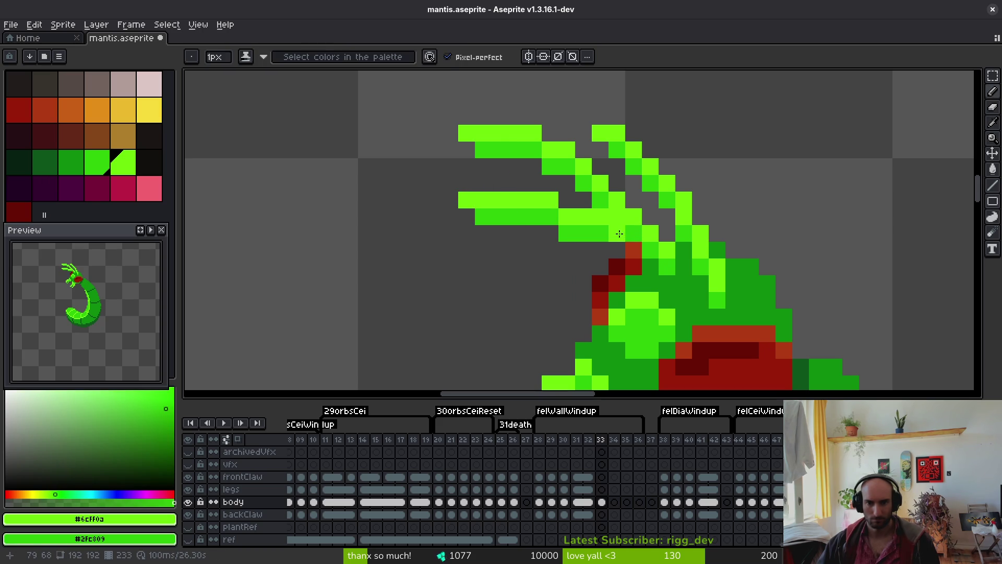
{"action": "right_click", "coordinate": [634, 217]}
{"action": "right_click", "coordinate": [667, 250]}
{"action": "left_click_drag", "start_coordinate": [634, 249], "coordinate": [650, 249]}
{"action": "left_click_drag", "start_coordinate": [733, 283], "coordinate": [724, 303]}
{"action": "scroll", "coordinate": [735, 216], "scroll_direction": "down", "scroll_amount": 2}
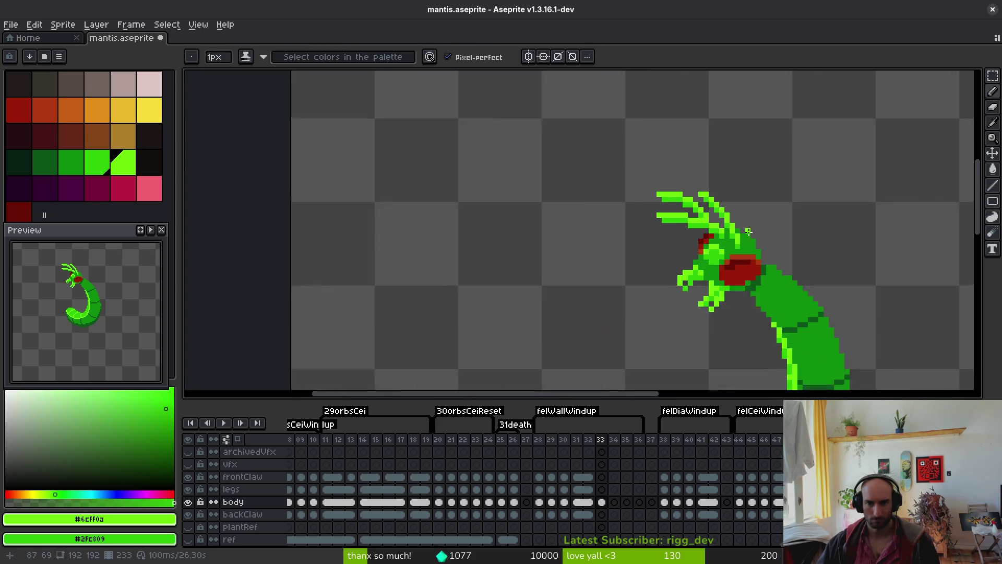
{"action": "scroll", "coordinate": [720, 230], "scroll_direction": "up", "scroll_amount": 2}
Erase the old top claw strokes
{"action": "key", "text": "e"}
{"action": "left_click_drag", "start_coordinate": [676, 201], "coordinate": [541, 151]}
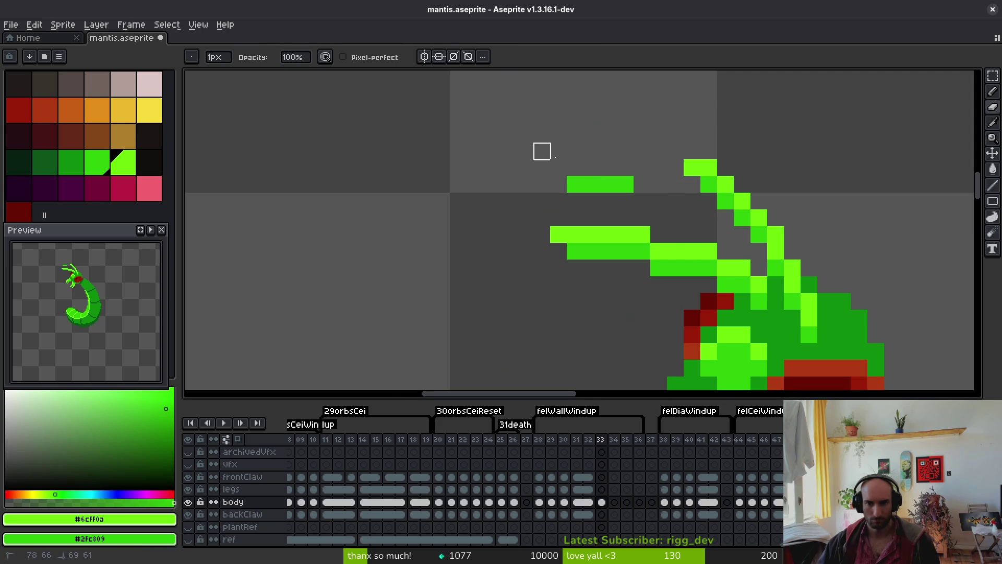
{"action": "scroll", "coordinate": [769, 262], "scroll_direction": "down", "scroll_amount": 2}
{"action": "scroll", "coordinate": [731, 218], "scroll_direction": "up", "scroll_amount": 2}
Add bright-green pixels on the head and claw and erase two stray pixels
{"action": "key", "text": "i"}
{"action": "key", "text": "b"}
{"action": "left_click", "coordinate": [658, 247]}
{"action": "left_click", "coordinate": [633, 217]}
{"action": "key", "text": "e"}
{"action": "left_click", "coordinate": [666, 218]}
{"action": "left_click", "coordinate": [631, 201]}
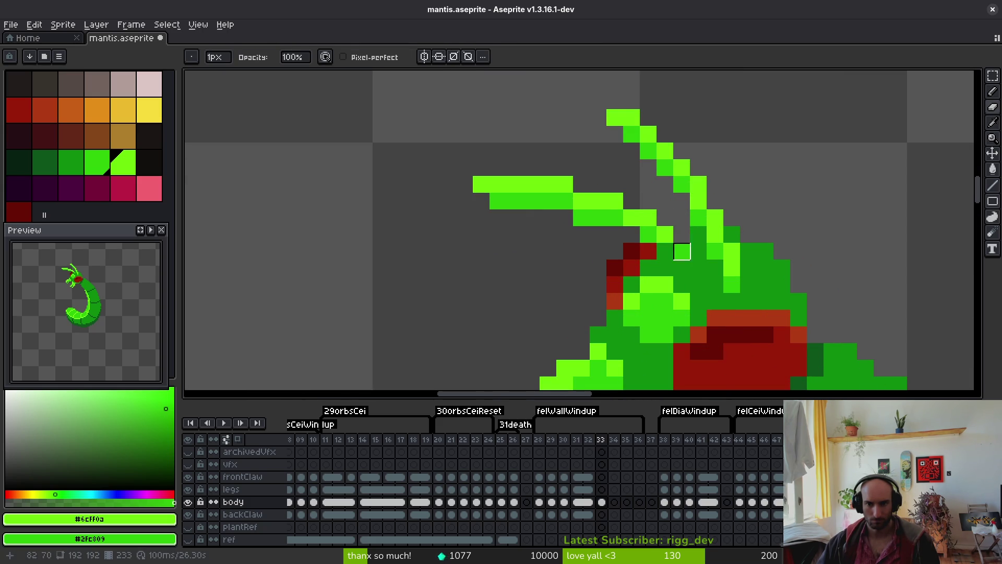
Lighten one head pixel with a sampled green and save the sprite
{"action": "key", "text": "i"}
{"action": "left_click", "coordinate": [686, 251]}
{"action": "key", "text": "b"}
{"action": "left_click", "coordinate": [698, 268]}
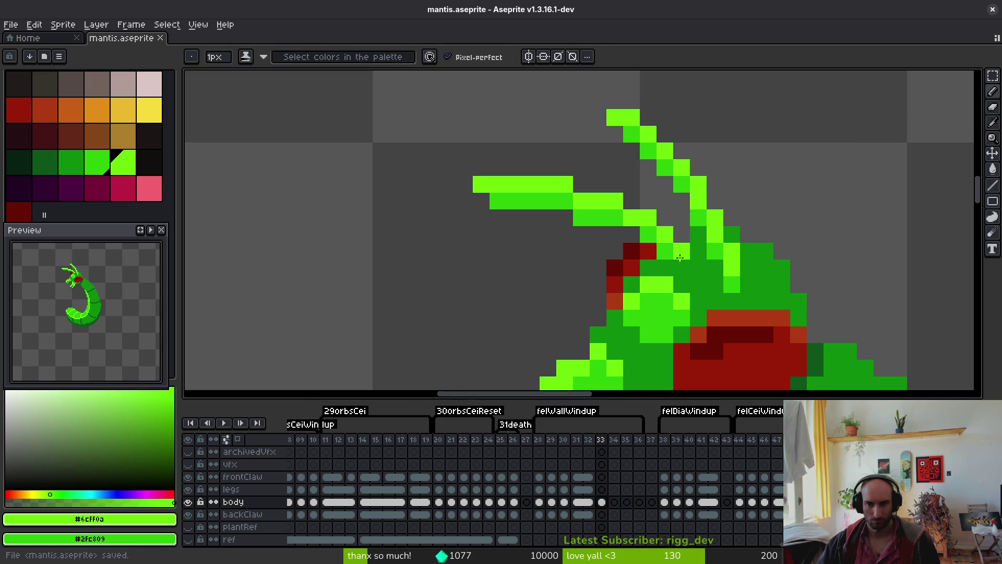
{"action": "scroll", "coordinate": [694, 264], "scroll_direction": "down", "scroll_amount": 3}
{"action": "key", "text": "ctrl+s"}
Lasso the upper antenna, rotate it lower and to the left, and save
{"action": "scroll", "coordinate": [678, 232], "scroll_direction": "up", "scroll_amount": 2}
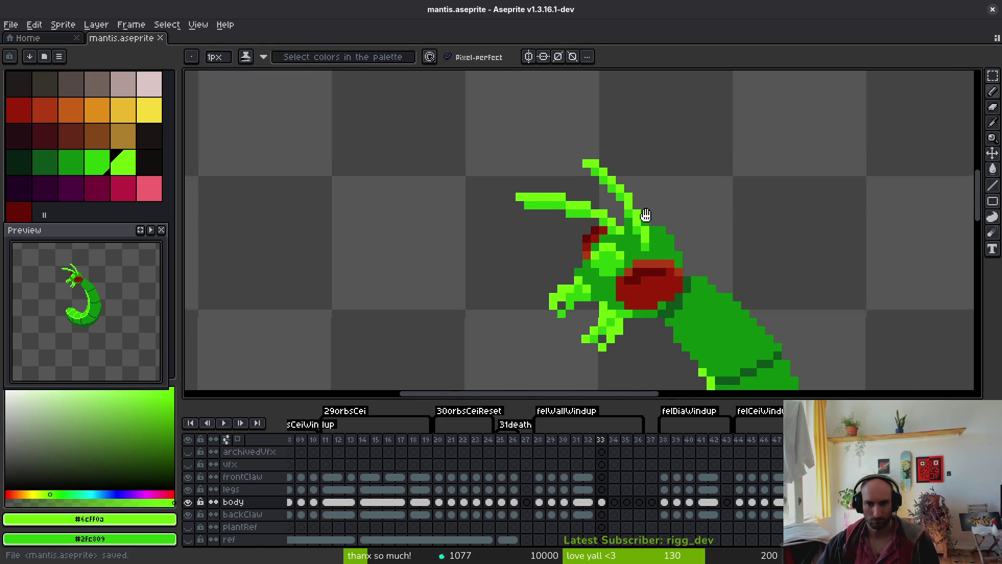
{"action": "scroll", "coordinate": [637, 201], "scroll_direction": "up", "scroll_amount": 3}
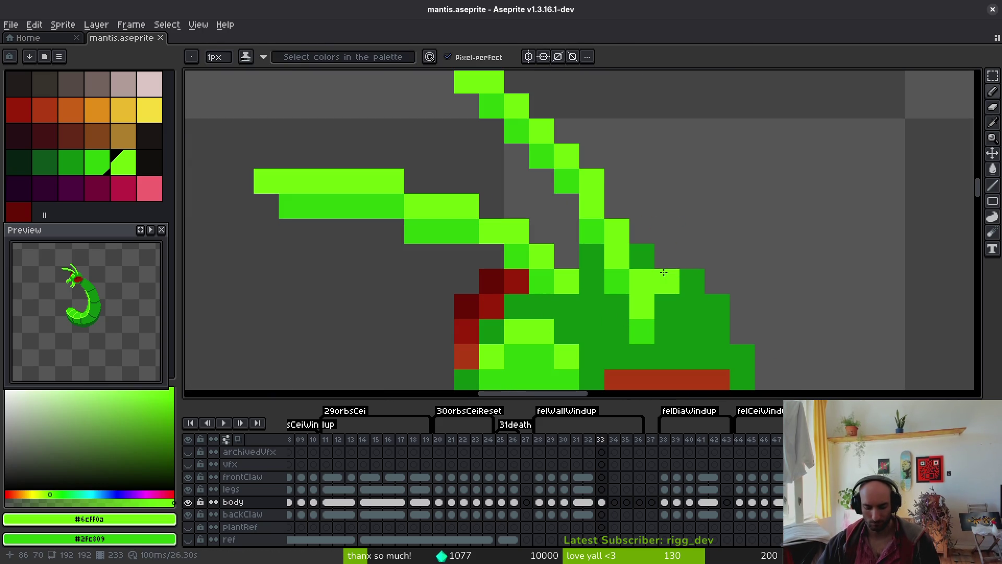
{"action": "scroll", "coordinate": [718, 209], "scroll_direction": "down", "scroll_amount": 3}
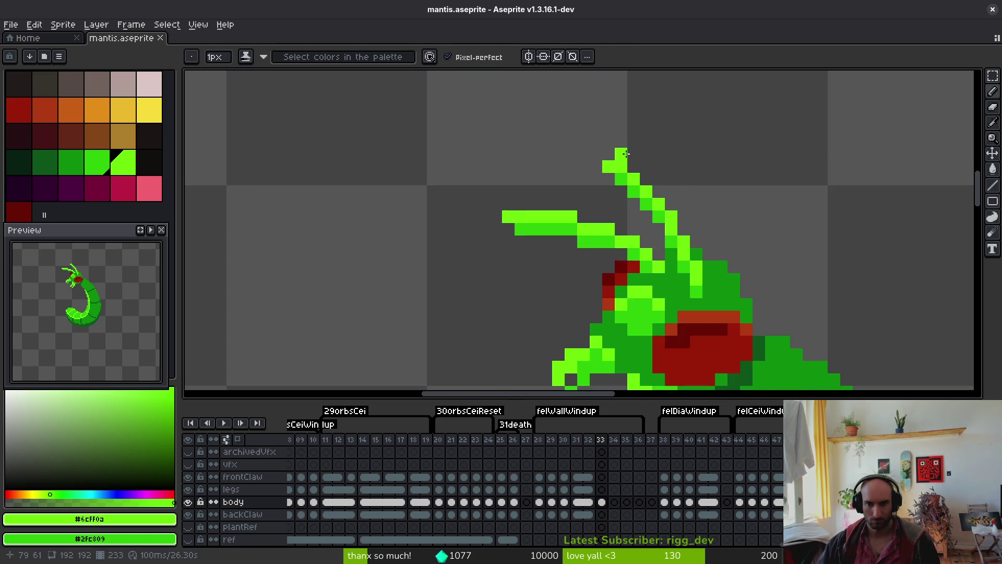
{"action": "scroll", "coordinate": [720, 208], "scroll_direction": "up", "scroll_amount": 2}
{"action": "key", "text": "q"}
{"action": "left_click_drag", "start_coordinate": [683, 156], "coordinate": [577, 158]}
{"action": "mouse_move", "coordinate": [611, 207]}
{"action": "left_mouse_down"}
{"action": "mouse_move", "coordinate": [671, 223]}
{"action": "mouse_move", "coordinate": [664, 206]}
{"action": "mouse_move", "coordinate": [675, 219]}
{"action": "mouse_move", "coordinate": [544, 140]}
{"action": "mouse_move", "coordinate": [715, 217]}
{"action": "left_mouse_up"}
{"action": "left_click", "coordinate": [671, 217]}
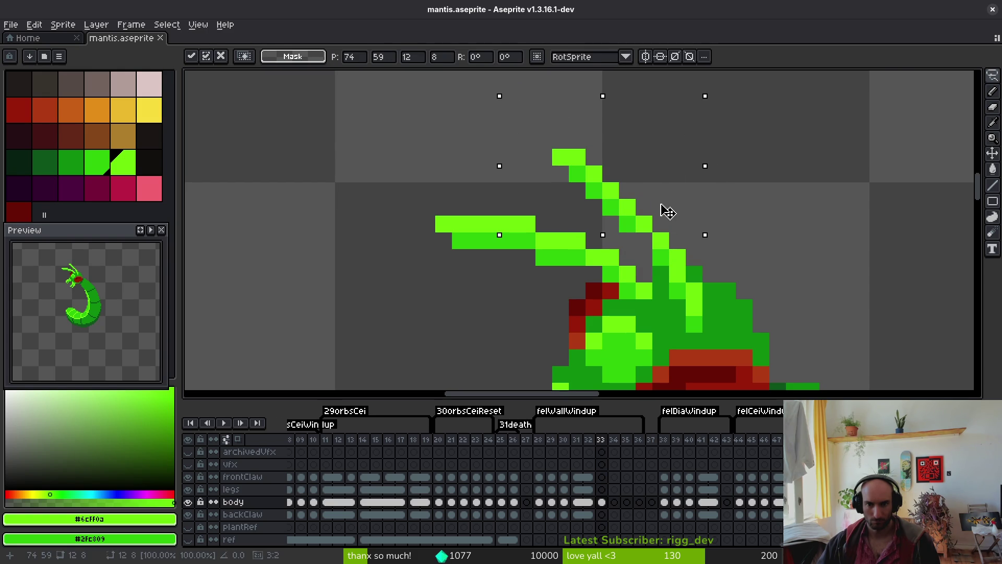
{"action": "key", "text": "b"}
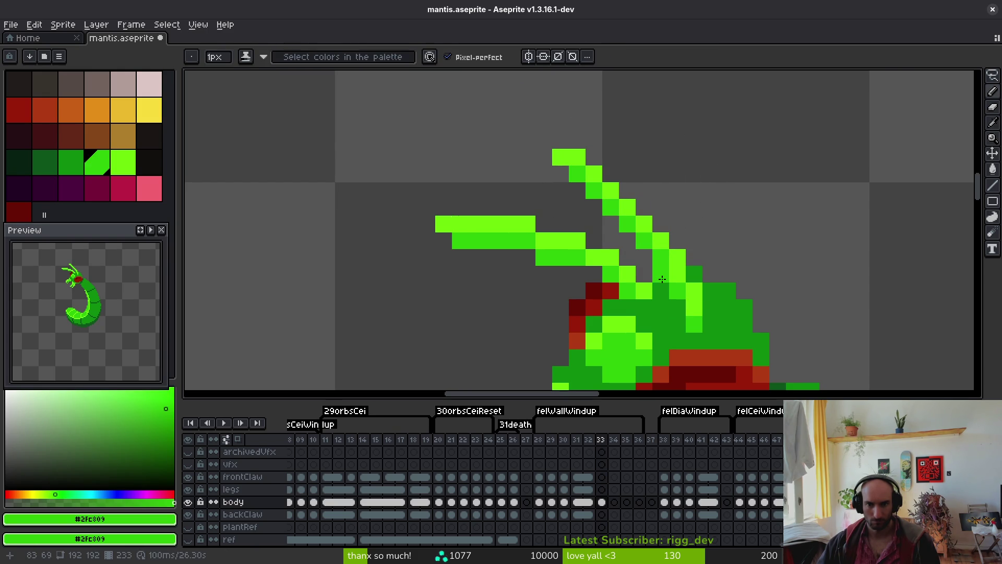
{"action": "left_click", "coordinate": [693, 287], "text": "alt"}
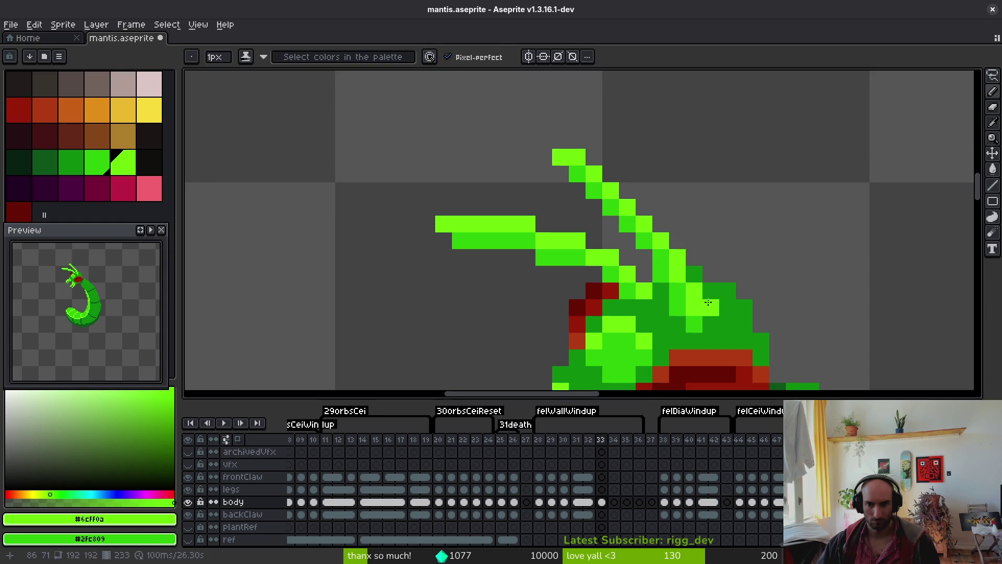
{"action": "key", "text": "ctrl+s"}
{"action": "scroll", "coordinate": [764, 267], "scroll_direction": "down", "scroll_amount": 2}
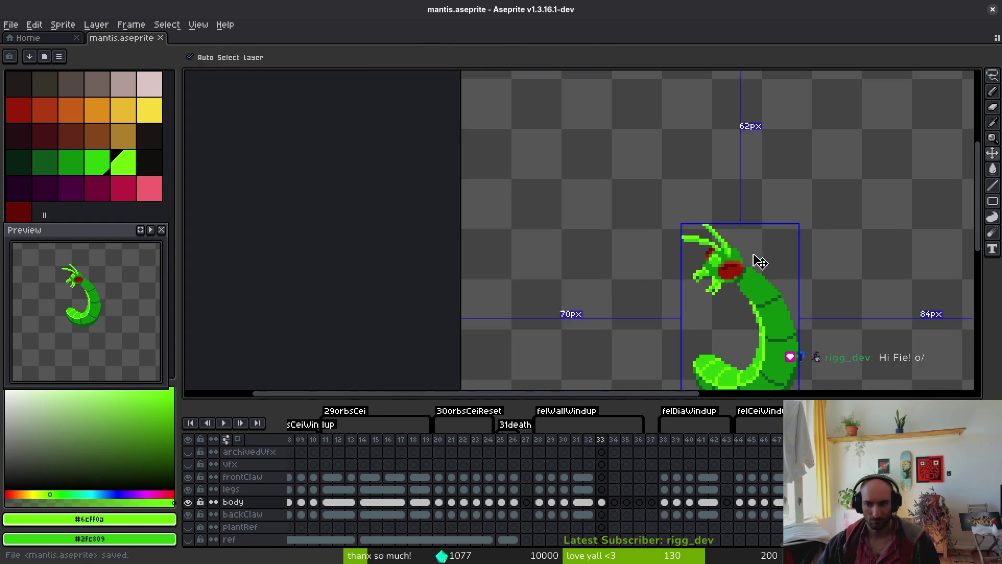
Nudge the selected antenna tip one pixel down and one pixel left, then deselect
{"action": "scroll", "coordinate": [749, 236], "scroll_direction": "up", "scroll_amount": 3}
{"action": "key", "text": "m"}
{"action": "mouse_move", "coordinate": [567, 142]}
{"action": "left_mouse_down"}
{"action": "mouse_move", "coordinate": [584, 177]}
{"action": "mouse_move", "coordinate": [655, 246]}
{"action": "mouse_move", "coordinate": [646, 245]}
{"action": "left_mouse_up"}
{"action": "key", "text": "Down"}
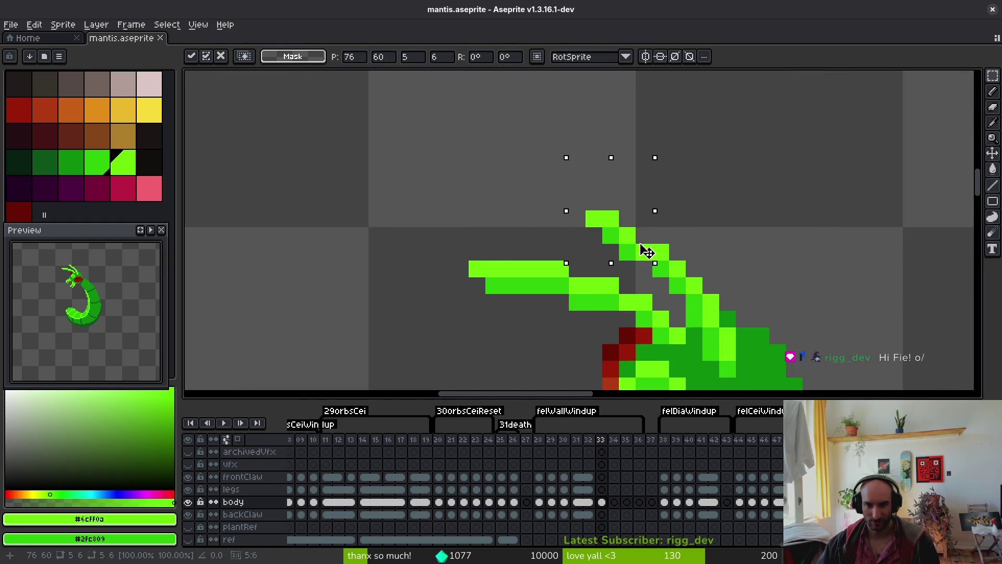
{"action": "key", "text": "Left"}
{"action": "key", "text": "ctrl+d"}
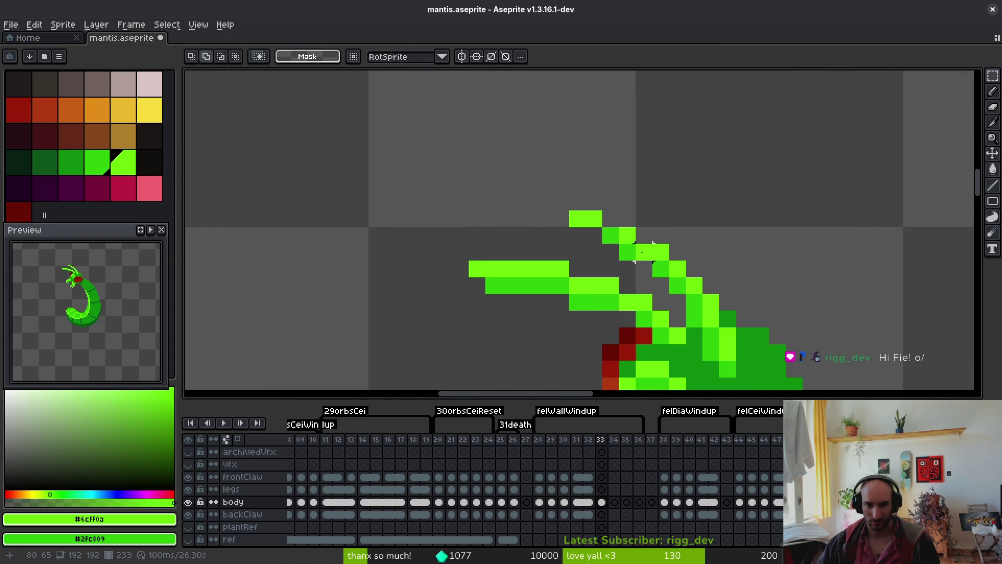
Clear the antenna tip's top row, add a mid-green pixel, and save
{"action": "key", "text": "i"}
{"action": "left_click", "coordinate": [634, 230]}
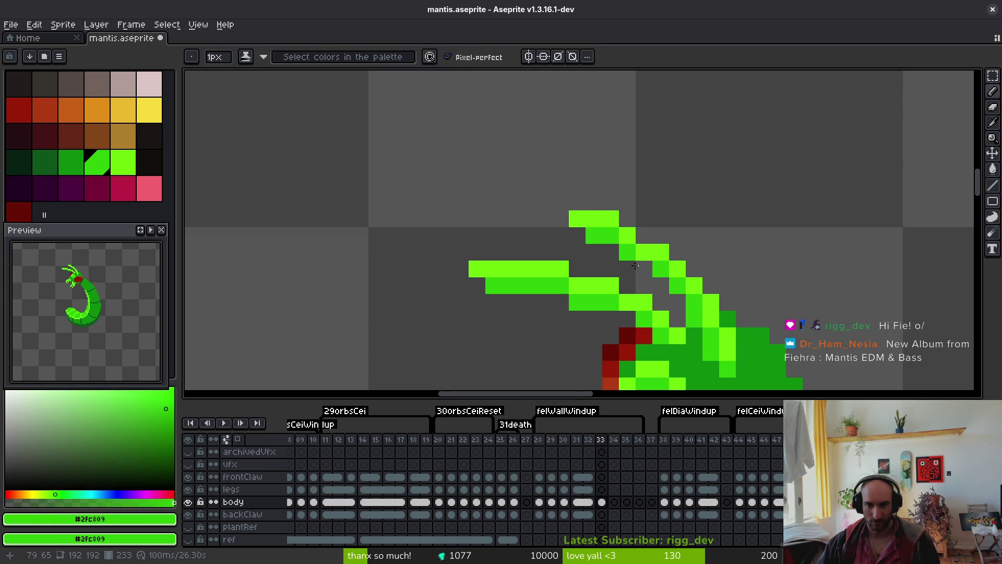
{"action": "key", "text": "i"}
{"action": "left_click", "coordinate": [626, 233]}
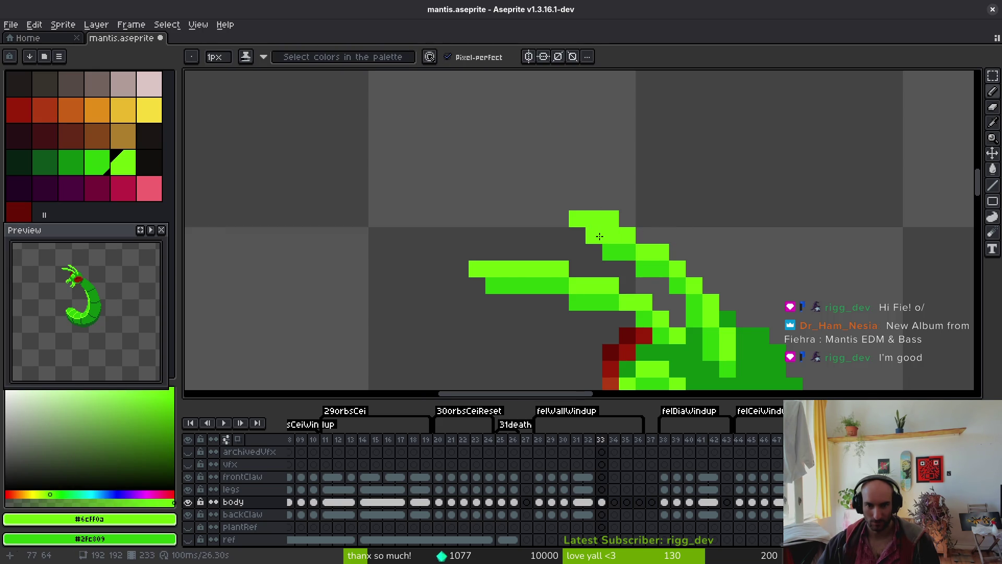
{"action": "key", "text": "ctrl+z"}
{"action": "key", "text": "i"}
{"action": "left_click", "coordinate": [645, 257]}
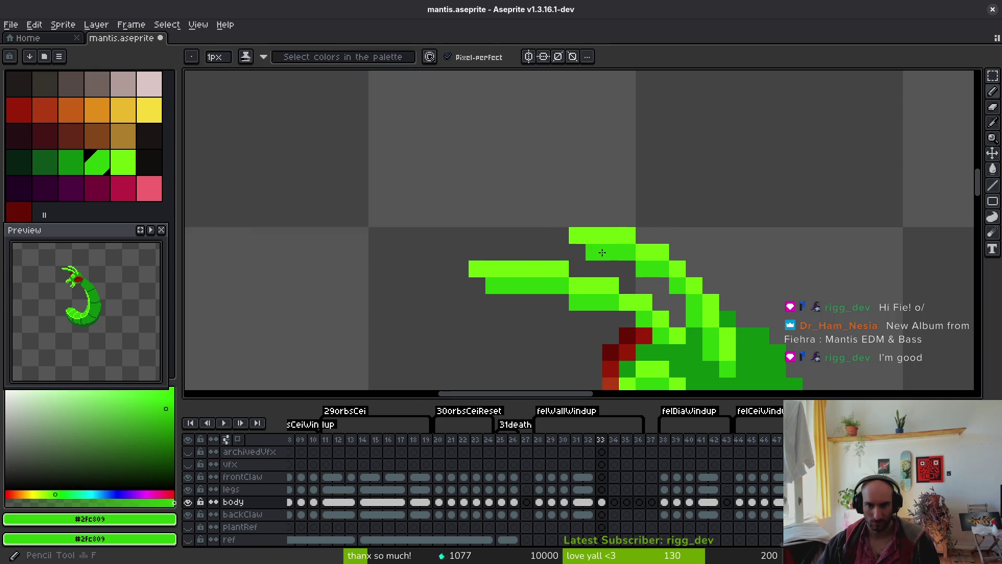
{"action": "left_click", "coordinate": [594, 252]}
{"action": "key", "text": "ctrl+s"}
Add a bright-green pixel at the antenna tip and save again
{"action": "scroll", "coordinate": [748, 305], "scroll_direction": "down", "scroll_amount": 5}
{"action": "scroll", "coordinate": [744, 286], "scroll_direction": "up", "scroll_amount": 4}
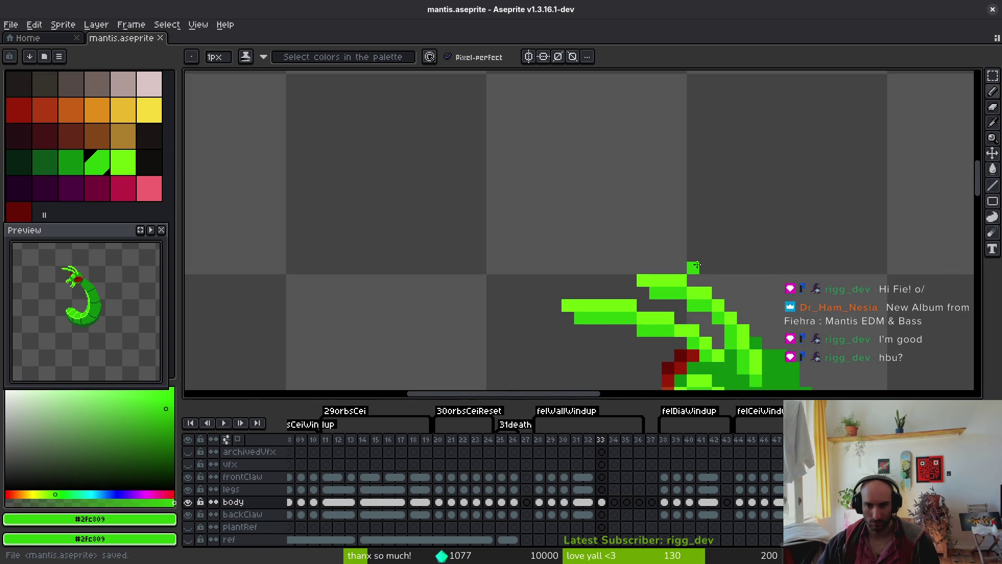
{"action": "left_click", "coordinate": [624, 219]}
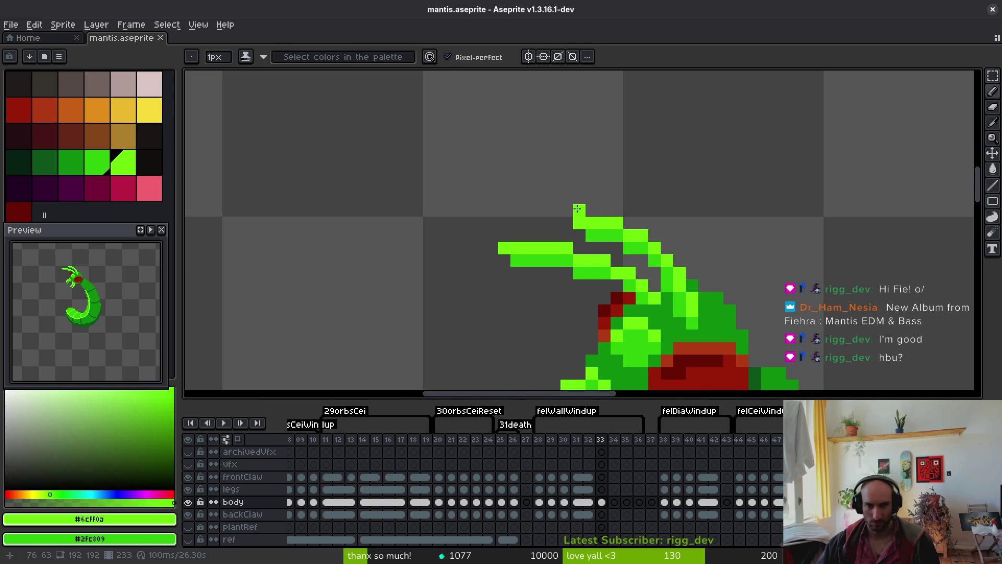
{"action": "left_click", "coordinate": [591, 211]}
{"action": "left_click", "coordinate": [585, 223], "text": "alt"}
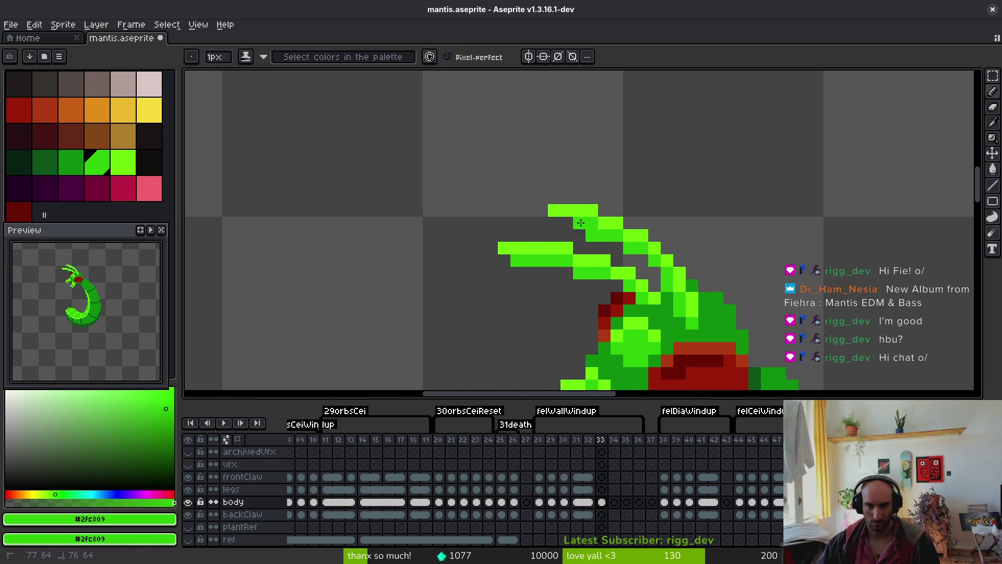
{"action": "key", "text": "e"}
{"action": "key", "text": "ctrl+s"}
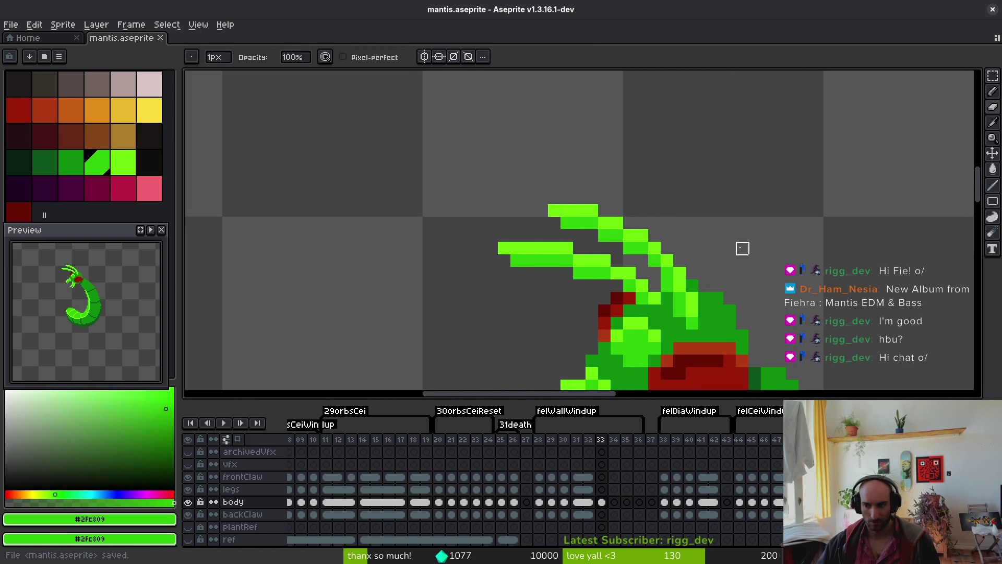
Pan the view to show the head and claw
{"action": "left_click_drag", "start_coordinate": [740, 246], "coordinate": [728, 215]}
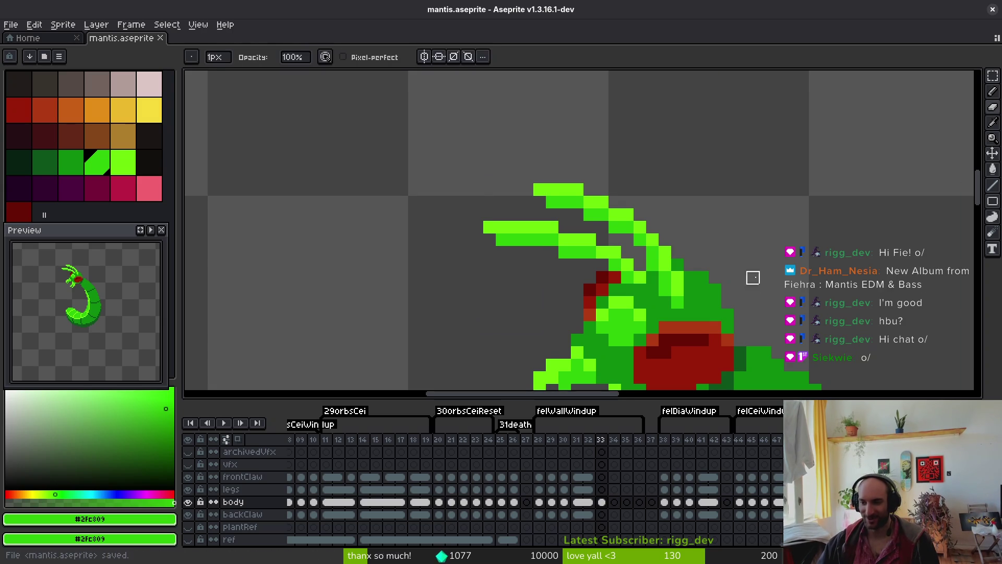
{"action": "left_click_drag", "start_coordinate": [741, 277], "coordinate": [727, 228]}
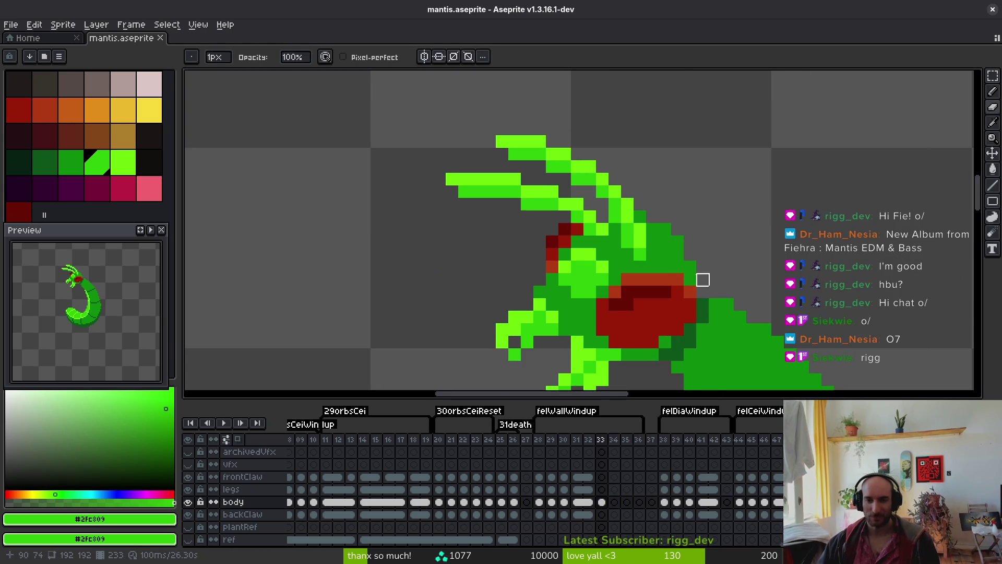
{"action": "scroll", "coordinate": [702, 280], "scroll_direction": "down", "scroll_amount": 2}
{"action": "scroll", "coordinate": [664, 239], "scroll_direction": "up", "scroll_amount": 3}
{"action": "key", "text": "shift+w"}
Lasso the claw tip, move it down, commit, and save
{"action": "mouse_move", "coordinate": [561, 167]}
{"action": "left_mouse_down"}
{"action": "mouse_move", "coordinate": [472, 118]}
{"action": "mouse_move", "coordinate": [475, 180]}
{"action": "mouse_move", "coordinate": [599, 207]}
{"action": "left_mouse_up"}
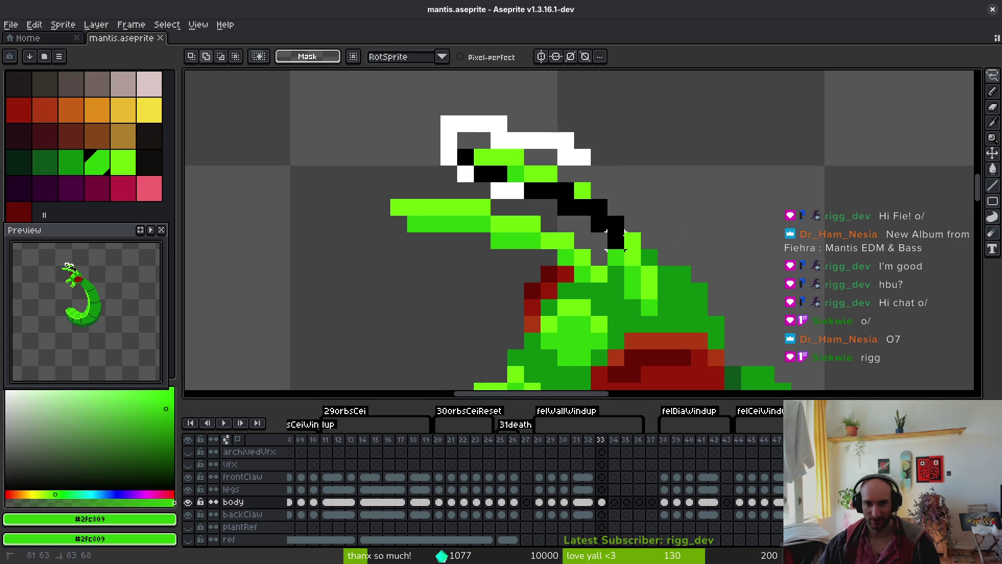
{"action": "left_click_drag", "start_coordinate": [615, 240], "coordinate": [614, 238]}
{"action": "left_click_drag", "start_coordinate": [586, 134], "coordinate": [579, 189]}
{"action": "key", "text": "Return"}
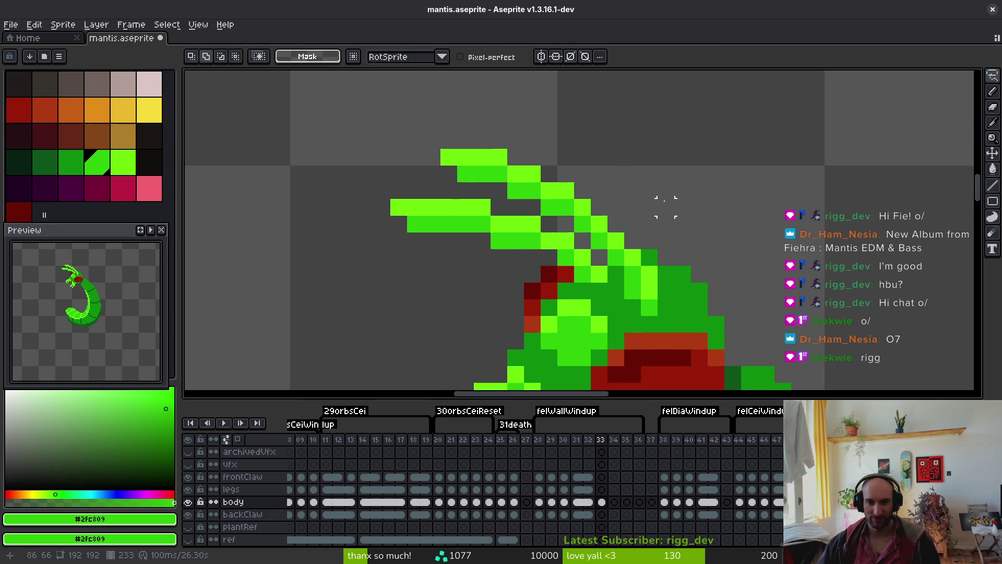
{"action": "scroll", "coordinate": [673, 215], "scroll_direction": "down", "scroll_amount": 1}
{"action": "key", "text": "ctrl+s"}
Pan and zoom the view over the mantis head
{"action": "scroll", "coordinate": [678, 209], "scroll_direction": "down", "scroll_amount": 1}
{"action": "scroll", "coordinate": [695, 215], "scroll_direction": "up", "scroll_amount": 2}
{"action": "scroll", "coordinate": [693, 242], "scroll_direction": "down", "scroll_amount": 1}
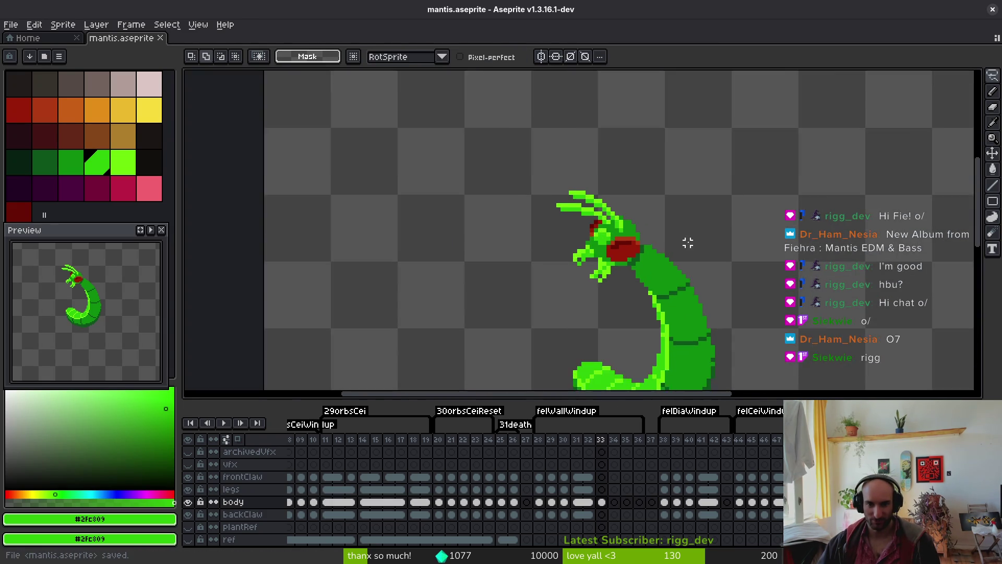
{"action": "scroll", "coordinate": [635, 211], "scroll_direction": "up", "scroll_amount": 3}
{"action": "left_click_drag", "start_coordinate": [635, 210], "coordinate": [676, 223]}
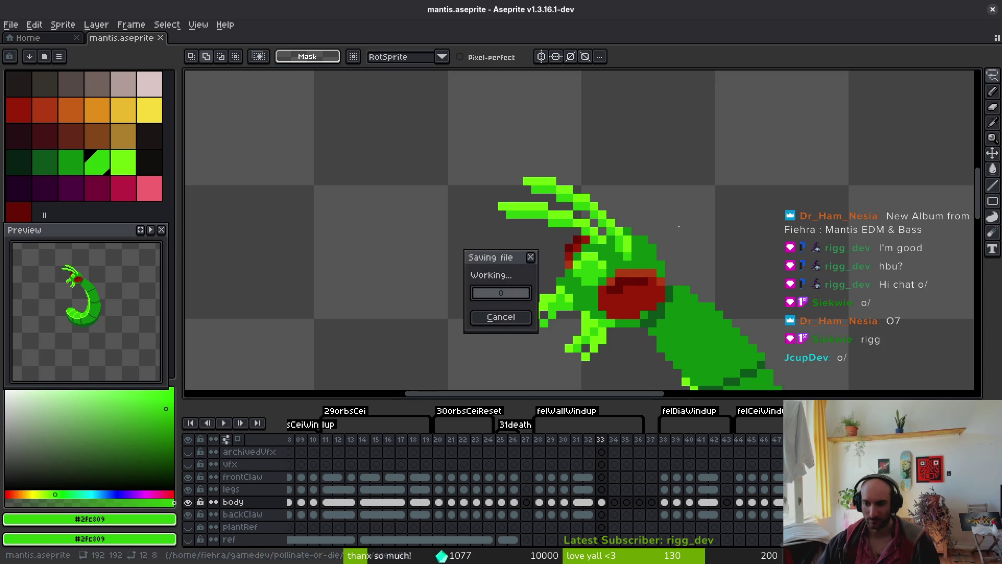
{"action": "scroll", "coordinate": [682, 226], "scroll_direction": "down", "scroll_amount": 2}
{"action": "key", "text": "i"}
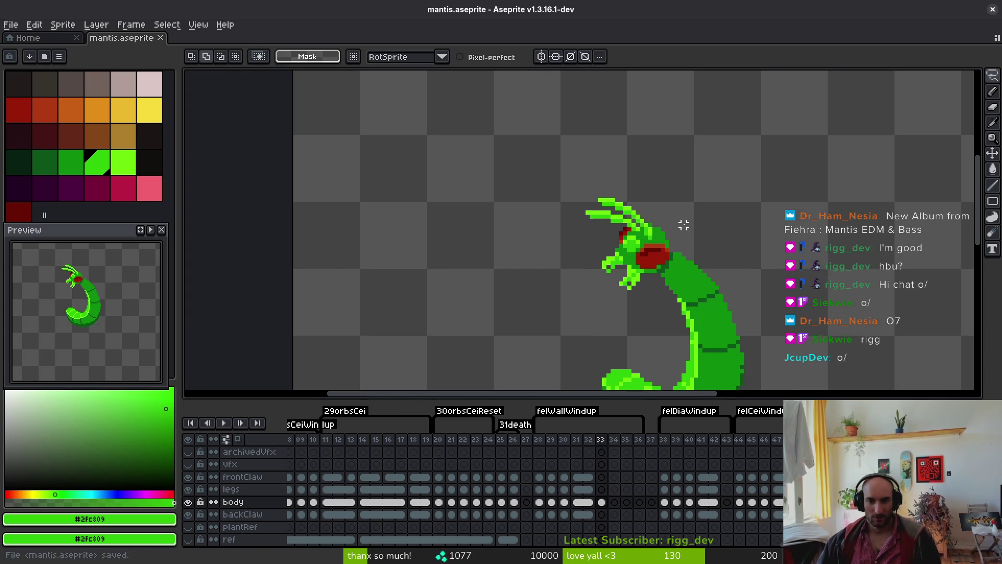
{"action": "scroll", "coordinate": [575, 353], "scroll_direction": "down", "scroll_amount": 1}
{"action": "scroll", "coordinate": [586, 320], "scroll_direction": "up", "scroll_amount": 1}
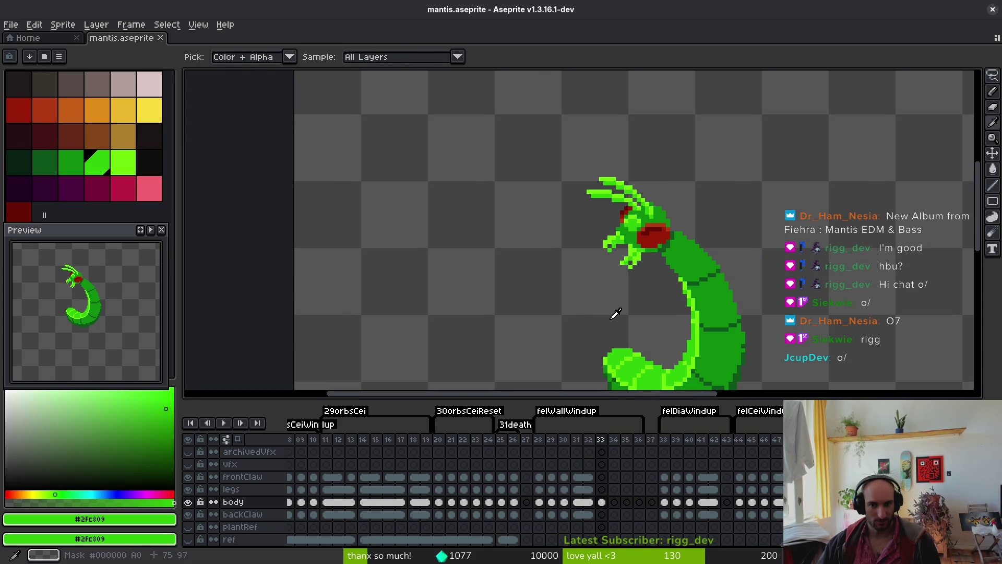
Freehand-select the mantis head and claws
{"action": "key", "text": "shift+w"}
{"action": "scroll", "coordinate": [689, 196], "scroll_direction": "up", "scroll_amount": 2}
{"action": "mouse_move", "coordinate": [639, 153]}
{"action": "left_mouse_down"}
{"action": "mouse_move", "coordinate": [522, 105]}
{"action": "mouse_move", "coordinate": [632, 290]}
{"action": "left_mouse_up"}
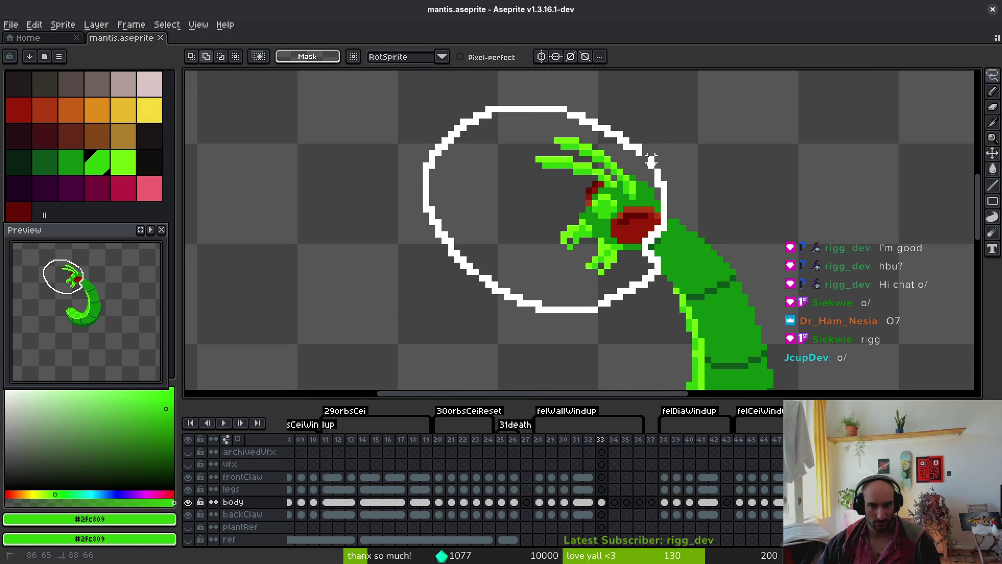
{"action": "left_click_drag", "start_coordinate": [658, 179], "coordinate": [653, 175]}
{"action": "scroll", "coordinate": [629, 297], "scroll_direction": "up", "scroll_amount": 5}
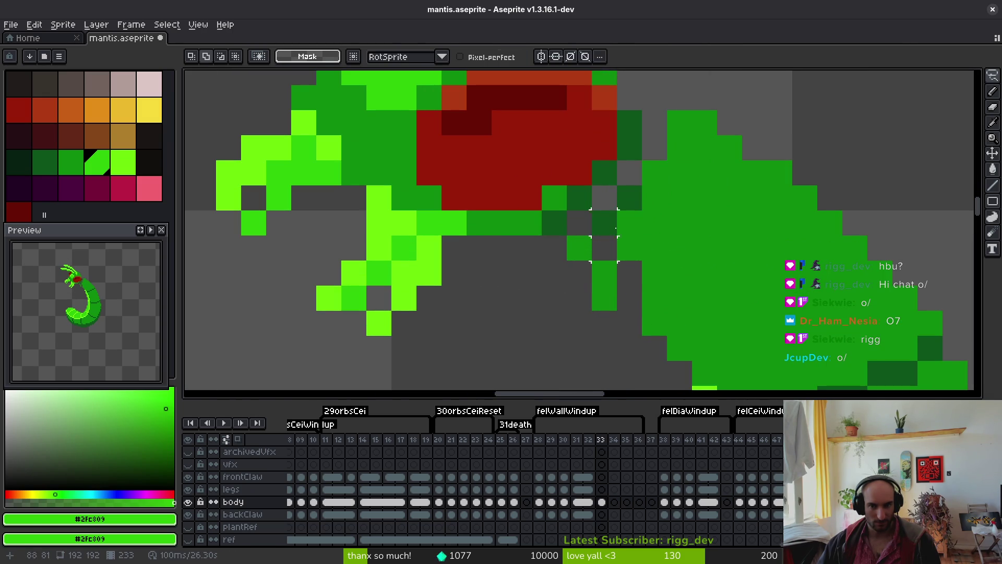
Shift a small block of dark-green neck pixels one pixel, commit, and save
{"action": "mouse_move", "coordinate": [579, 249]}
{"action": "left_mouse_down"}
{"action": "mouse_move", "coordinate": [610, 305]}
{"action": "mouse_move", "coordinate": [613, 290]}
{"action": "left_mouse_up"}
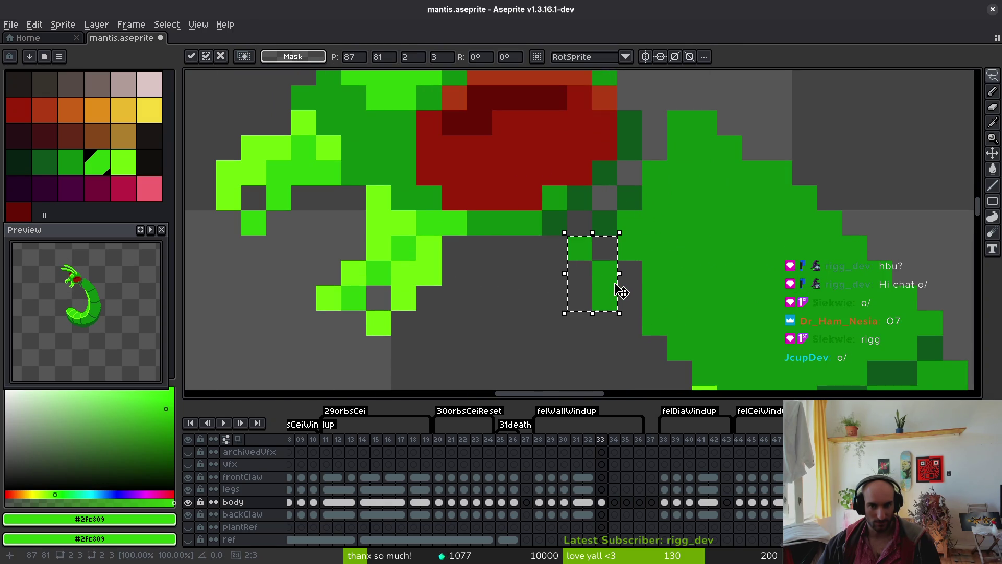
{"action": "key", "text": "Right"}
{"action": "key", "text": "Down"}
{"action": "key", "text": "Up"}
{"action": "key", "text": "Return"}
{"action": "key", "text": "ctrl+s"}
{"action": "scroll", "coordinate": [647, 293], "scroll_direction": "down", "scroll_amount": 3}
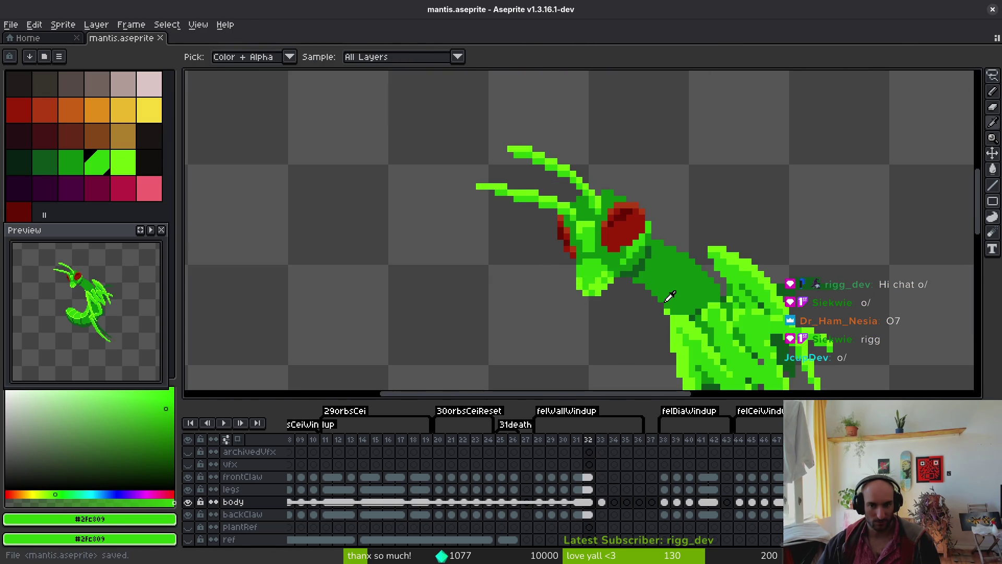
On frame 33, touch up the neck joint in mid green and erase a stray pixel beside it
{"action": "key", "text": "period"}
{"action": "left_click", "coordinate": [678, 259], "text": "alt"}
{"action": "scroll", "coordinate": [668, 240], "scroll_direction": "up", "scroll_amount": 5}
{"action": "left_click_drag", "start_coordinate": [616, 253], "coordinate": [590, 206]}
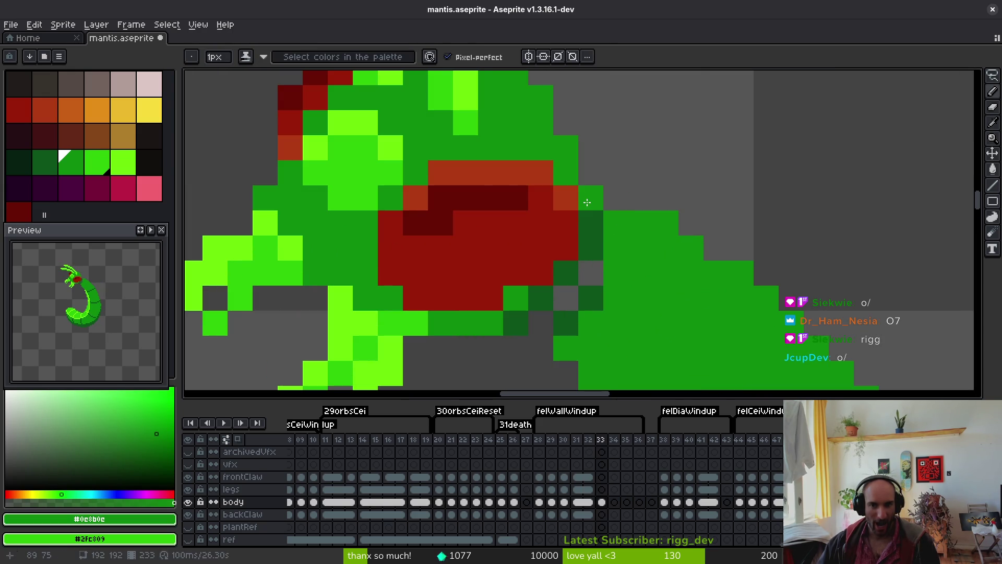
{"action": "key", "text": "e"}
{"action": "left_click", "coordinate": [666, 222]}
Fill the gap below the eye, redraw the neck edge with a dark green pixel, and save
{"action": "key", "text": "b"}
{"action": "left_click", "coordinate": [591, 272]}
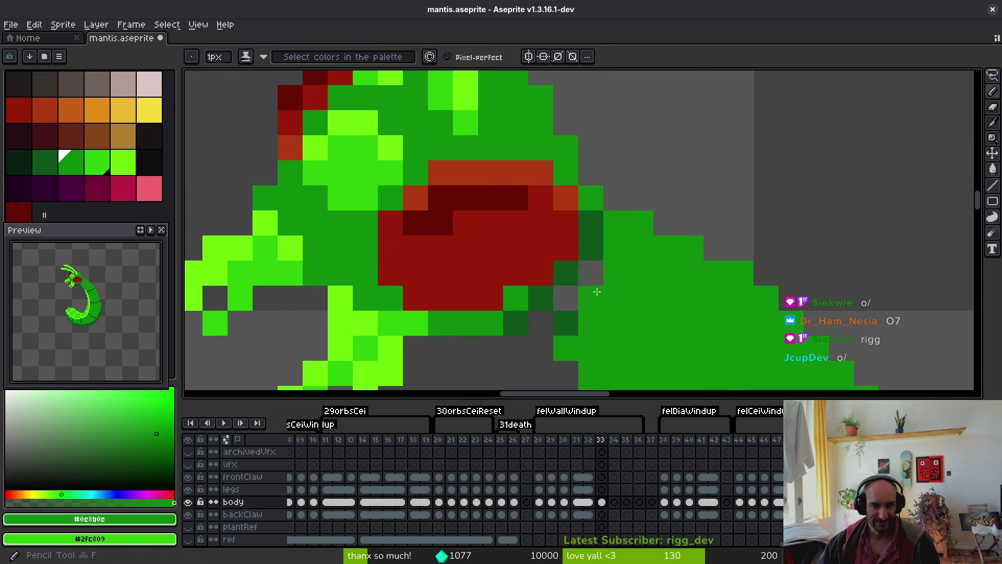
{"action": "left_click_drag", "start_coordinate": [590, 298], "coordinate": [566, 323]}
{"action": "left_click", "coordinate": [566, 297], "text": "alt"}
{"action": "left_click", "coordinate": [566, 297]}
{"action": "left_click", "coordinate": [590, 287], "text": "alt"}
{"action": "key", "text": "ctrl+s"}
Paint a light green #2fc809 pixel on the claw, then sample mid green #0e8b0e and the dark green
{"action": "scroll", "coordinate": [626, 319], "scroll_direction": "down", "scroll_amount": 4}
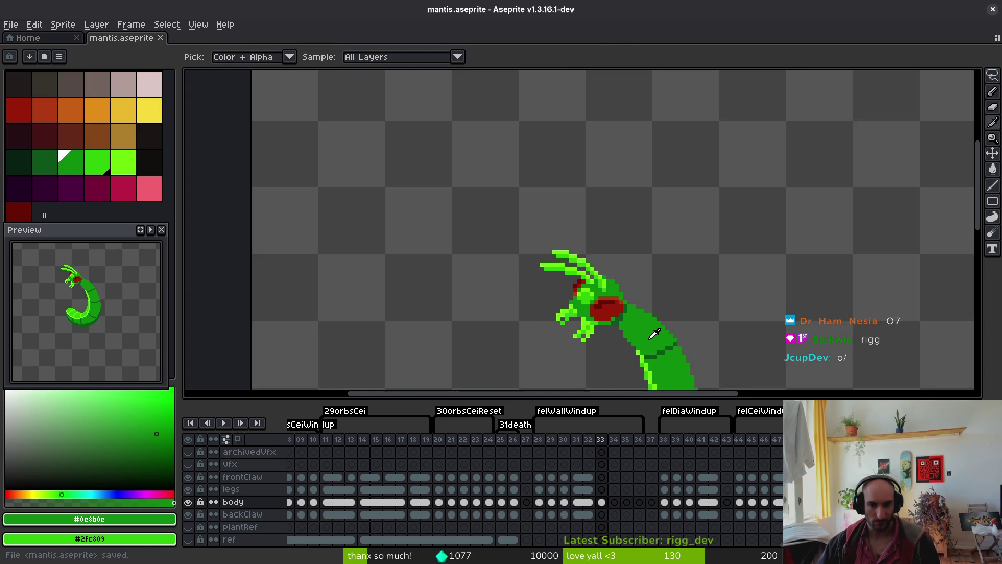
{"action": "scroll", "coordinate": [561, 316], "scroll_direction": "up", "scroll_amount": 3}
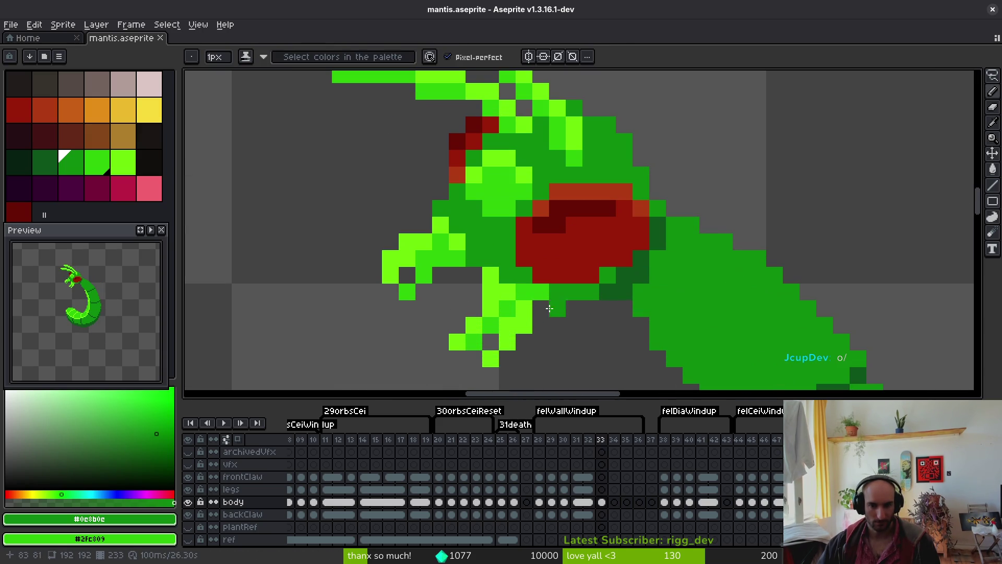
{"action": "left_click", "coordinate": [532, 293], "text": "alt"}
{"action": "left_click", "coordinate": [591, 291]}
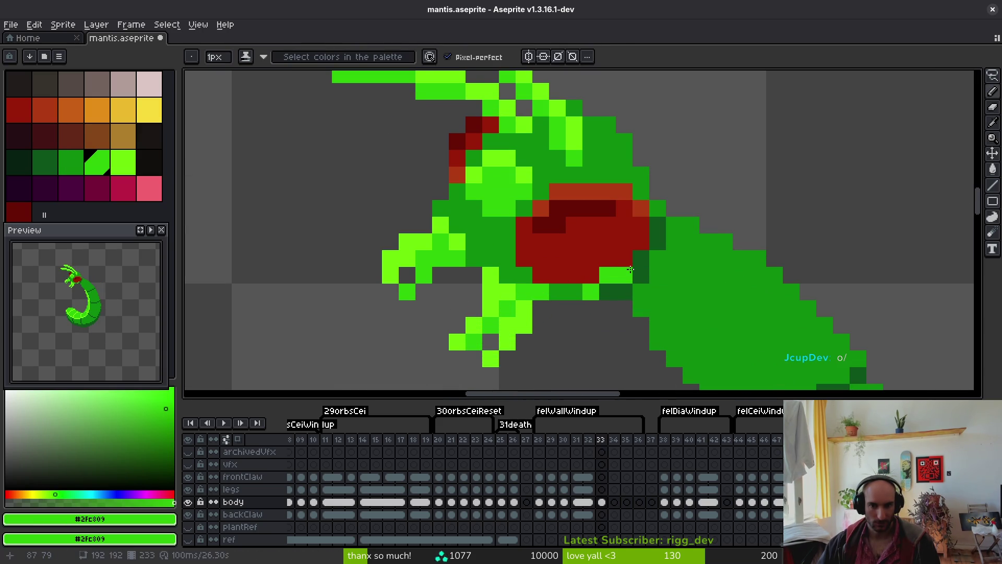
{"action": "scroll", "coordinate": [657, 294], "scroll_direction": "down", "scroll_amount": 5}
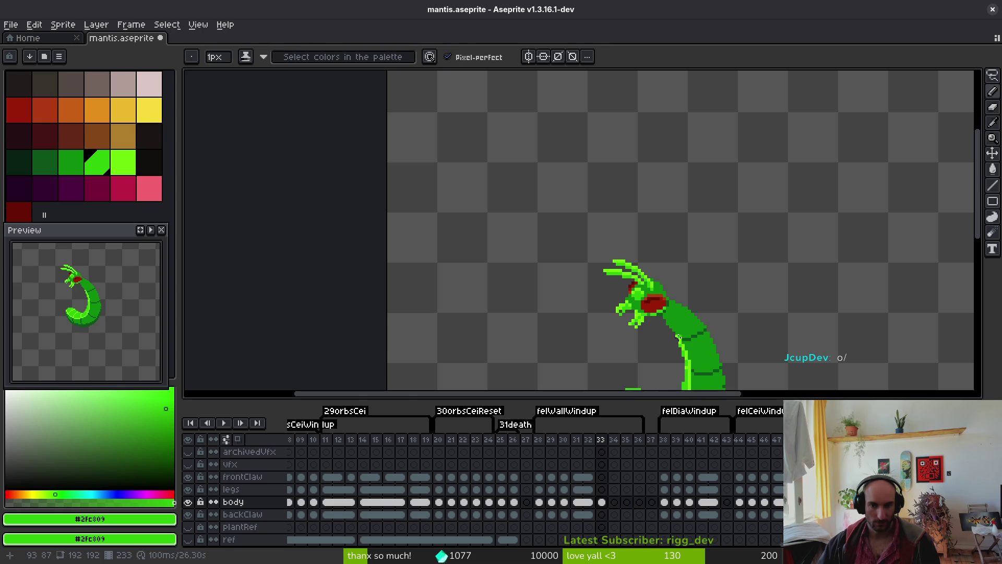
{"action": "scroll", "coordinate": [683, 332], "scroll_direction": "up", "scroll_amount": 3}
{"action": "left_click", "coordinate": [631, 264], "text": "alt"}
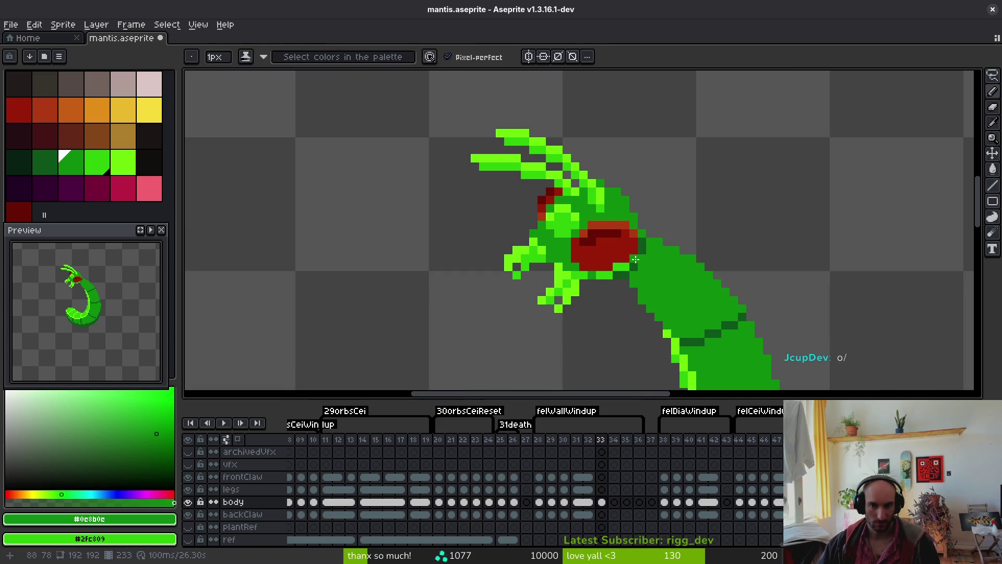
{"action": "left_click", "coordinate": [635, 259], "text": "alt"}
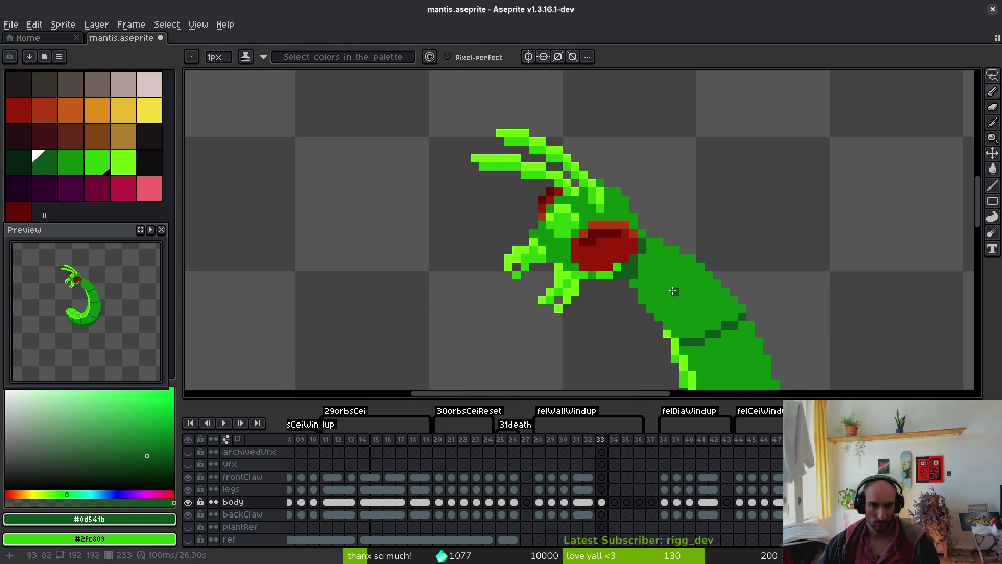
Undo the last pencil stroke, reselect light green #2fc809, and save the sprite
{"action": "key", "text": "ctrl+z"}
{"action": "scroll", "coordinate": [673, 291], "scroll_direction": "down", "scroll_amount": 3}
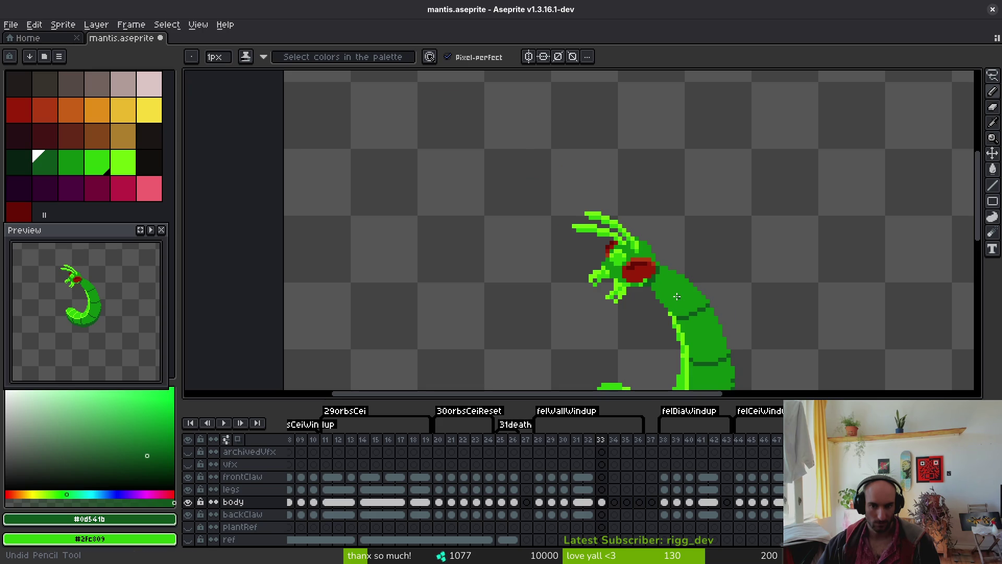
{"action": "scroll", "coordinate": [677, 296], "scroll_direction": "up", "scroll_amount": 2}
{"action": "left_click", "coordinate": [647, 302], "text": "alt"}
{"action": "key", "text": "ctrl+s"}
Play the animation to check the edit, then go to frame 32 and step between frames
{"action": "scroll", "coordinate": [660, 286], "scroll_direction": "down", "scroll_amount": 2}
{"action": "key", "text": "Return"}
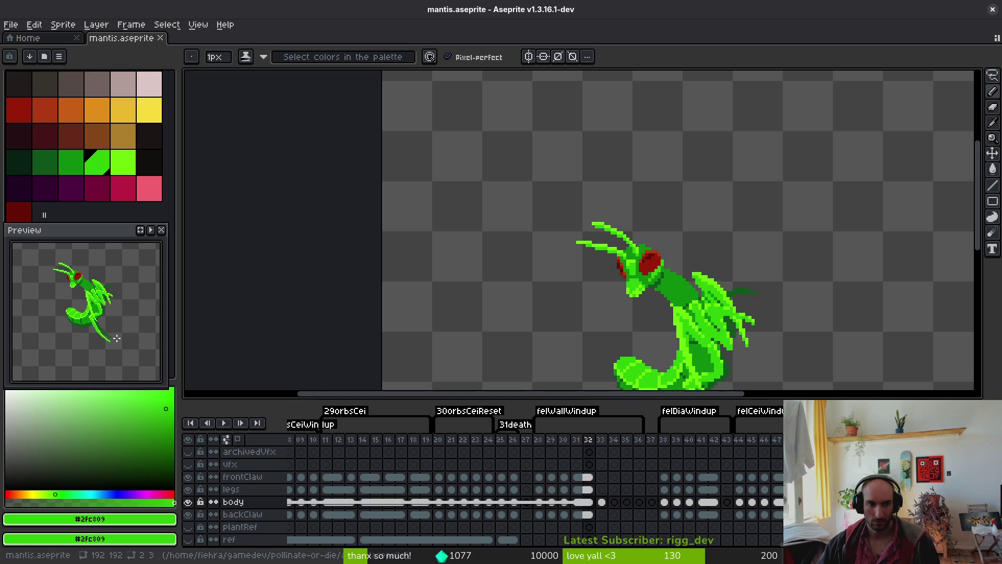
{"action": "key", "text": "Return"}
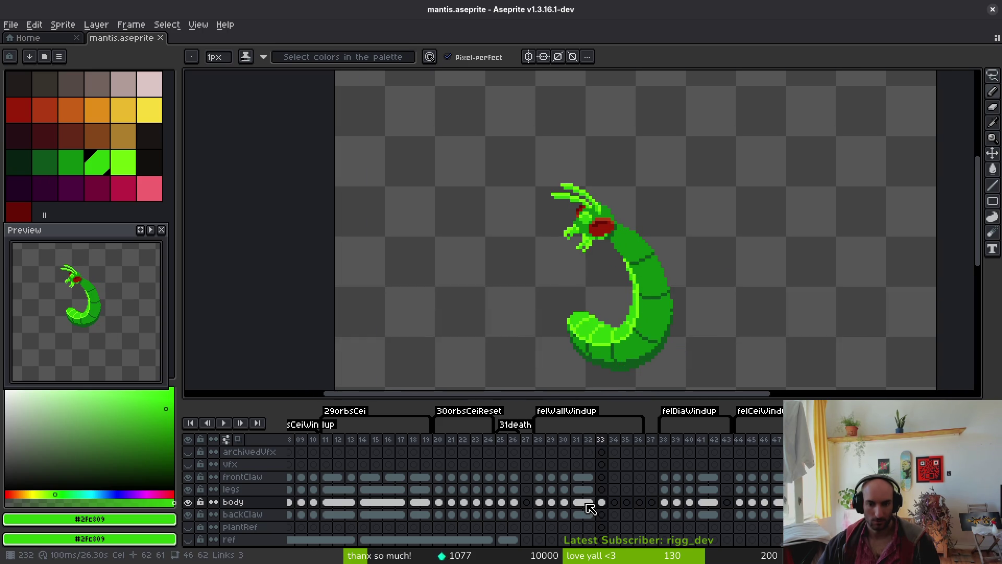
{"action": "left_click", "coordinate": [593, 504]}
{"action": "key", "text": "Return"}
{"action": "key", "text": "Return"}
{"action": "key", "text": "alt"}
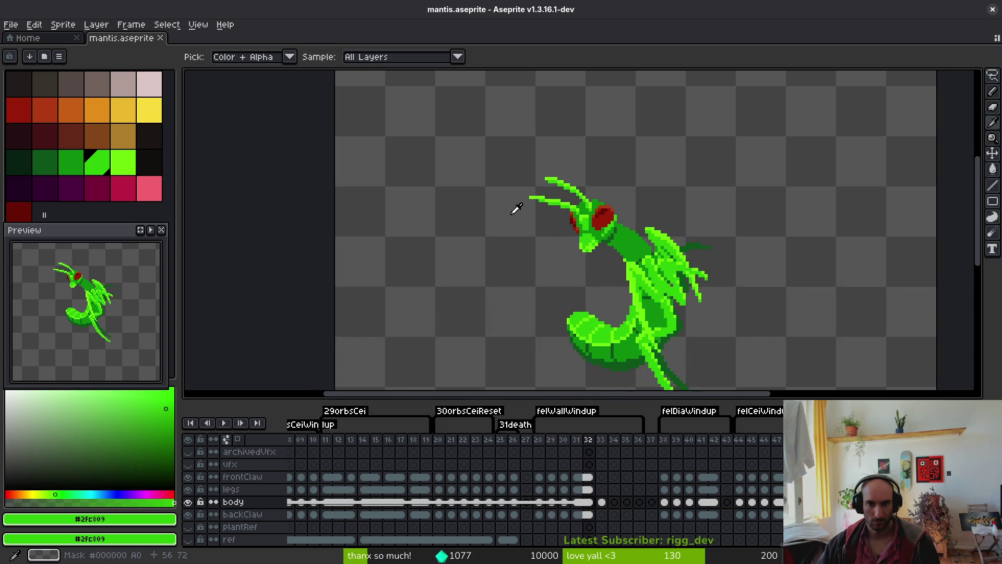
{"action": "key", "text": "Right"}
{"action": "key", "text": "Left"}
Compare frames 32 and 33, then select the frontClaw cels on frames 32–33
{"action": "key", "text": "b"}
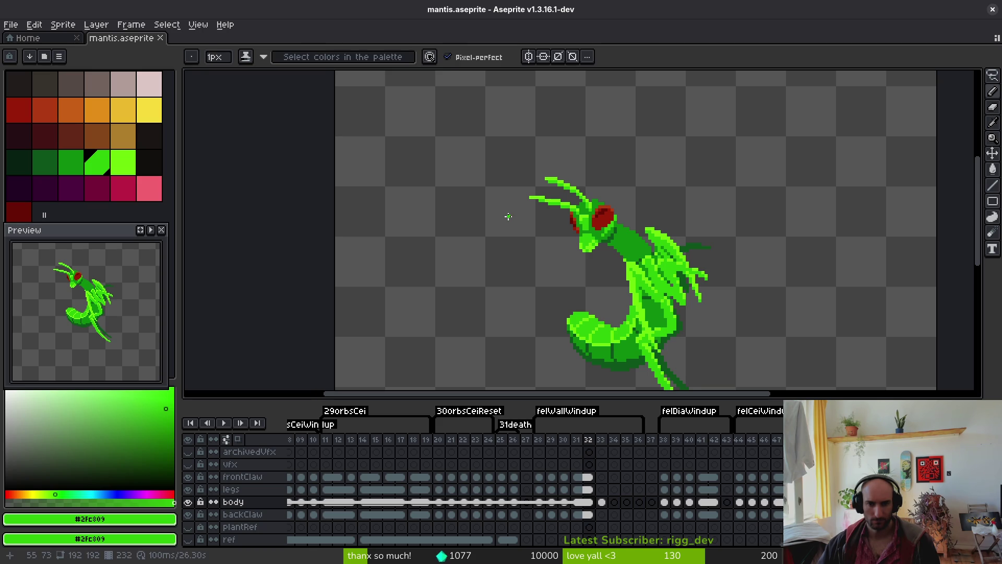
{"action": "key", "text": "Right"}
{"action": "key", "text": "i"}
{"action": "key", "text": "Left"}
{"action": "key", "text": "Right"}
{"action": "key", "text": "Left"}
{"action": "key", "text": "Right"}
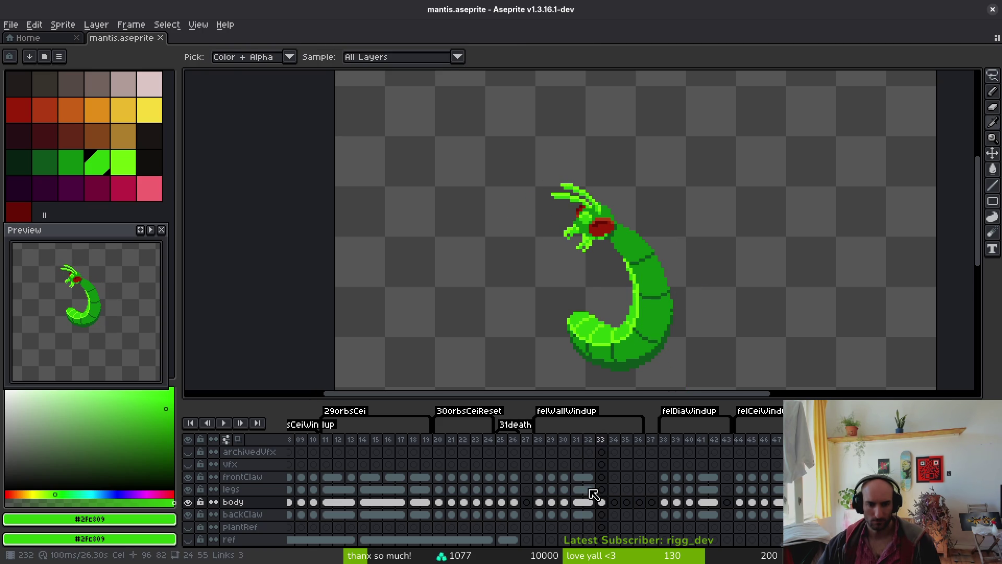
{"action": "left_click", "coordinate": [591, 492]}
Link the frontClaw, legs and backClaw cels across frames 32 and 33
{"action": "left_click_drag", "start_coordinate": [588, 476], "coordinate": [596, 497]}
{"action": "right_click", "coordinate": [596, 497]}
{"action": "left_click", "coordinate": [610, 527]}
{"action": "left_click", "coordinate": [603, 517]}
{"action": "right_click", "coordinate": [595, 521]}
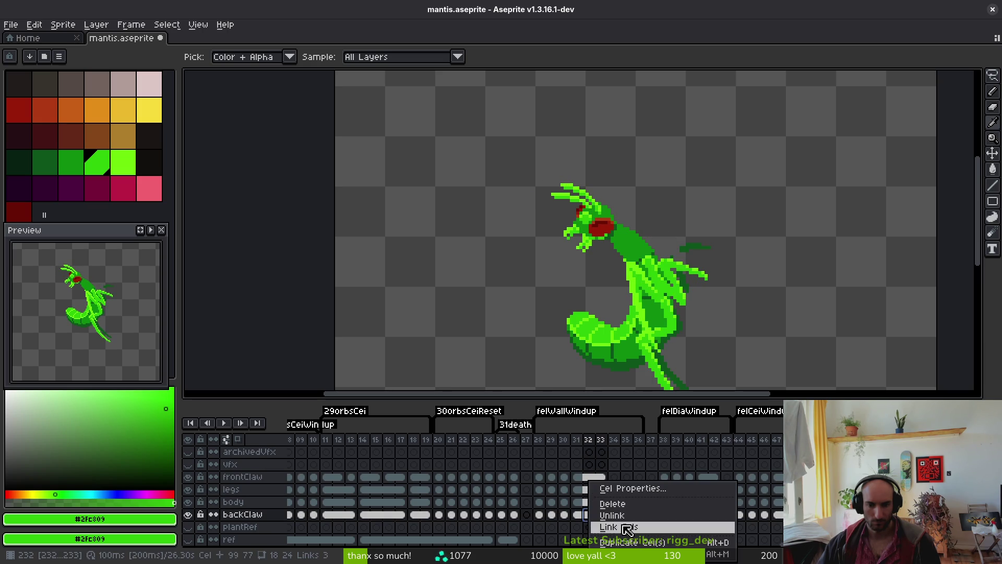
{"action": "left_click", "coordinate": [626, 523]}
Compare the head pose between frames 32 and 33, then sample mid green #0e8b0e on frame 33
{"action": "key", "text": "Right"}
{"action": "key", "text": "Right"}
{"action": "key", "text": "Left"}
{"action": "key", "text": "Left"}
{"action": "key", "text": "Right"}
{"action": "key", "text": "b"}
{"action": "key", "text": "comma"}
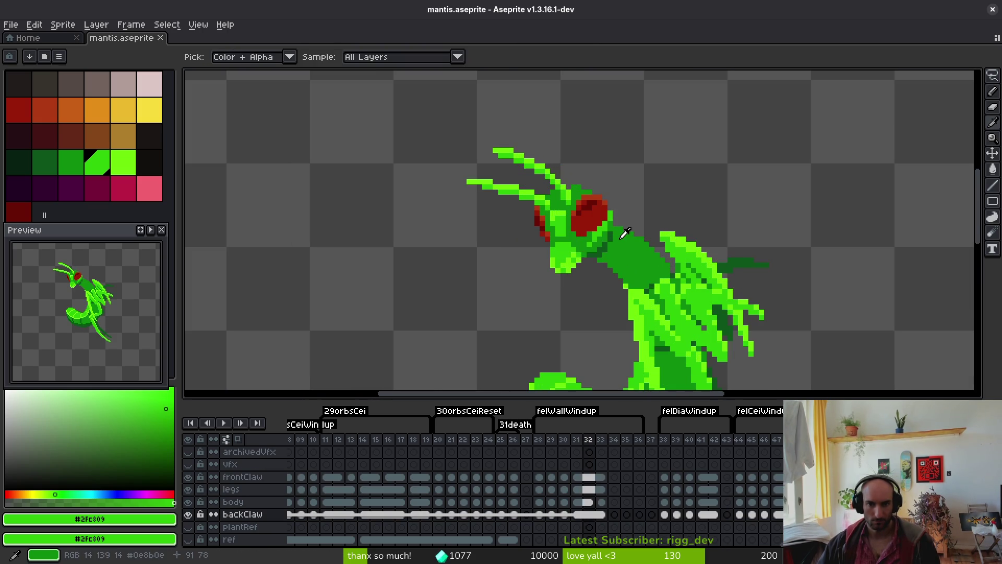
{"action": "key", "text": "period"}
{"action": "key", "text": "comma"}
{"action": "key", "text": "period"}
{"action": "key", "text": "comma"}
{"action": "key", "text": "period"}
{"action": "left_click", "coordinate": [624, 248]}
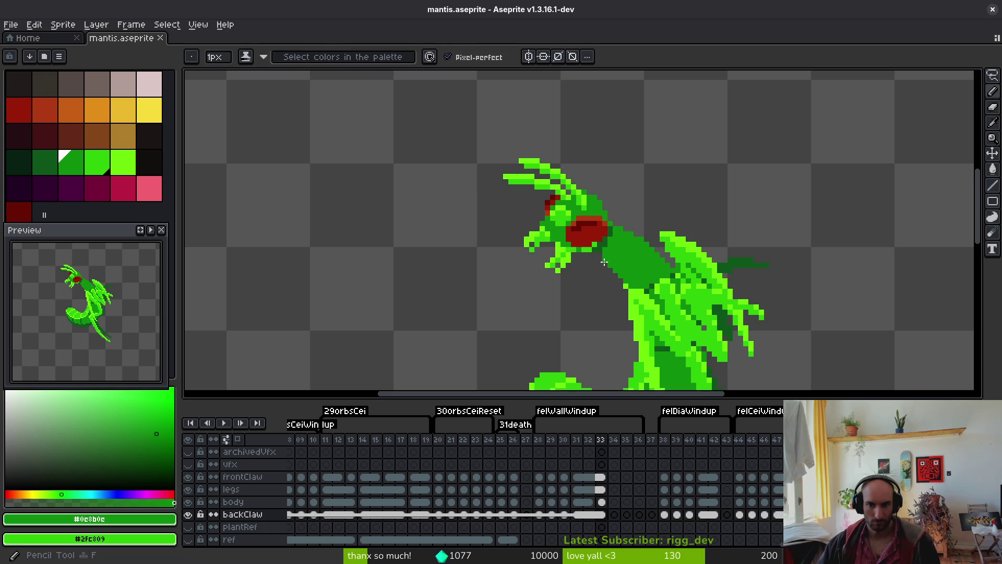
Extend the backClaw selection to frame 32, then select the body cel on frame 33
{"action": "scroll", "coordinate": [611, 261], "scroll_direction": "up", "scroll_amount": 2}
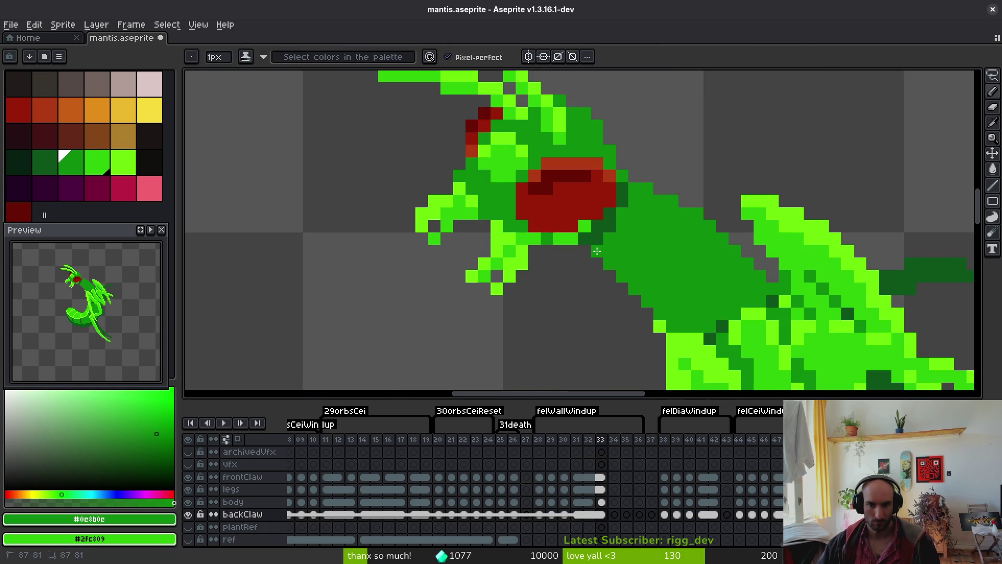
{"action": "scroll", "coordinate": [611, 261], "scroll_direction": "down", "scroll_amount": 3}
{"action": "scroll", "coordinate": [653, 261], "scroll_direction": "down", "scroll_amount": 1}
{"action": "scroll", "coordinate": [712, 258], "scroll_direction": "up", "scroll_amount": 4}
{"action": "key", "text": "comma"}
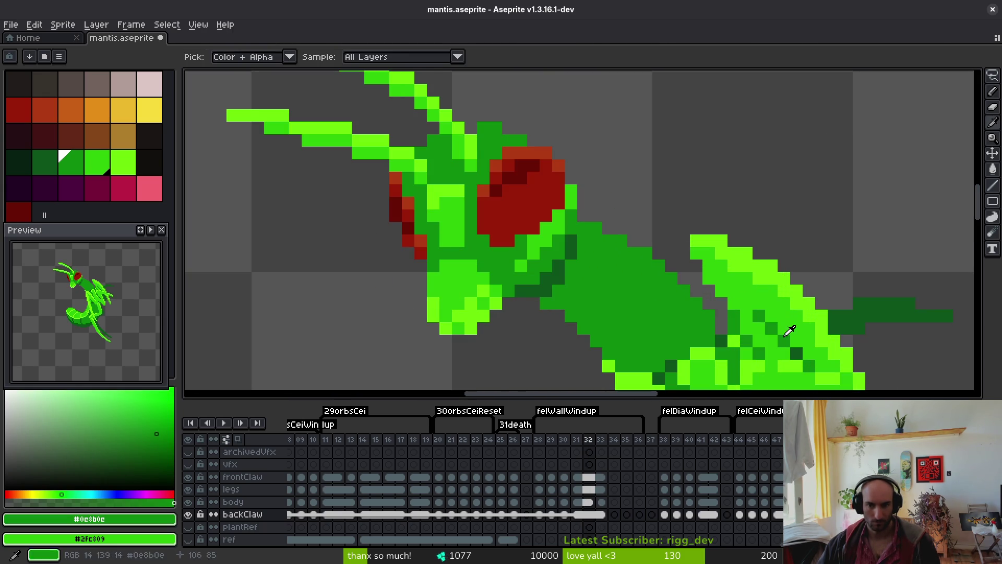
{"action": "key", "text": "e"}
{"action": "scroll", "coordinate": [728, 327], "scroll_direction": "down", "scroll_amount": 3}
{"action": "key", "text": "period"}
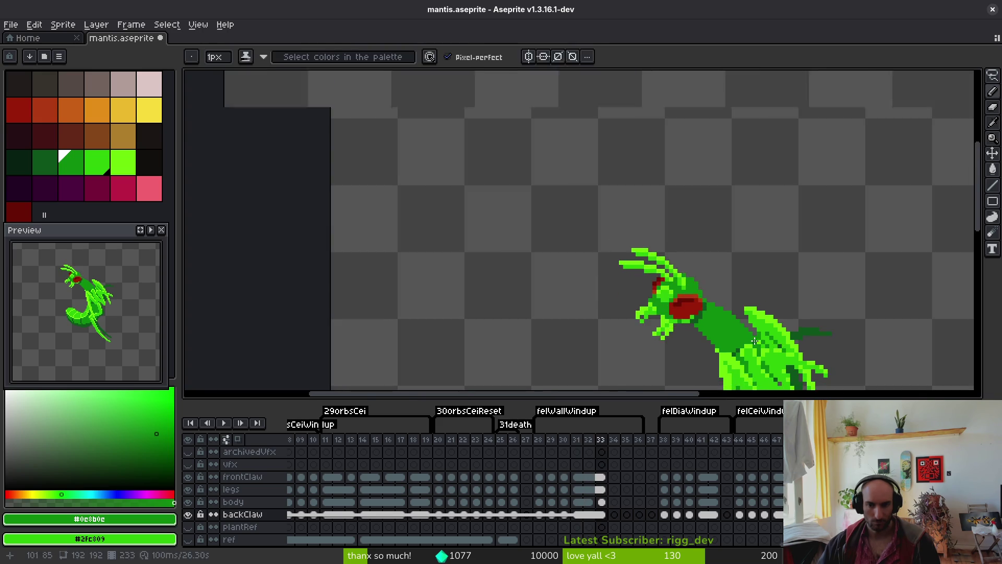
{"action": "scroll", "coordinate": [752, 334], "scroll_direction": "up", "scroll_amount": 2}
{"action": "scroll", "coordinate": [752, 334], "scroll_direction": "down", "scroll_amount": 3}
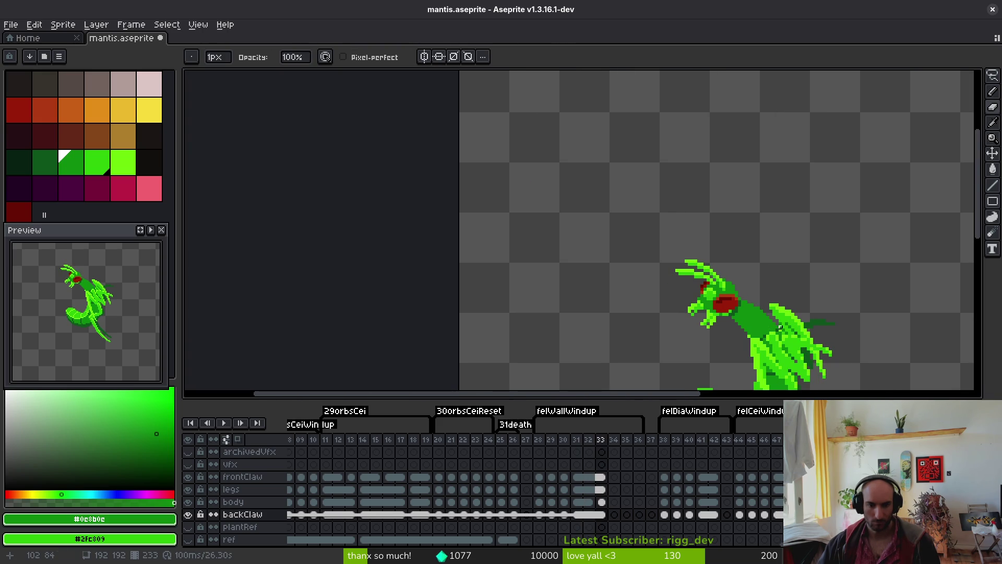
{"action": "key", "text": "comma"}
{"action": "key", "text": "shift+period"}
{"action": "left_click", "coordinate": [602, 503]}
Zoom out to see the whole mantis, flip between frames 32 and 33, and save mantis.aseprite
{"action": "scroll", "coordinate": [775, 360], "scroll_direction": "up", "scroll_amount": 2}
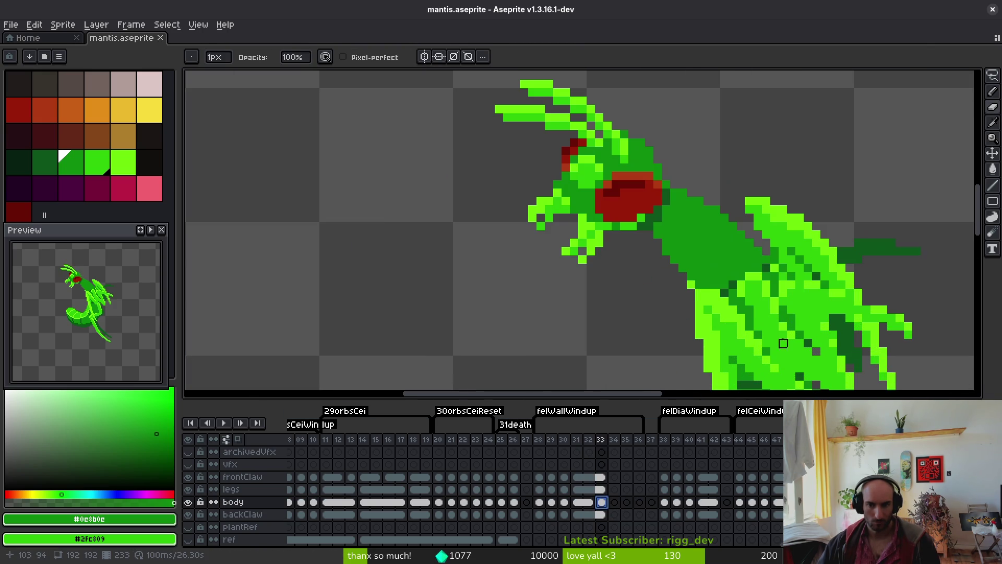
{"action": "key", "text": "f"}
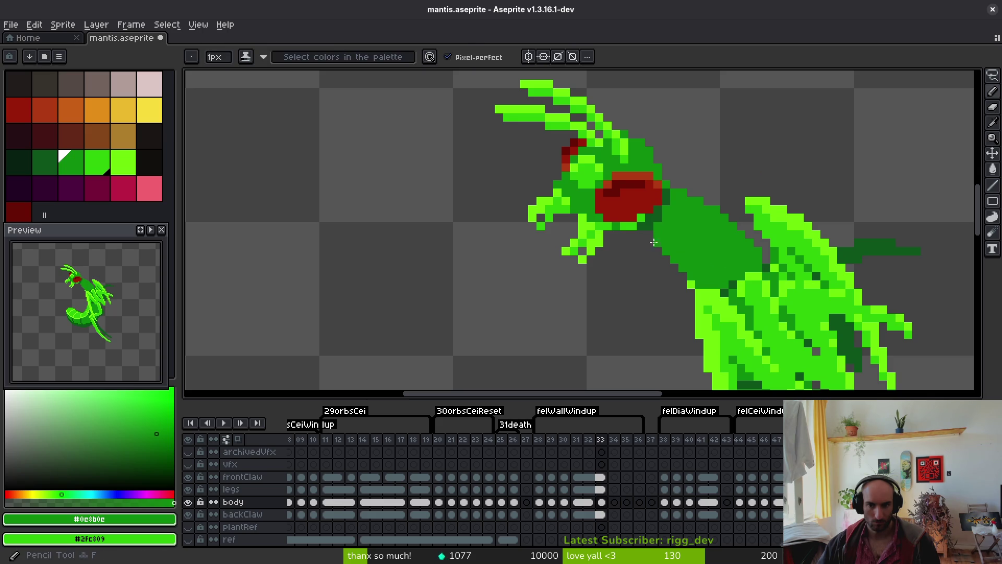
{"action": "key", "text": "i"}
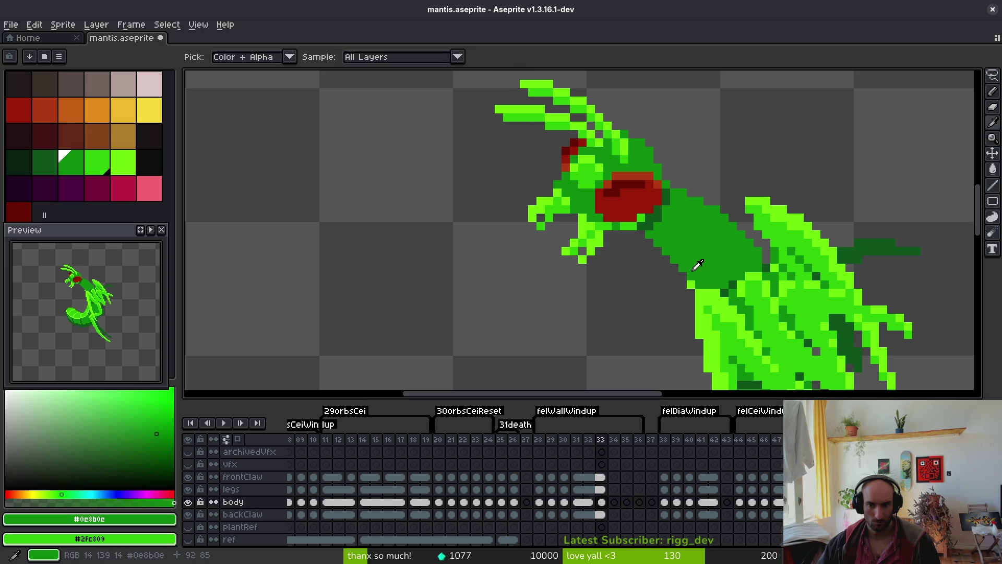
{"action": "key", "text": "Return"}
{"action": "scroll", "coordinate": [704, 261], "scroll_direction": "down", "scroll_amount": 3}
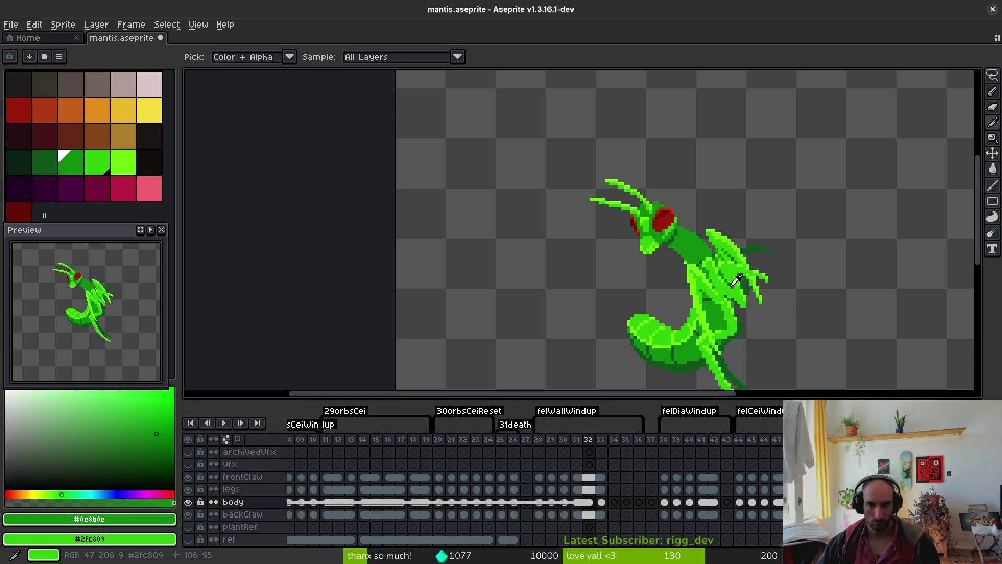
{"action": "key", "text": "Left"}
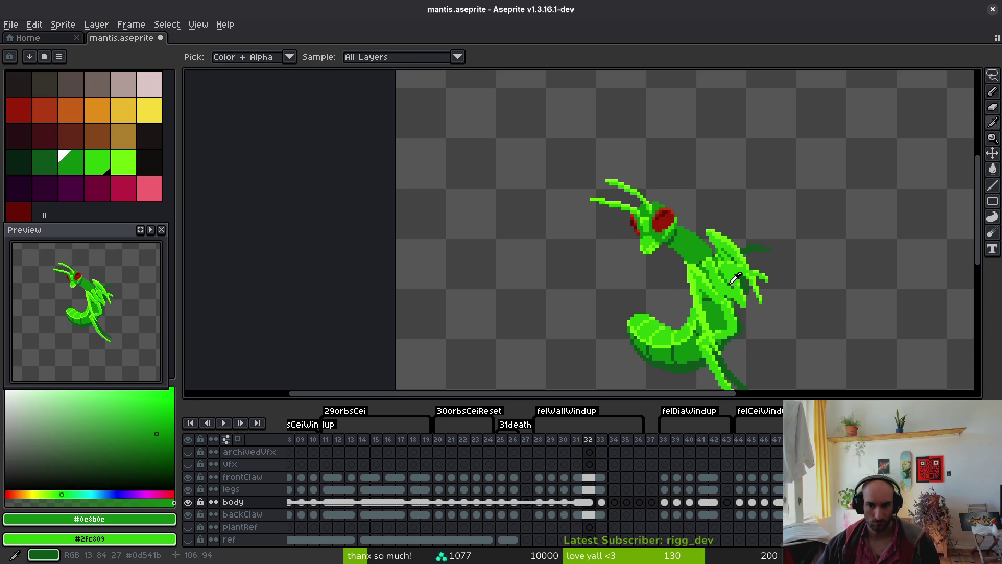
{"action": "key", "text": "Right"}
{"action": "key", "text": "Left"}
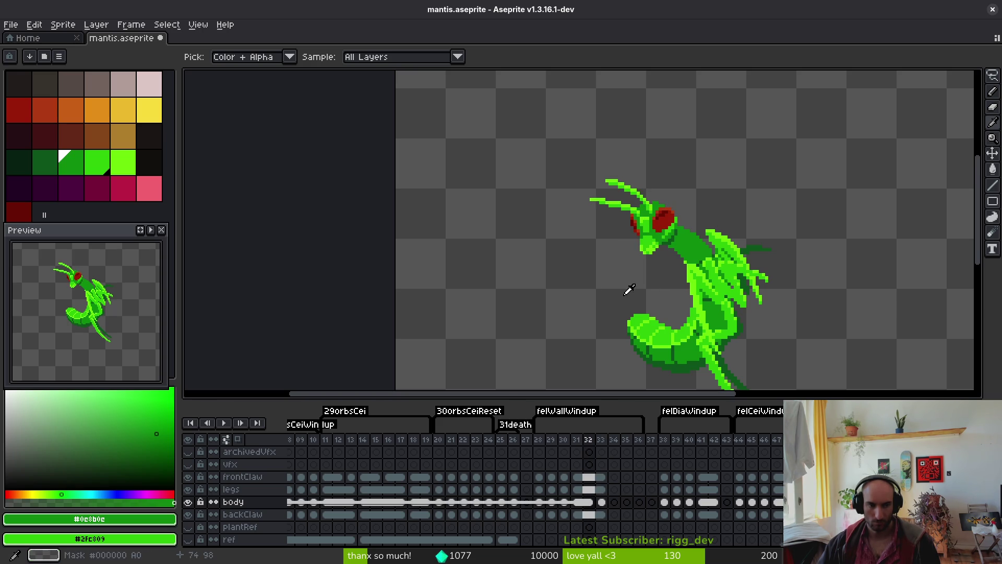
{"action": "key", "text": "Right"}
{"action": "key", "text": "b"}
{"action": "key", "text": "ctrl+s"}
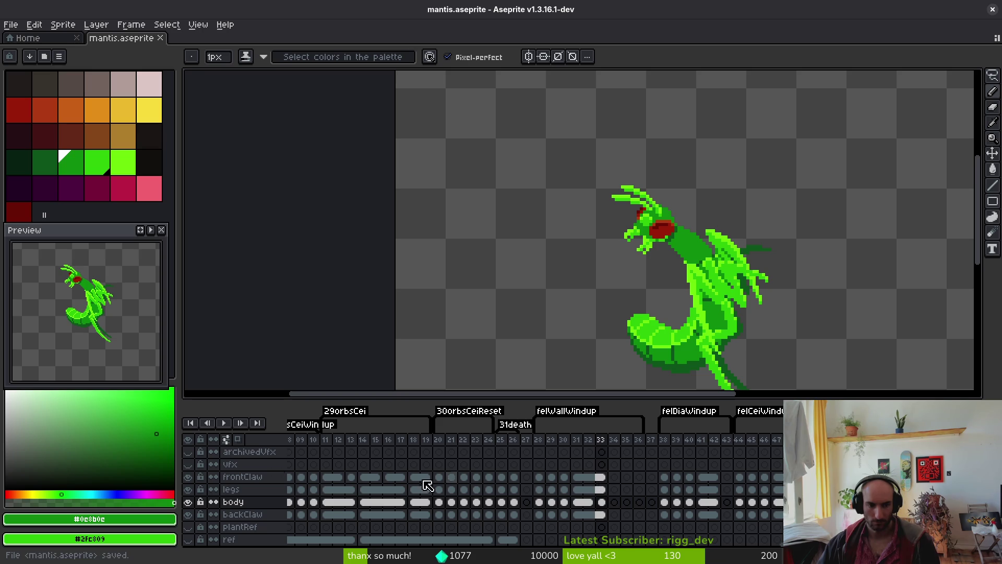
{"action": "scroll", "coordinate": [660, 496], "scroll_direction": "left", "scroll_amount": 10}
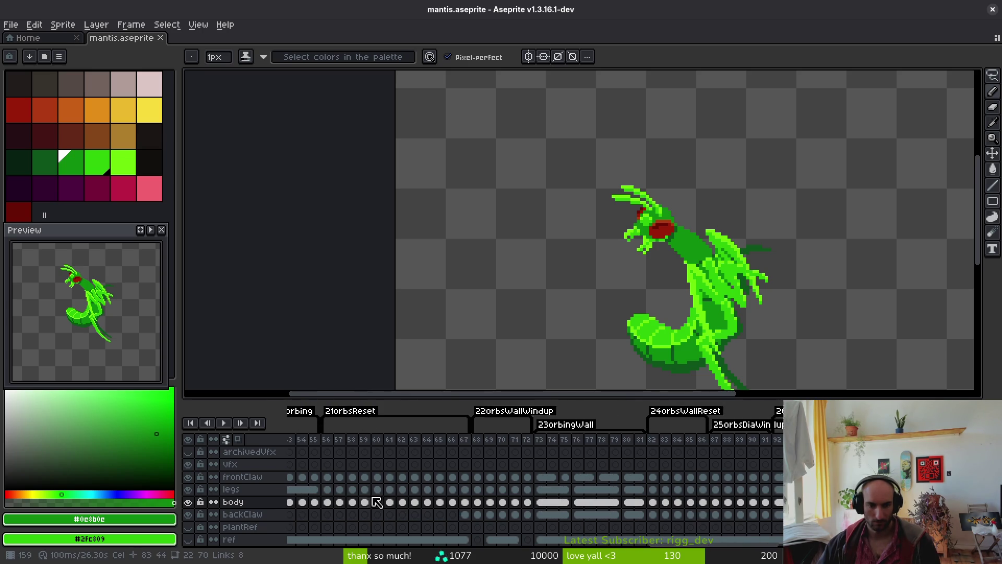
{"action": "key", "text": "Left"}
{"action": "key", "text": "Left"}
{"action": "key", "text": "Left"}
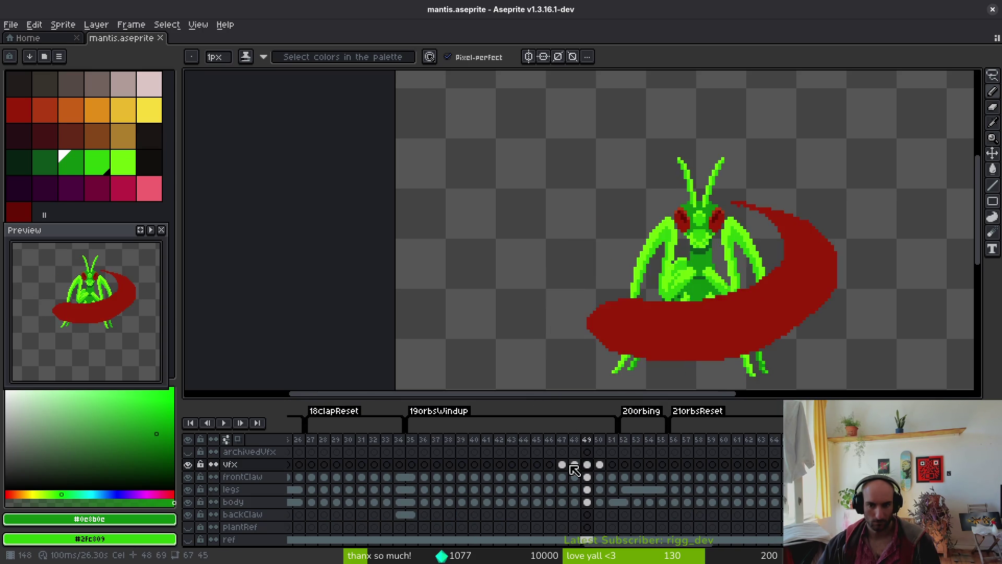
{"action": "scroll", "coordinate": [548, 481], "scroll_direction": "left", "scroll_amount": 9}
{"action": "scroll", "coordinate": [548, 481], "scroll_direction": "left", "scroll_amount": 3}
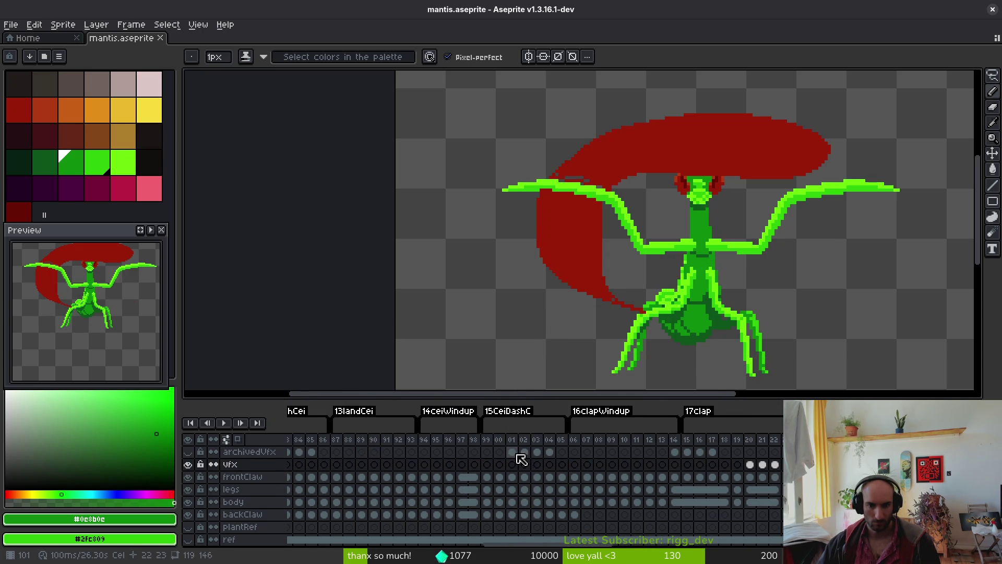
{"action": "left_click", "coordinate": [512, 452]}
{"action": "left_click", "coordinate": [674, 452]}
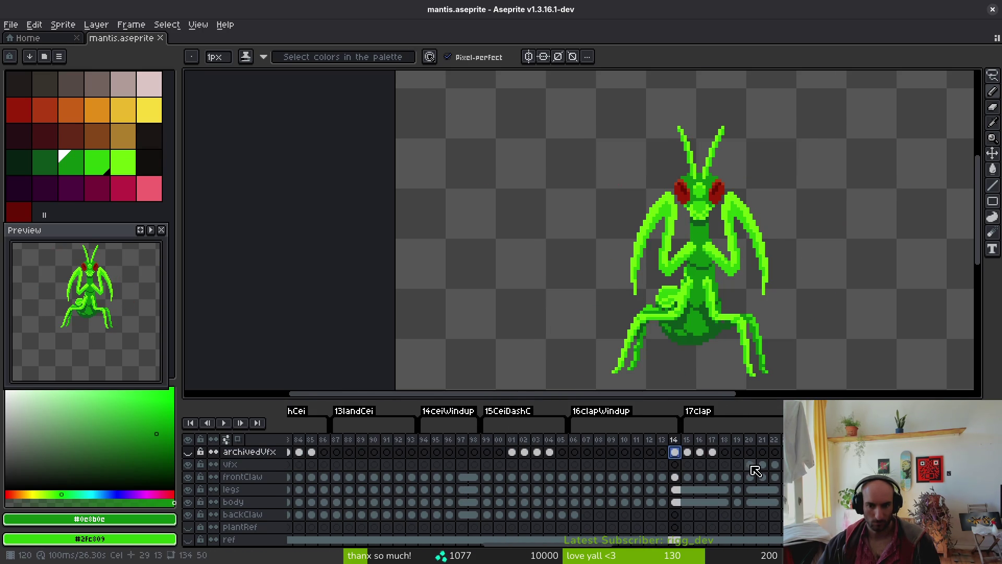
{"action": "left_click", "coordinate": [755, 471]}
{"action": "scroll", "coordinate": [476, 478], "scroll_direction": "left", "scroll_amount": 10}
{"action": "left_click", "coordinate": [509, 465]}
{"action": "scroll", "coordinate": [421, 490], "scroll_direction": "right", "scroll_amount": 2}
{"action": "left_click_drag", "start_coordinate": [422, 490], "coordinate": [688, 496]}
{"action": "left_click", "coordinate": [546, 468]}
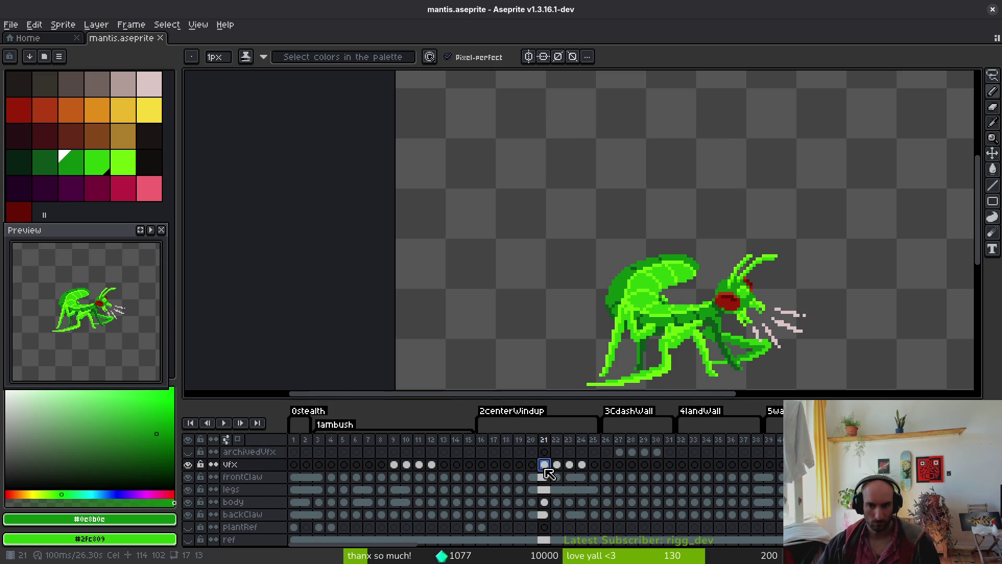
{"action": "left_click", "coordinate": [547, 474]}
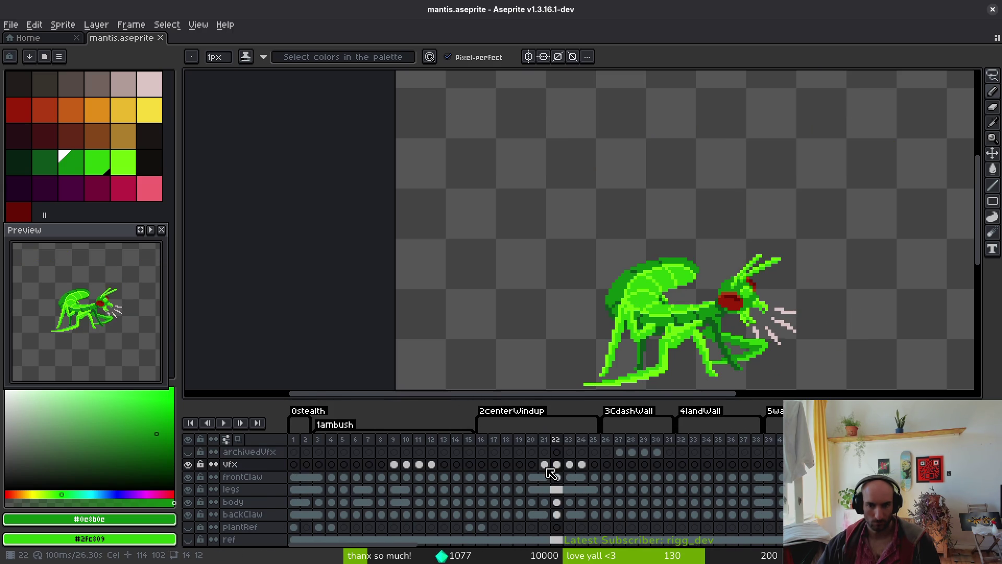
{"action": "left_click", "coordinate": [581, 471], "text": "shift"}
{"action": "scroll", "coordinate": [605, 485], "scroll_direction": "right", "scroll_amount": 15}
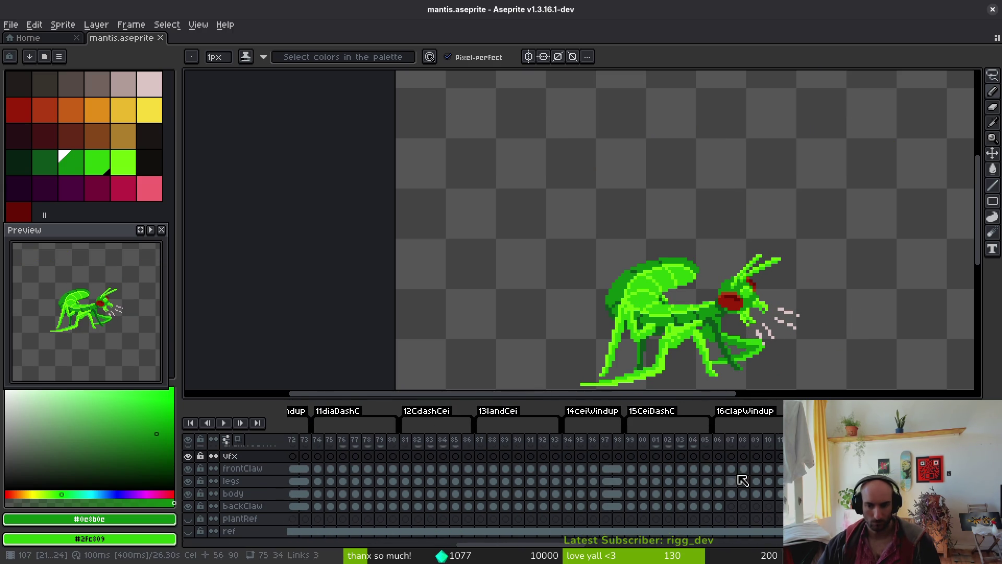
{"action": "scroll", "coordinate": [760, 522], "scroll_direction": "right", "scroll_amount": 15}
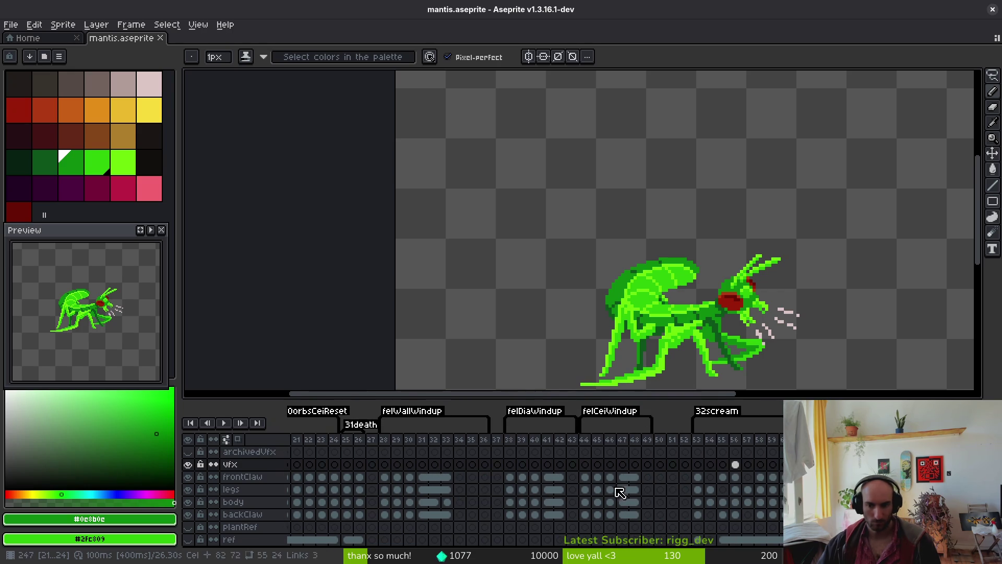
{"action": "scroll", "coordinate": [593, 499], "scroll_direction": "left", "scroll_amount": 1}
Select the vfx cels for frames 33–36, move the claw marks up-left, flip them horizontally, and save
{"action": "left_click", "coordinate": [600, 464]}
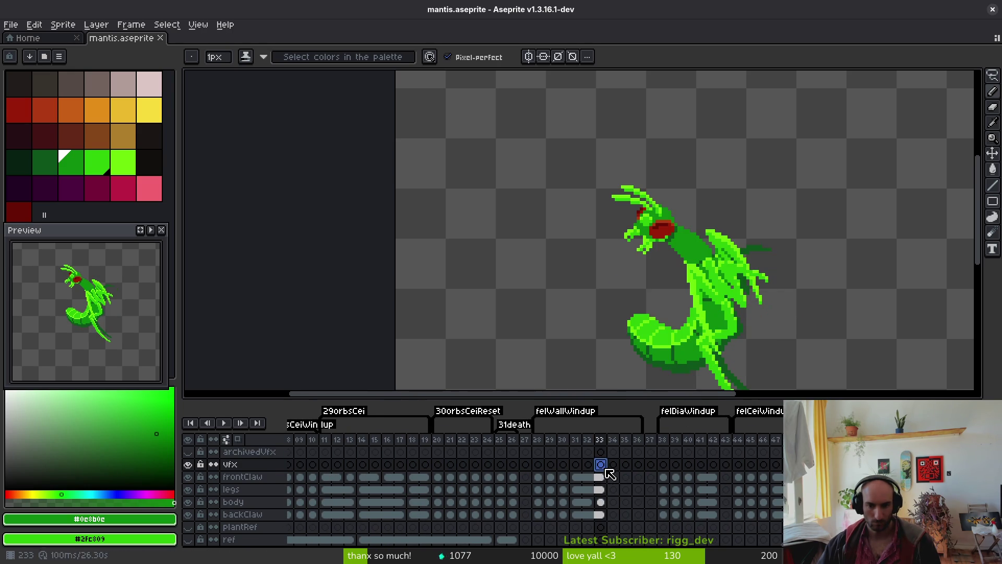
{"action": "left_click", "coordinate": [613, 464]}
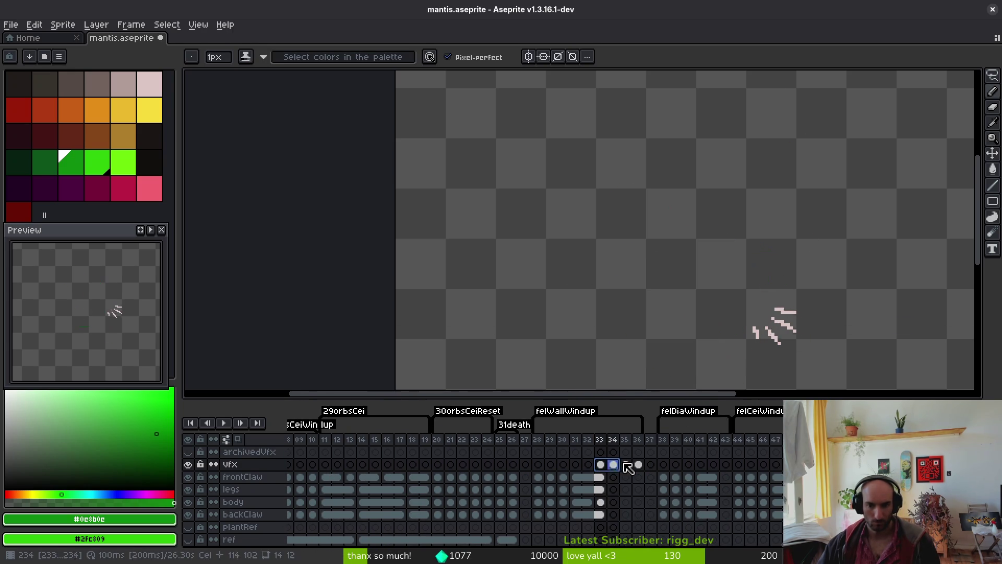
{"action": "key", "text": "m"}
{"action": "left_click_drag", "start_coordinate": [851, 240], "coordinate": [636, 378]}
{"action": "left_click_drag", "start_coordinate": [639, 465], "coordinate": [604, 467]}
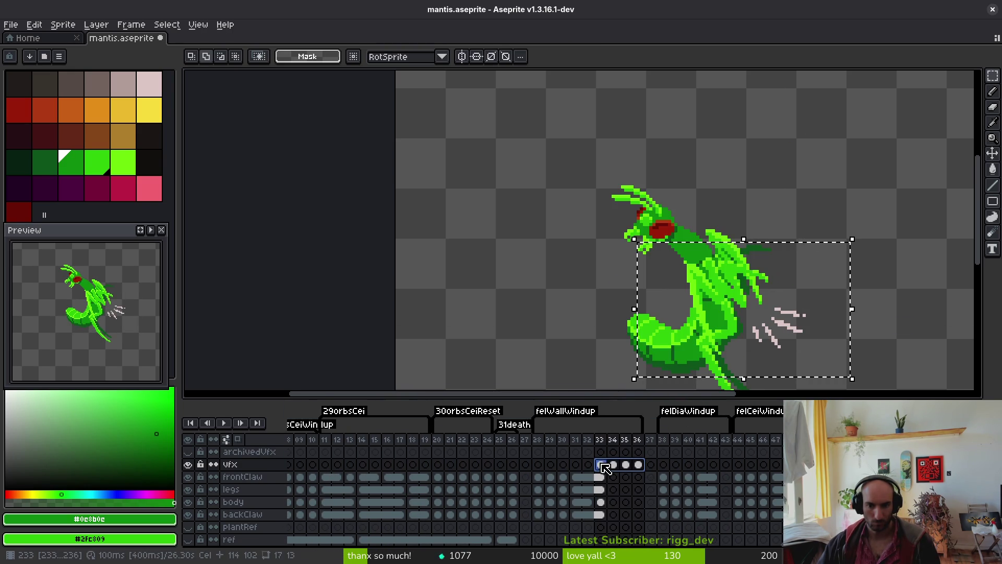
{"action": "mouse_move", "coordinate": [799, 350]}
{"action": "left_mouse_down"}
{"action": "mouse_move", "coordinate": [683, 198]}
{"action": "mouse_move", "coordinate": [537, 178]}
{"action": "left_mouse_up"}
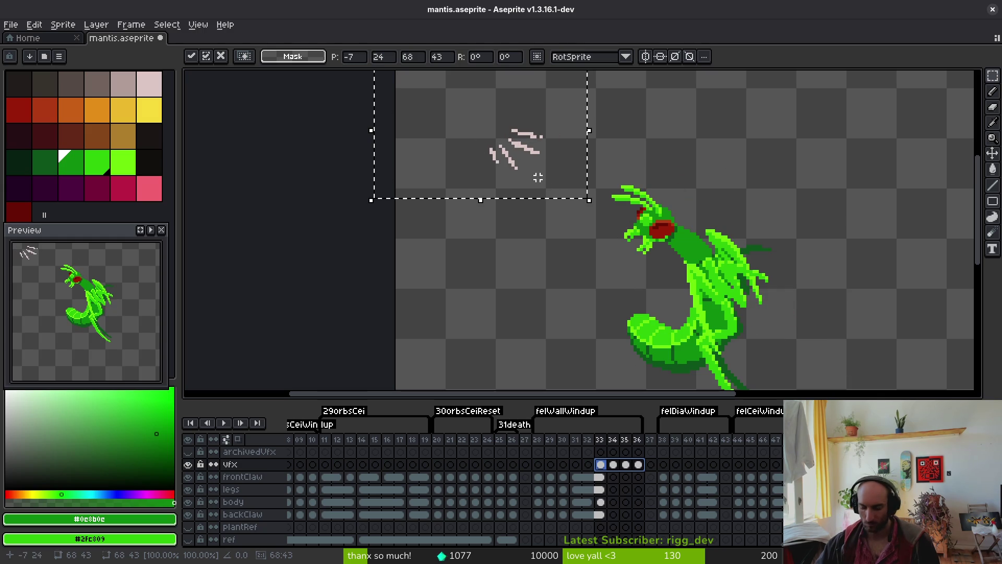
{"action": "key", "text": "shift+h"}
{"action": "key", "text": "Return"}
{"action": "key", "text": "ctrl+s"}
Place the flipped claw marks in front of the mantis's head, then select the mantis cels for frames 33–36
{"action": "scroll", "coordinate": [557, 206], "scroll_direction": "up", "scroll_amount": 2}
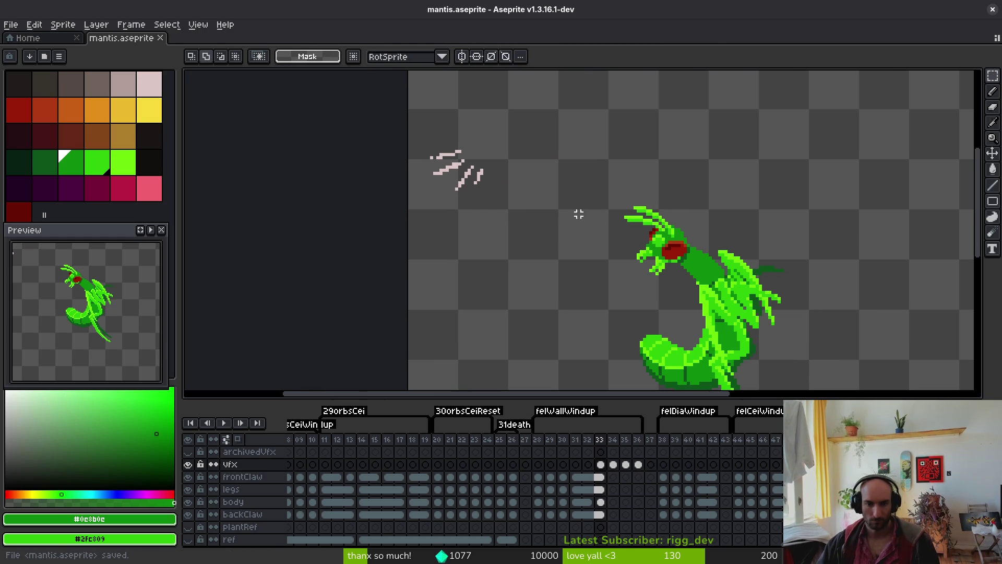
{"action": "left_click_drag", "start_coordinate": [387, 157], "coordinate": [405, 204]}
{"action": "left_click_drag", "start_coordinate": [448, 180], "coordinate": [610, 289]}
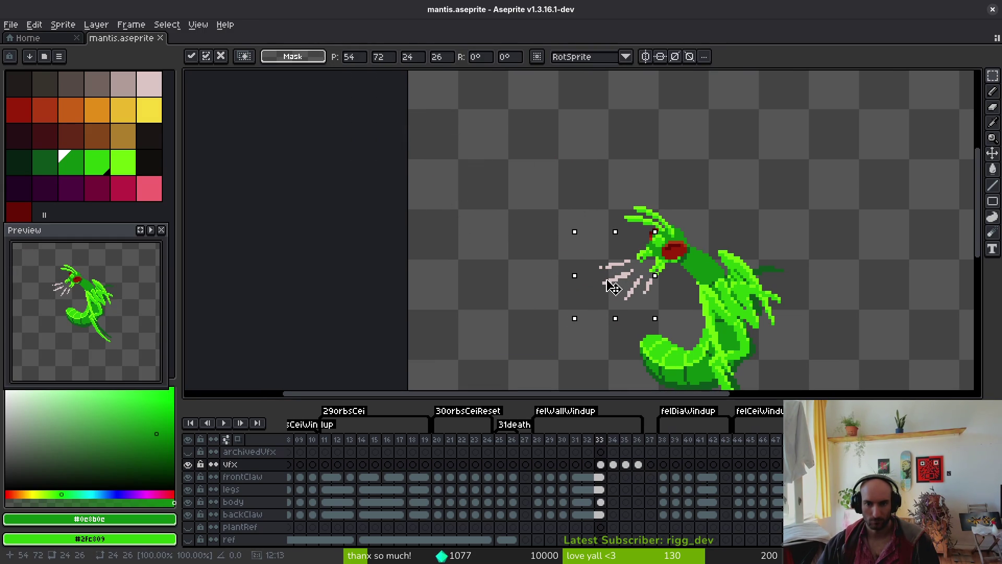
{"action": "key", "text": "ctrl+d"}
{"action": "key", "text": "i"}
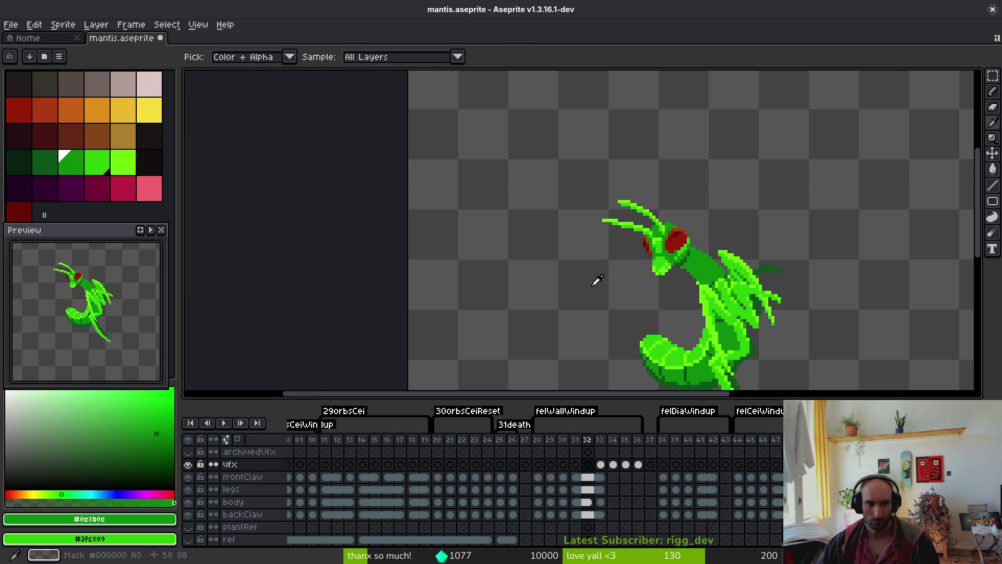
{"action": "key", "text": "m"}
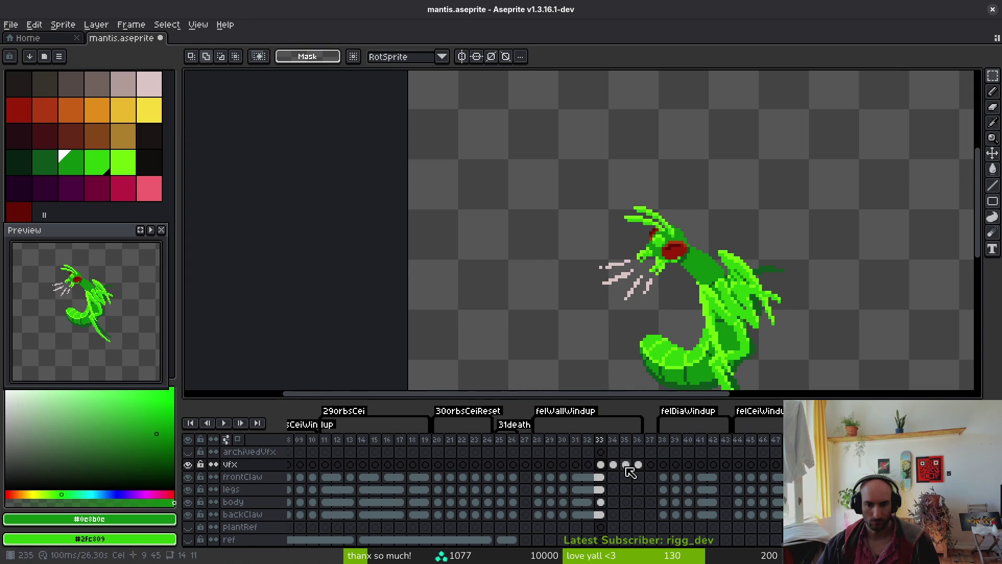
{"action": "left_click", "coordinate": [625, 464]}
{"action": "key", "text": "Left"}
{"action": "key", "text": "Left"}
{"action": "mouse_move", "coordinate": [600, 476]}
{"action": "left_mouse_down"}
{"action": "mouse_move", "coordinate": [601, 514]}
{"action": "mouse_move", "coordinate": [614, 476]}
{"action": "mouse_move", "coordinate": [637, 514]}
{"action": "left_mouse_up"}
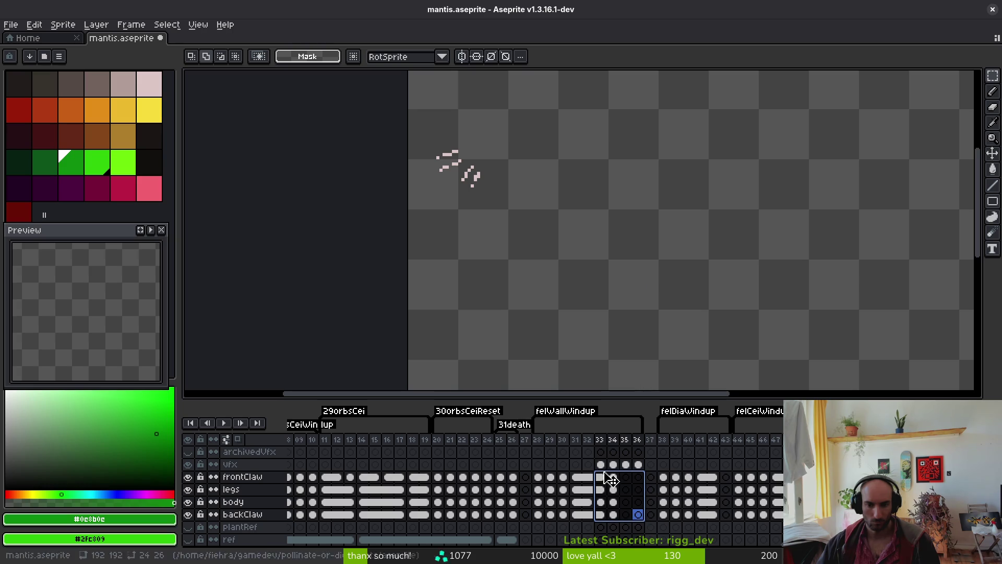
Link the frontClaw–backClaw cels across frames 33–36 and save the file
{"action": "right_click", "coordinate": [607, 480]}
{"action": "left_click", "coordinate": [632, 525]}
{"action": "key", "text": "ctrl+s"}
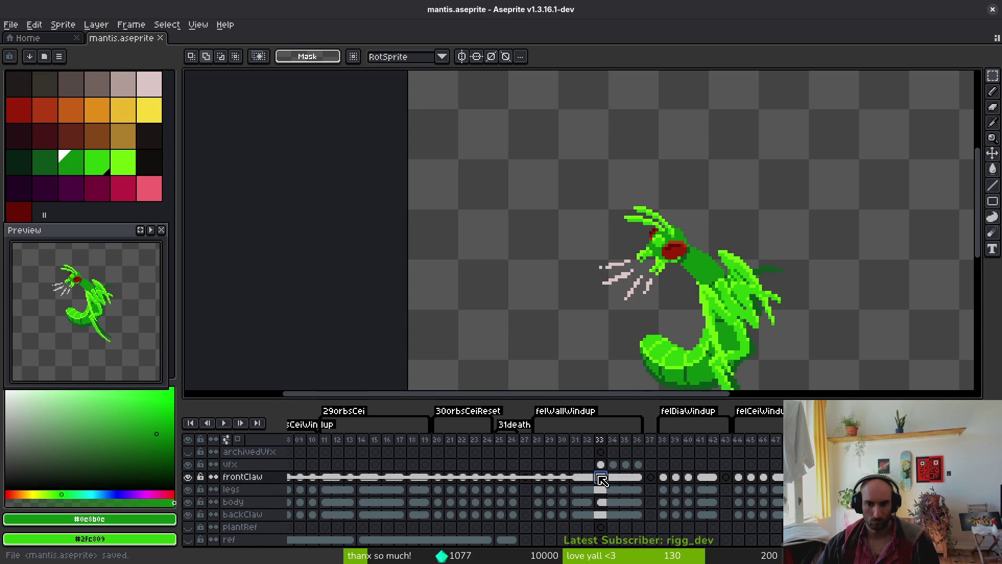
{"action": "key", "text": "Left"}
{"action": "key", "text": "Left"}
{"action": "key", "text": "Left"}
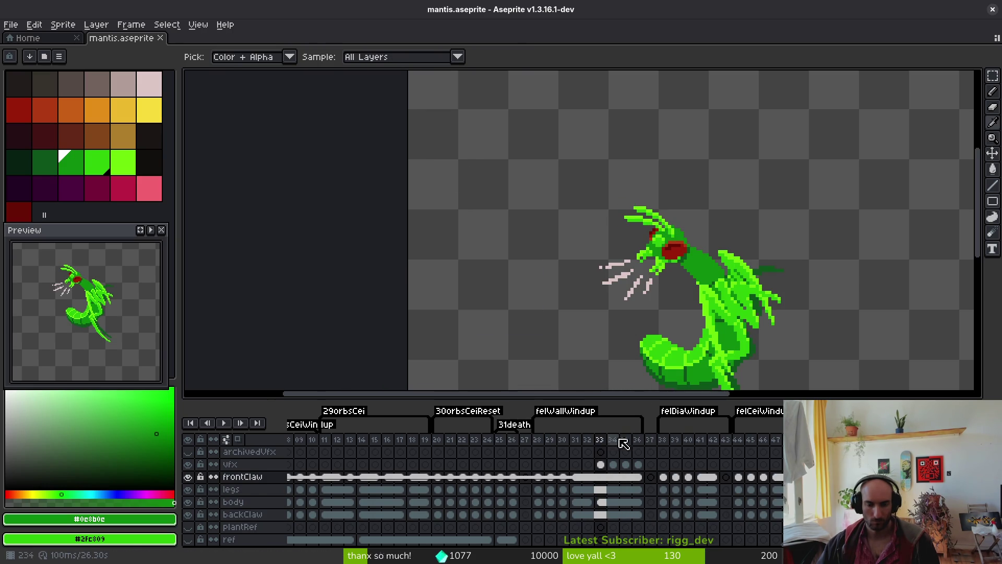
{"action": "scroll", "coordinate": [633, 437], "scroll_direction": "right", "scroll_amount": 10}
{"action": "scroll", "coordinate": [534, 488], "scroll_direction": "left", "scroll_amount": 15}
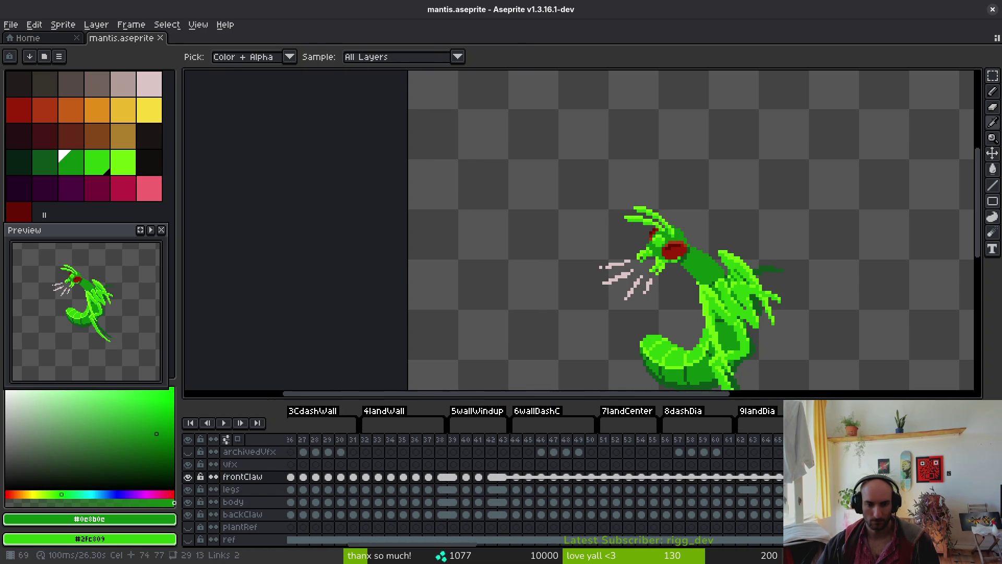
{"action": "scroll", "coordinate": [494, 487], "scroll_direction": "left", "scroll_amount": 4}
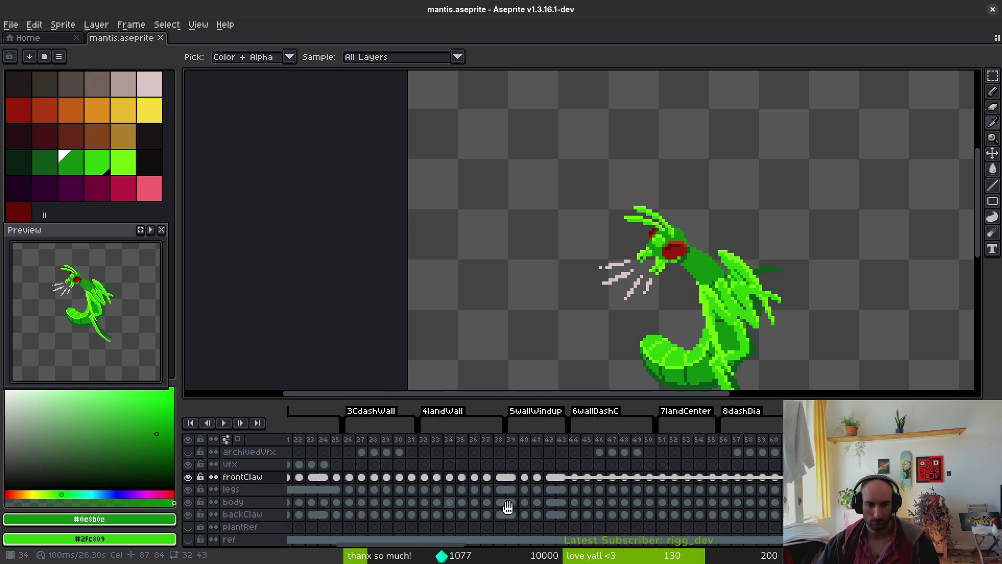
Step through the earlier dash frames, then return to frame 33 with the mantis centred
{"action": "key", "text": "Right"}
{"action": "key", "text": "Right"}
{"action": "key", "text": "Right"}
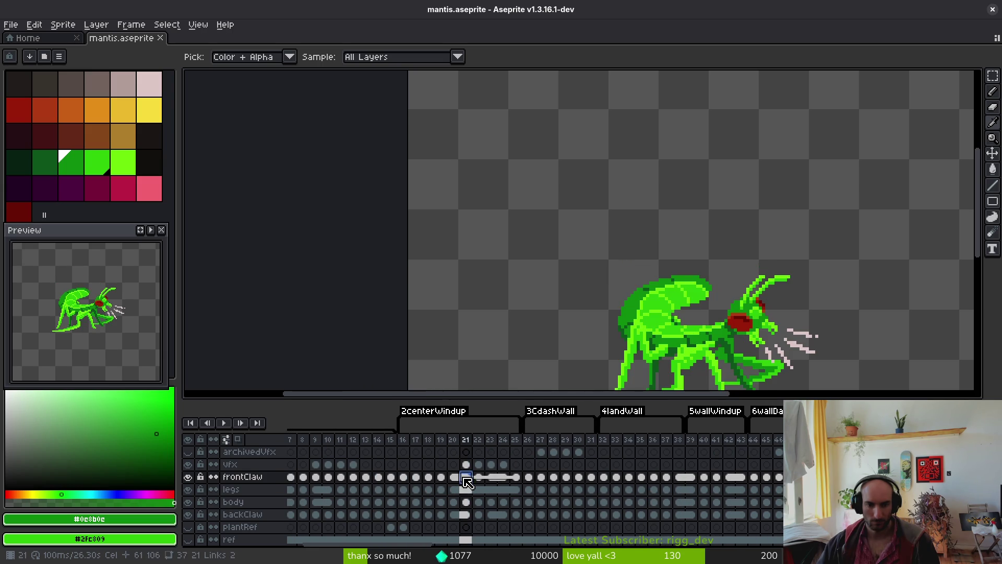
{"action": "key", "text": "Left"}
{"action": "key", "text": "Left"}
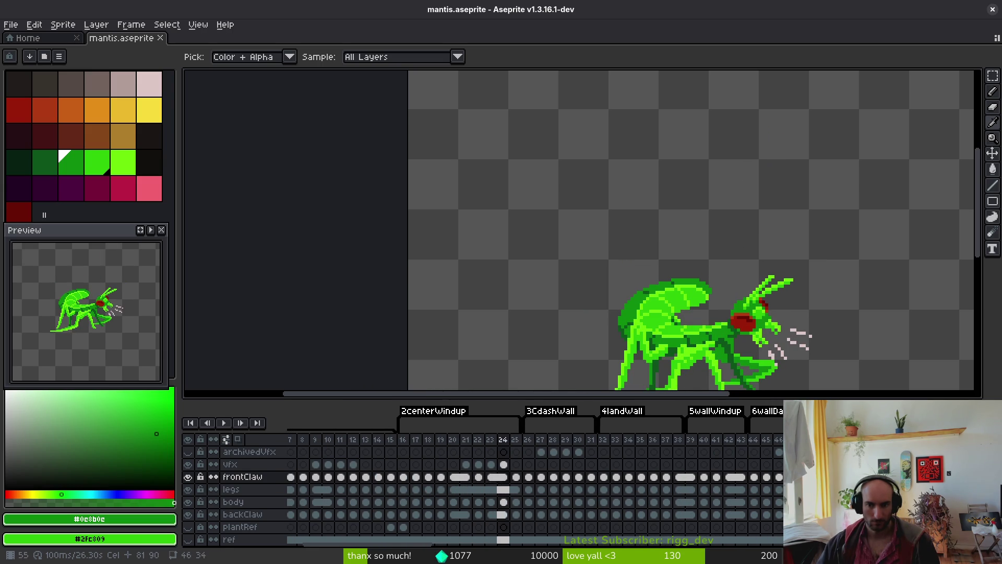
{"action": "scroll", "coordinate": [514, 490], "scroll_direction": "right", "scroll_amount": 15}
{"action": "scroll", "coordinate": [522, 486], "scroll_direction": "right", "scroll_amount": 10}
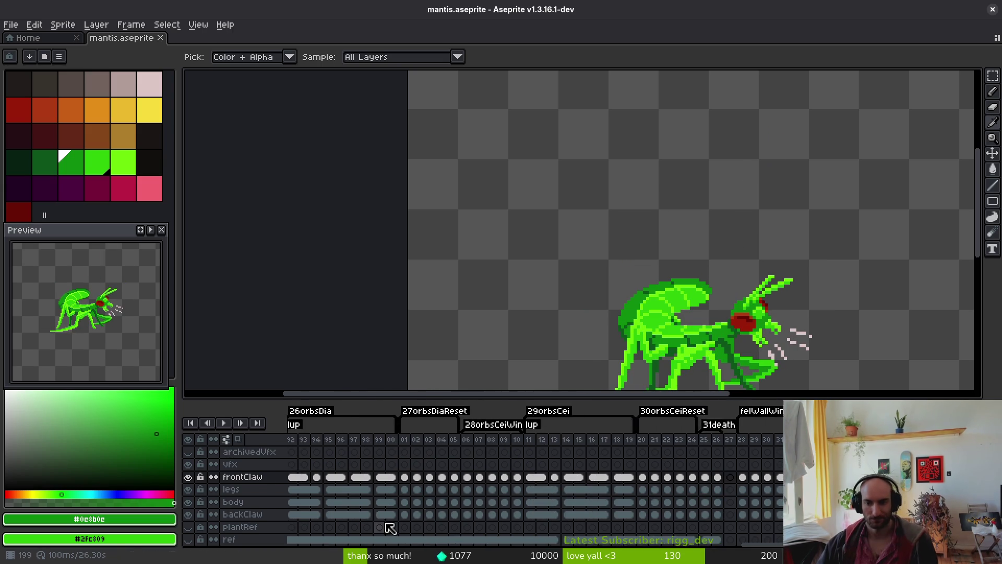
{"action": "left_click", "coordinate": [445, 460]}
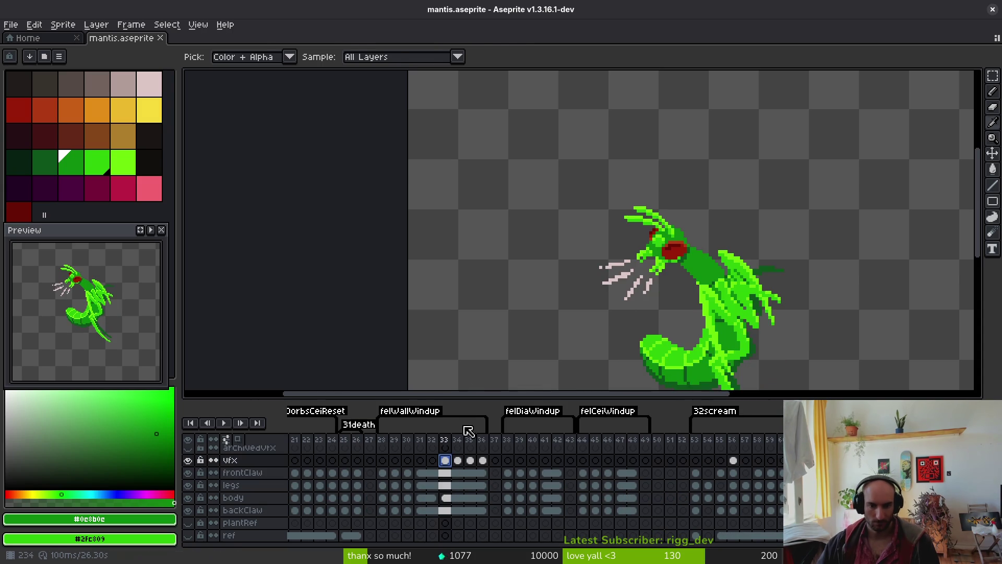
{"action": "left_click_drag", "start_coordinate": [616, 315], "coordinate": [667, 304]}
{"action": "key", "text": "Left"}
{"action": "key", "text": "Right"}
Unlink frame 34's frontClaw, legs, body and backClaw cels for separate editing
{"action": "left_click_drag", "start_coordinate": [457, 474], "coordinate": [458, 510]}
{"action": "right_click", "coordinate": [458, 509]}
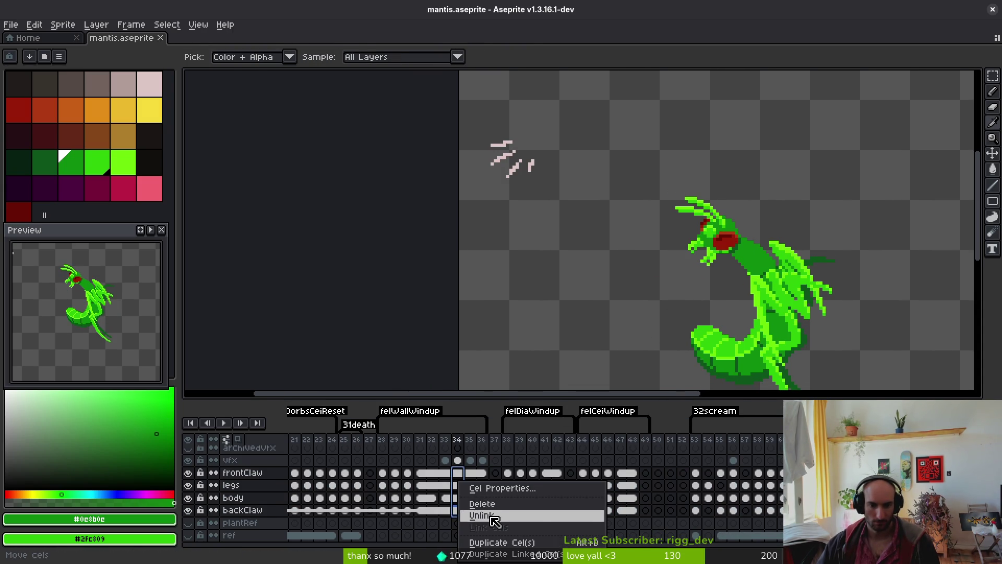
{"action": "left_click", "coordinate": [482, 516]}
{"action": "key", "text": "shift+w"}
{"action": "scroll", "coordinate": [734, 181], "scroll_direction": "up", "scroll_amount": 5}
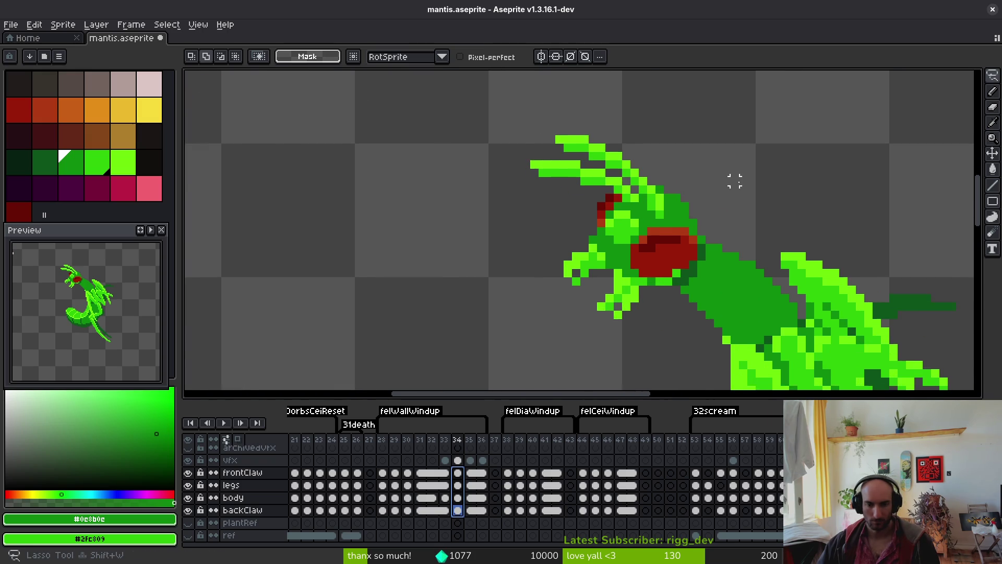
On the body layer at frame 34, lasso the mantis head and shift it one pixel right
{"action": "scroll", "coordinate": [734, 181], "scroll_direction": "down", "scroll_amount": 1}
{"action": "key", "text": "Escape"}
{"action": "left_click", "coordinate": [457, 497]}
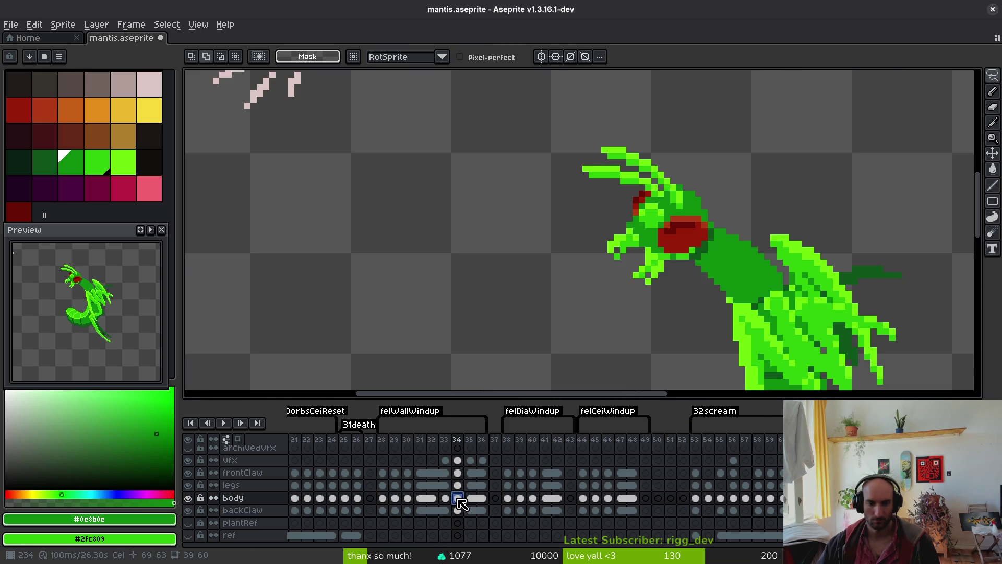
{"action": "mouse_move", "coordinate": [554, 267]}
{"action": "left_mouse_down"}
{"action": "mouse_move", "coordinate": [725, 248]}
{"action": "mouse_move", "coordinate": [726, 142]}
{"action": "left_mouse_up"}
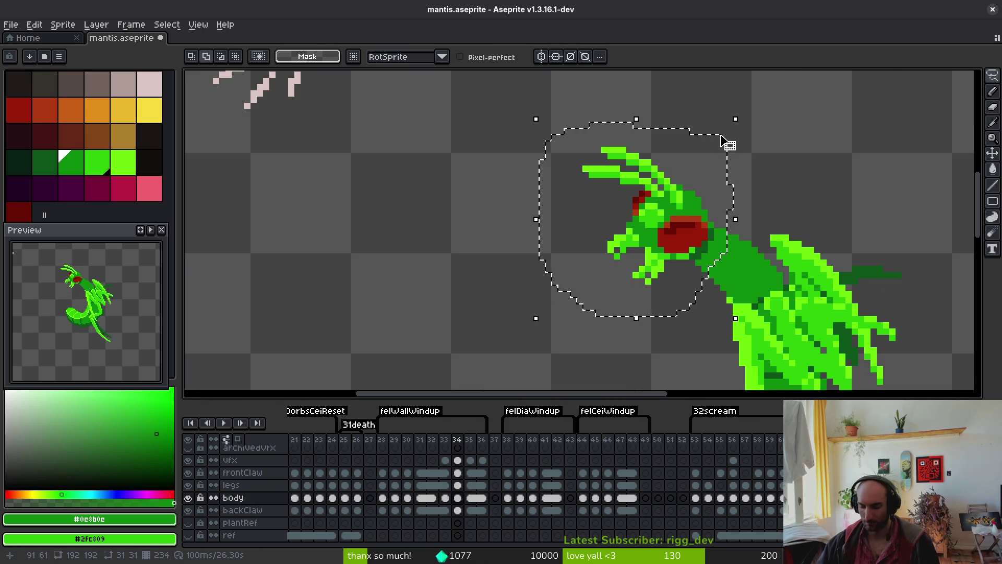
{"action": "key", "text": "Right"}
{"action": "key", "text": "Return"}
Reselect the head, nudge it another pixel right, deselect, and save the sprite
{"action": "scroll", "coordinate": [700, 287], "scroll_direction": "up", "scroll_amount": 3}
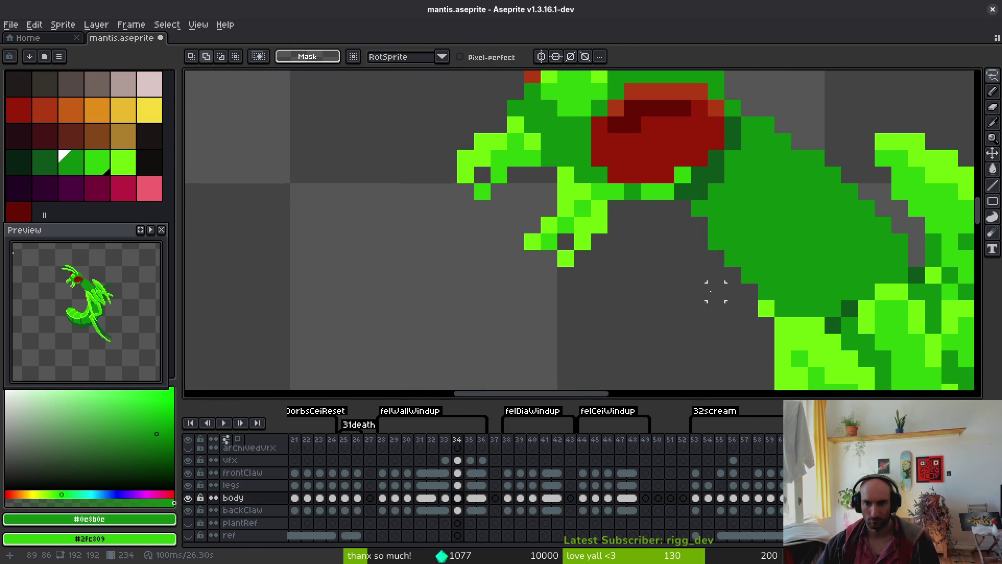
{"action": "left_click_drag", "start_coordinate": [722, 182], "coordinate": [723, 259]}
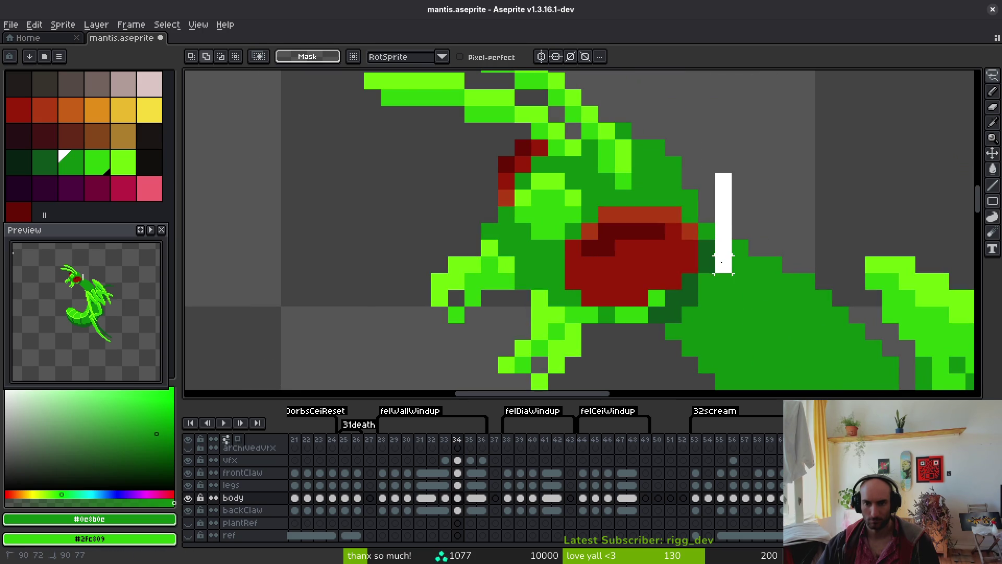
{"action": "left_click_drag", "start_coordinate": [690, 313], "coordinate": [668, 334]}
{"action": "scroll", "coordinate": [657, 349], "scroll_direction": "down", "scroll_amount": 2}
{"action": "left_click_drag", "start_coordinate": [583, 374], "coordinate": [665, 172]}
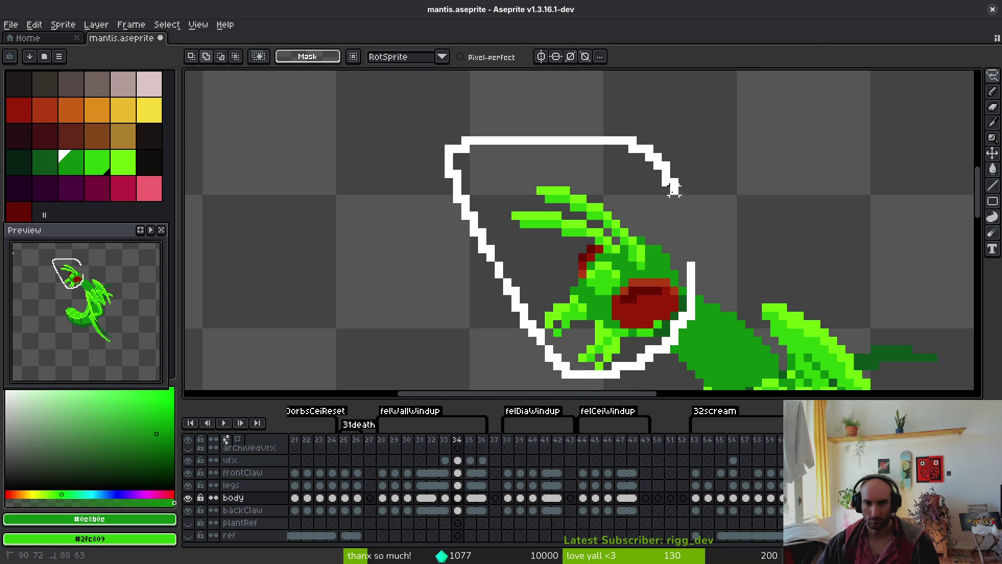
{"action": "left_click_drag", "start_coordinate": [681, 256], "coordinate": [660, 273]}
{"action": "key", "text": "Right"}
{"action": "key", "text": "ctrl+d"}
{"action": "key", "text": "ctrl+s"}
Flip between frames 33 and 34 to compare the head position
{"action": "scroll", "coordinate": [656, 264], "scroll_direction": "down", "scroll_amount": 2}
{"action": "key", "text": "comma"}
{"action": "key", "text": "period"}
{"action": "key", "text": "comma"}
{"action": "key", "text": "period"}
{"action": "key", "text": "comma"}
{"action": "key", "text": "period"}
{"action": "key", "text": "e"}
{"action": "scroll", "coordinate": [641, 239], "scroll_direction": "up", "scroll_amount": 3}
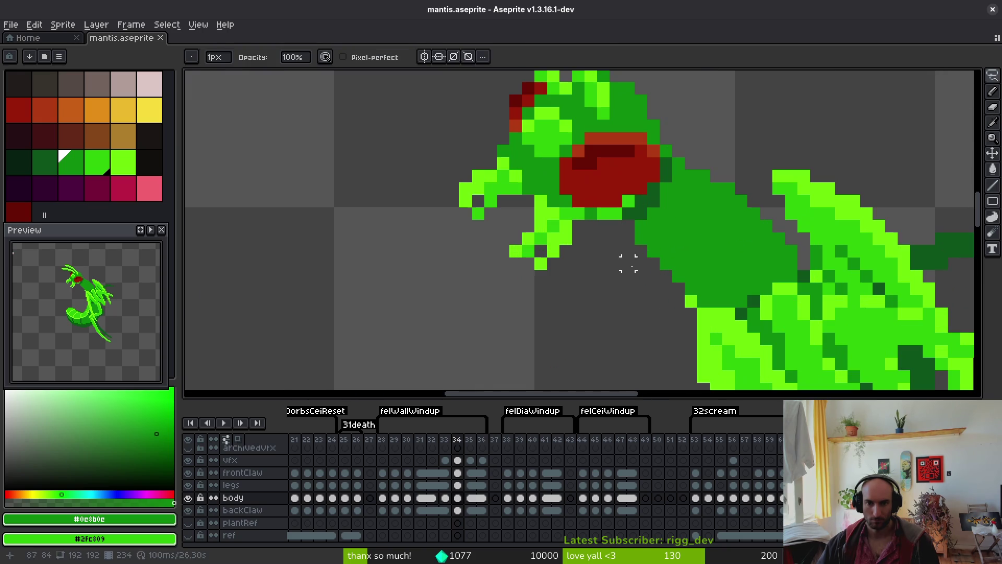
{"action": "scroll", "coordinate": [641, 239], "scroll_direction": "down", "scroll_amount": 3}
{"action": "key", "text": "alt"}
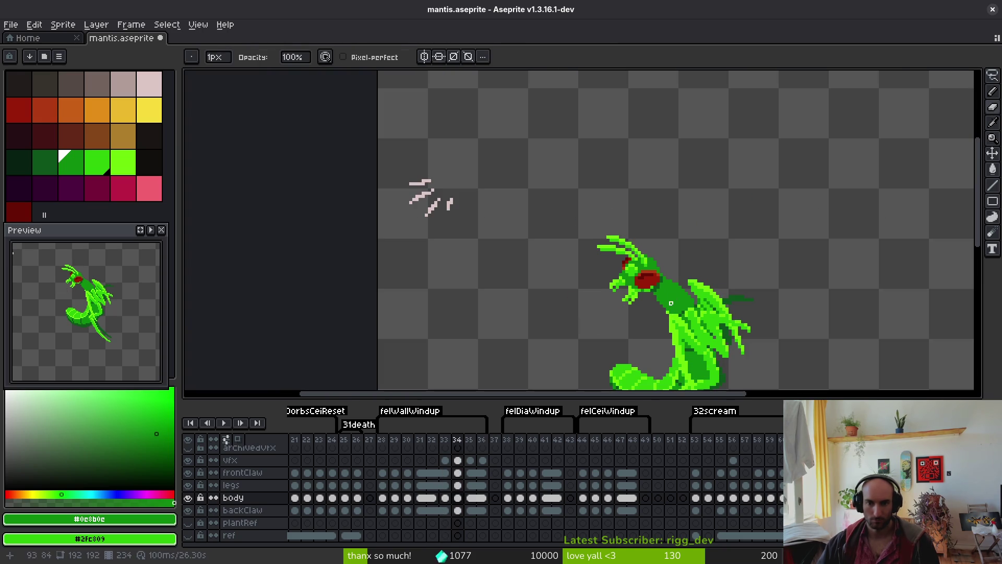
{"action": "key", "text": "comma"}
{"action": "key", "text": "period"}
{"action": "key", "text": "comma"}
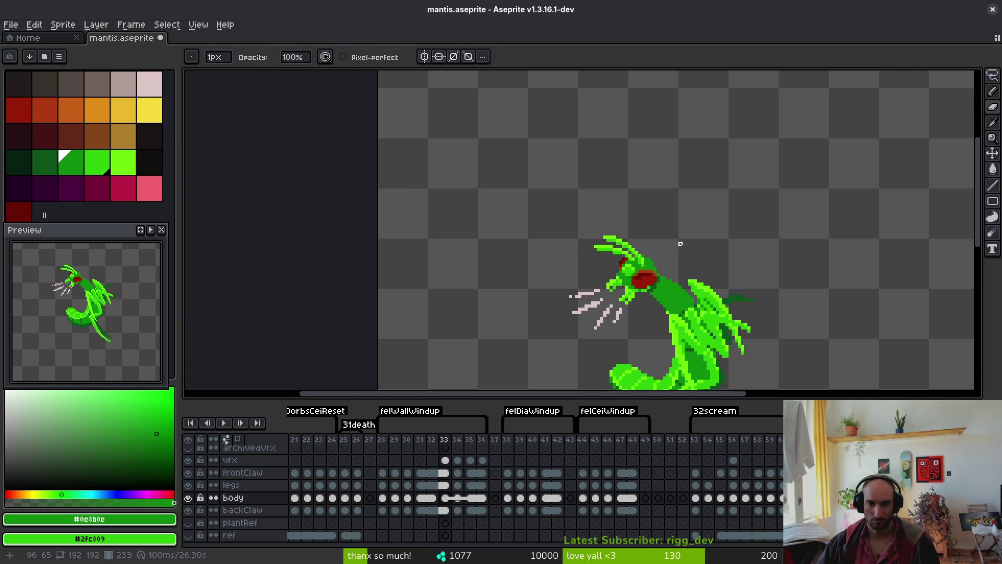
{"action": "key", "text": "period"}
Freehand-select the head region again and commit its final position on frame 34
{"action": "left_click_drag", "start_coordinate": [652, 222], "coordinate": [665, 244]}
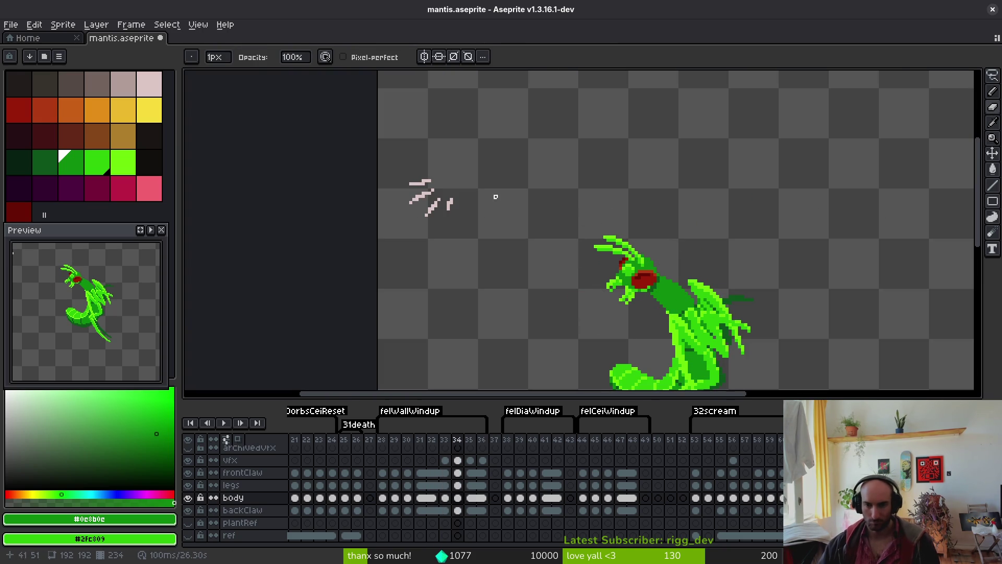
{"action": "scroll", "coordinate": [595, 173], "scroll_direction": "up", "scroll_amount": 3}
{"action": "key", "text": "q"}
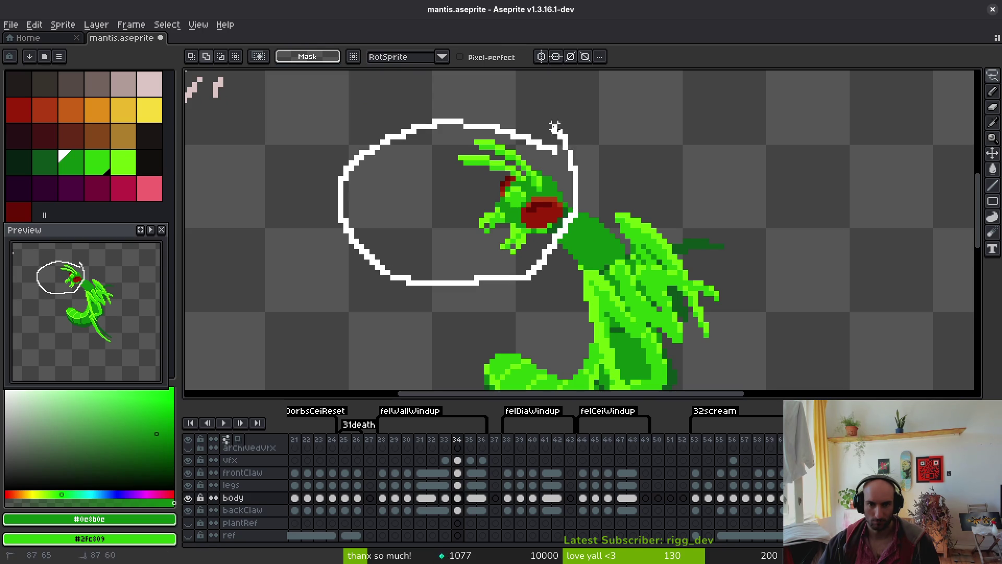
{"action": "left_click_drag", "start_coordinate": [555, 126], "coordinate": [560, 133]}
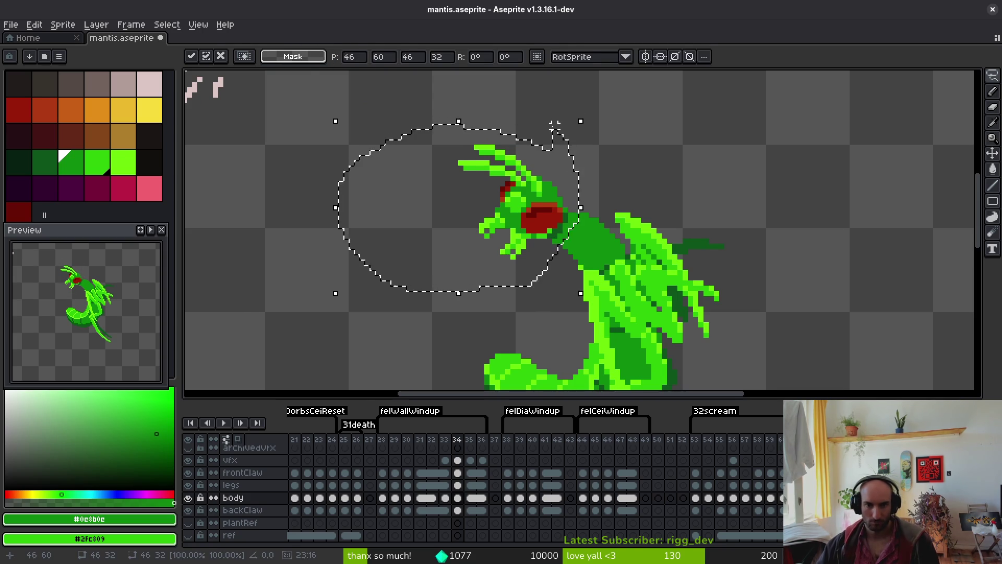
{"action": "key", "text": "ctrl+d"}
{"action": "key", "text": "b"}
{"action": "scroll", "coordinate": [522, 198], "scroll_direction": "up", "scroll_amount": 2}
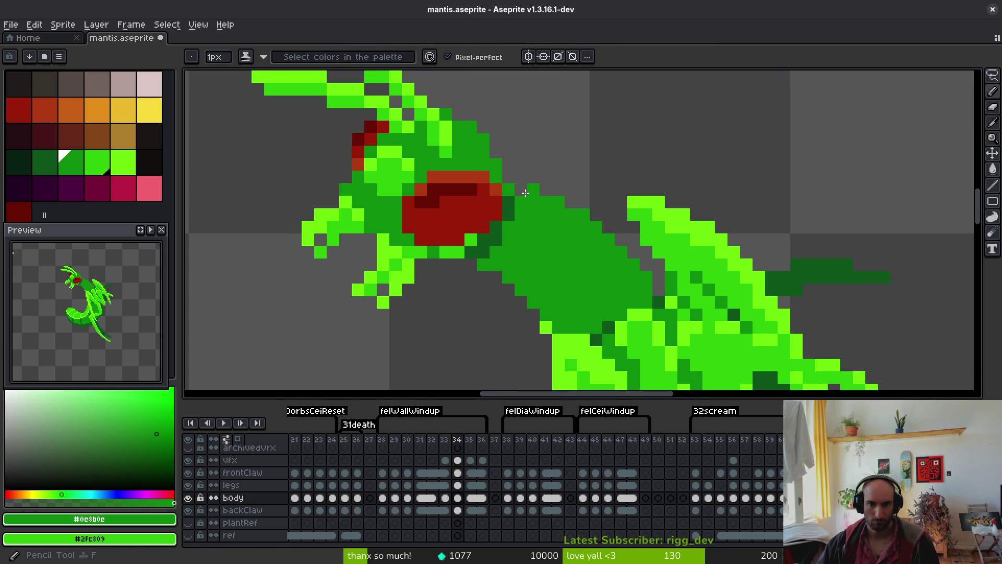
{"action": "scroll", "coordinate": [540, 222], "scroll_direction": "down", "scroll_amount": 3}
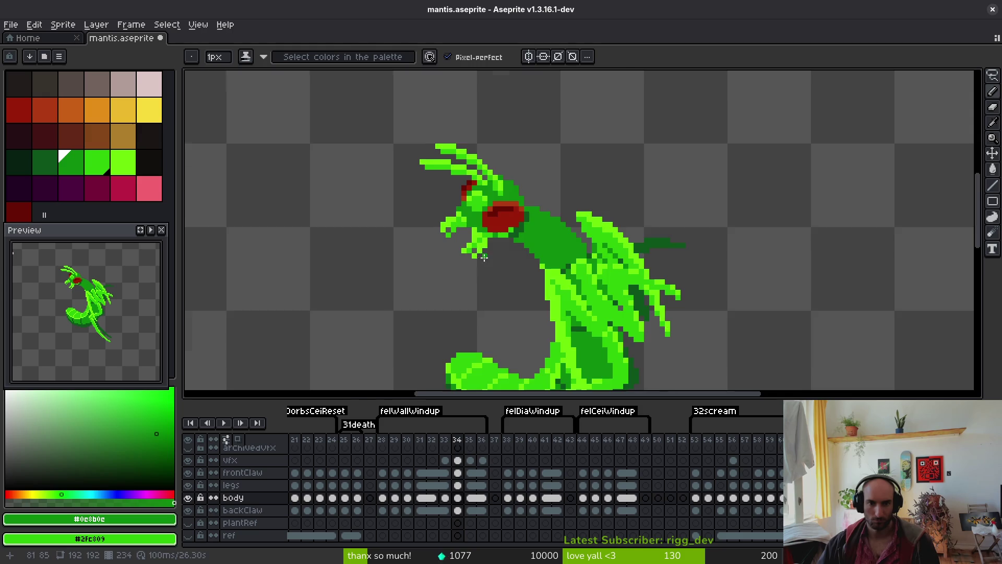
{"action": "scroll", "coordinate": [530, 276], "scroll_direction": "down", "scroll_amount": 1}
Check the motion across frames 33 to 35, then recentre the canvas on the mantis
{"action": "key", "text": "Left"}
{"action": "key", "text": "Right"}
{"action": "key", "text": "Right"}
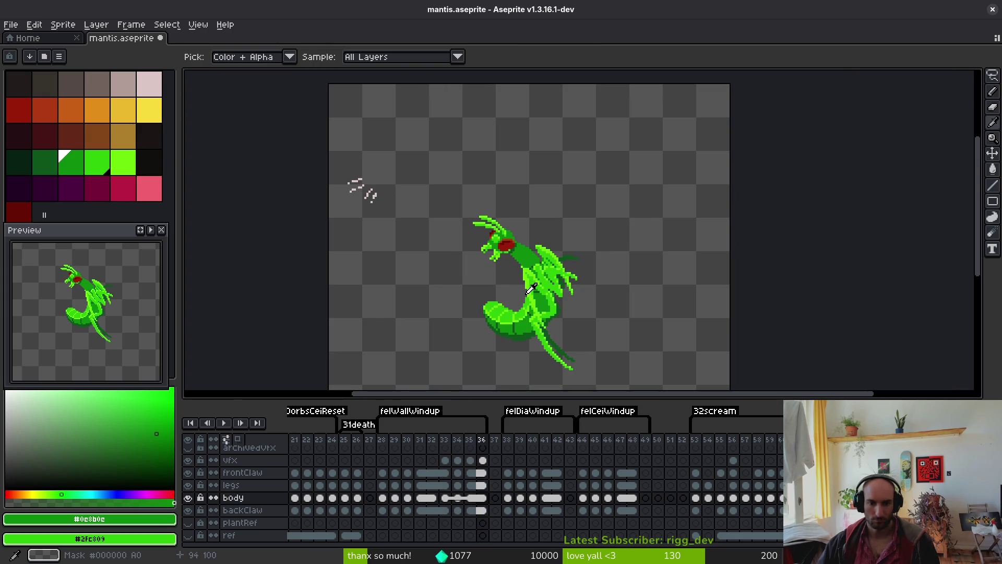
{"action": "key", "text": "Left"}
{"action": "key", "text": "Left"}
{"action": "left_click_drag", "start_coordinate": [531, 299], "coordinate": [588, 301]}
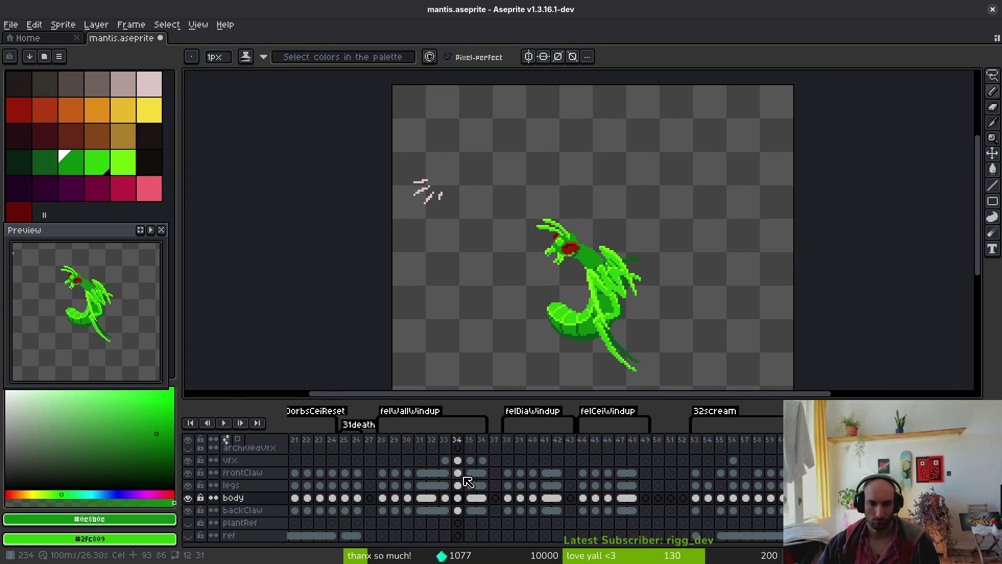
Link the body layer cels for frames 34 to 36
{"action": "right_click", "coordinate": [484, 501]}
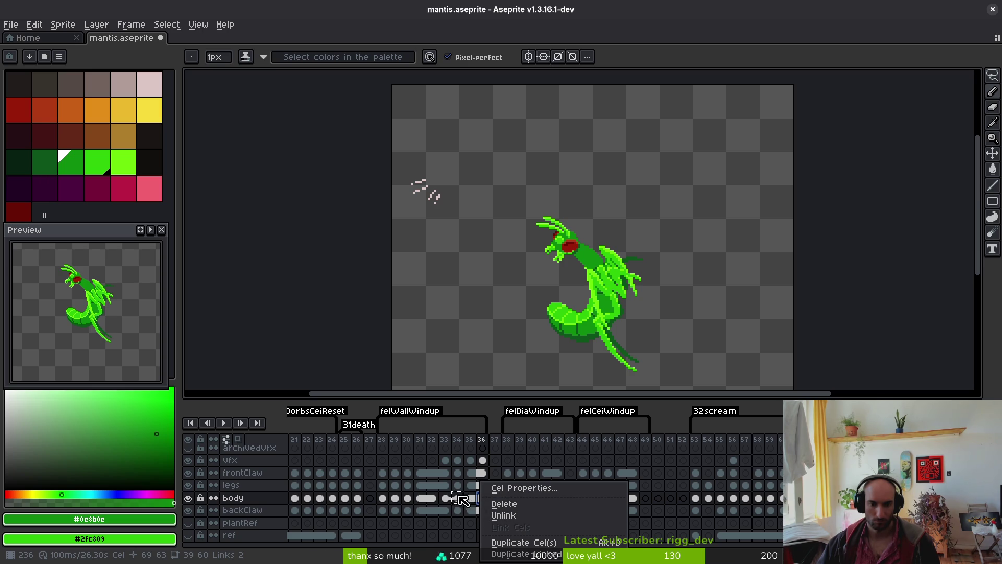
{"action": "key", "text": "Escape"}
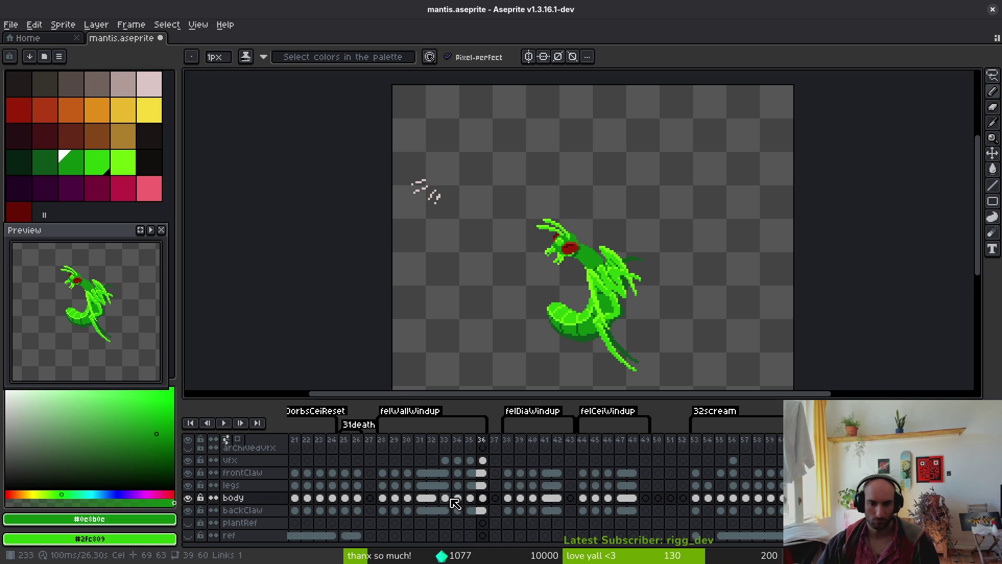
{"action": "left_click", "coordinate": [451, 498]}
{"action": "left_click", "coordinate": [469, 500]}
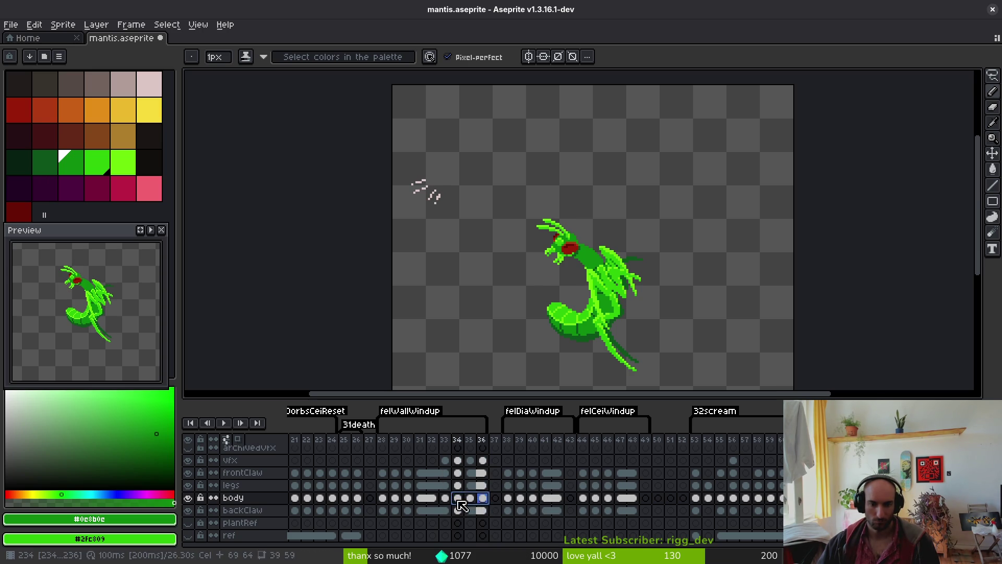
{"action": "right_click", "coordinate": [468, 502]}
{"action": "left_click", "coordinate": [485, 527]}
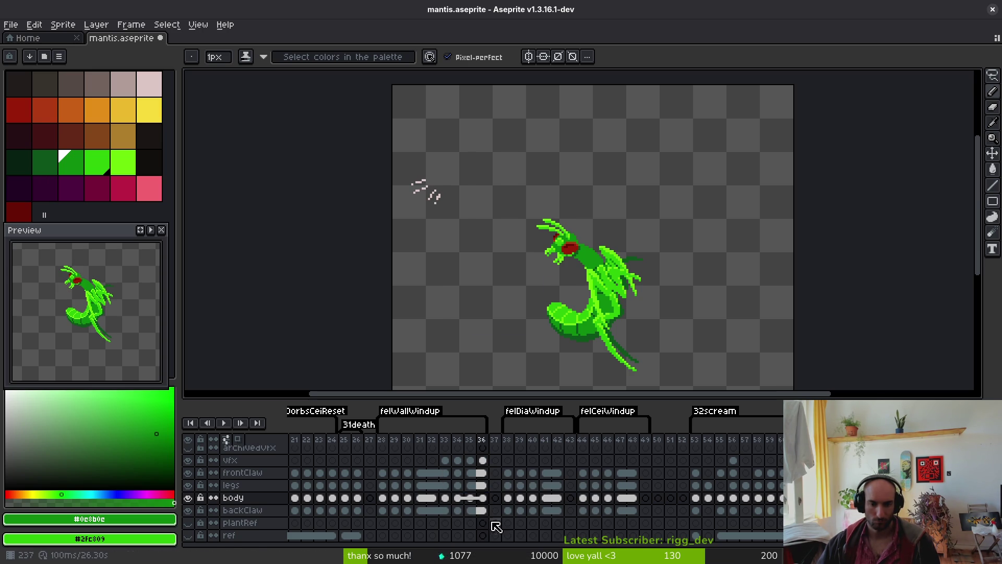
On the vfx layer at frame 34, lasso the claw marks and drag them beside the mantis's mouth
{"action": "left_click", "coordinate": [443, 461]}
{"action": "key", "text": "q"}
{"action": "mouse_move", "coordinate": [500, 166]}
{"action": "left_mouse_down"}
{"action": "mouse_move", "coordinate": [407, 160]}
{"action": "mouse_move", "coordinate": [506, 196]}
{"action": "mouse_move", "coordinate": [647, 350]}
{"action": "left_mouse_up"}
{"action": "scroll", "coordinate": [496, 175], "scroll_direction": "up", "scroll_amount": 2}
{"action": "scroll", "coordinate": [664, 340], "scroll_direction": "up", "scroll_amount": 2}
{"action": "mouse_move", "coordinate": [592, 230]}
{"action": "left_mouse_down"}
{"action": "mouse_move", "coordinate": [644, 266]}
{"action": "mouse_move", "coordinate": [638, 259]}
{"action": "mouse_move", "coordinate": [637, 274]}
{"action": "left_mouse_up"}
Fine-tune frame 34's claw marks one pixel right and commit their position
{"action": "key", "text": "Right"}
{"action": "key", "text": "Down"}
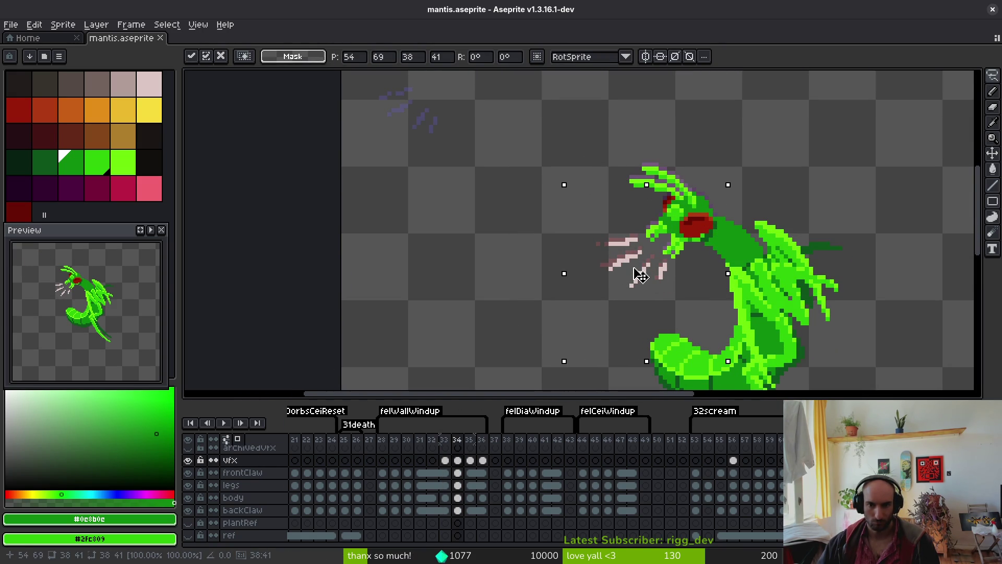
{"action": "key", "text": "Up"}
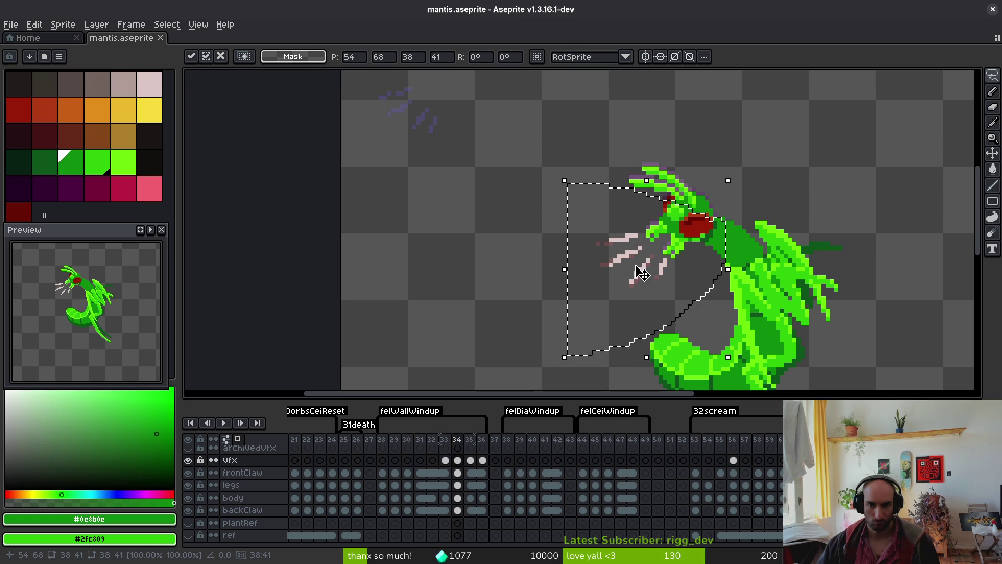
{"action": "key", "text": "ctrl+d"}
{"action": "key", "text": "i"}
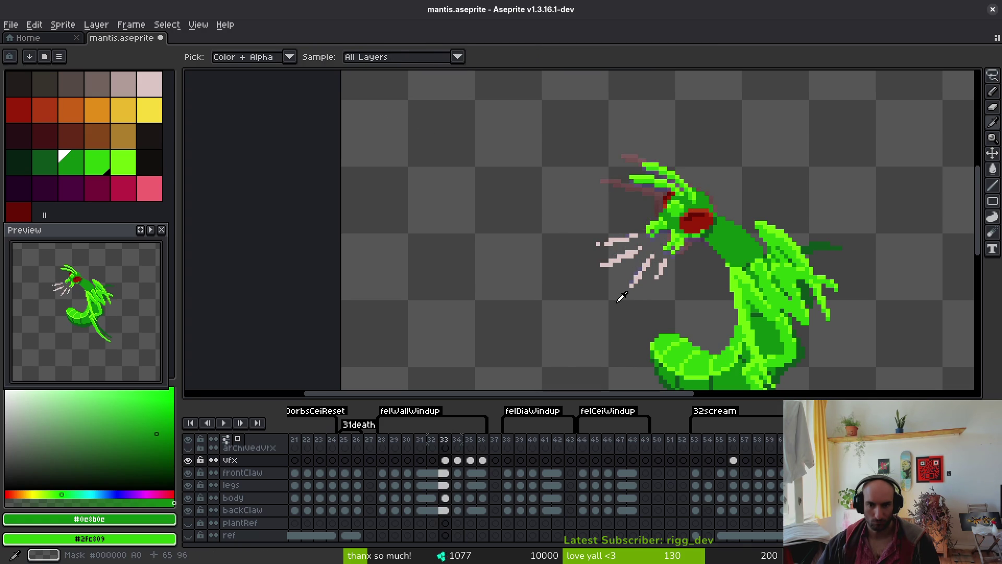
{"action": "key", "text": "m"}
{"action": "left_click_drag", "start_coordinate": [598, 294], "coordinate": [600, 296]}
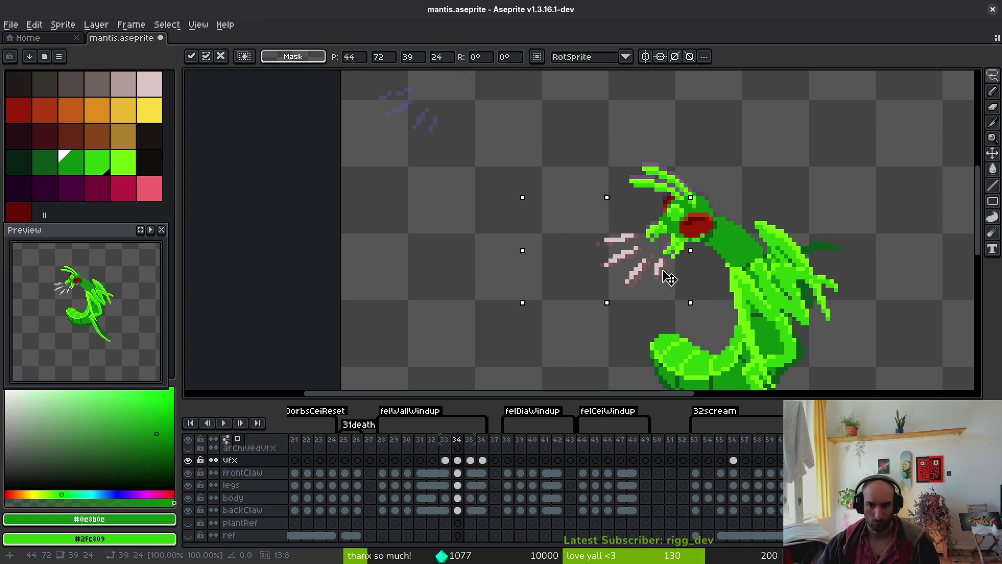
{"action": "key", "text": "ctrl+d"}
{"action": "key", "text": "i"}
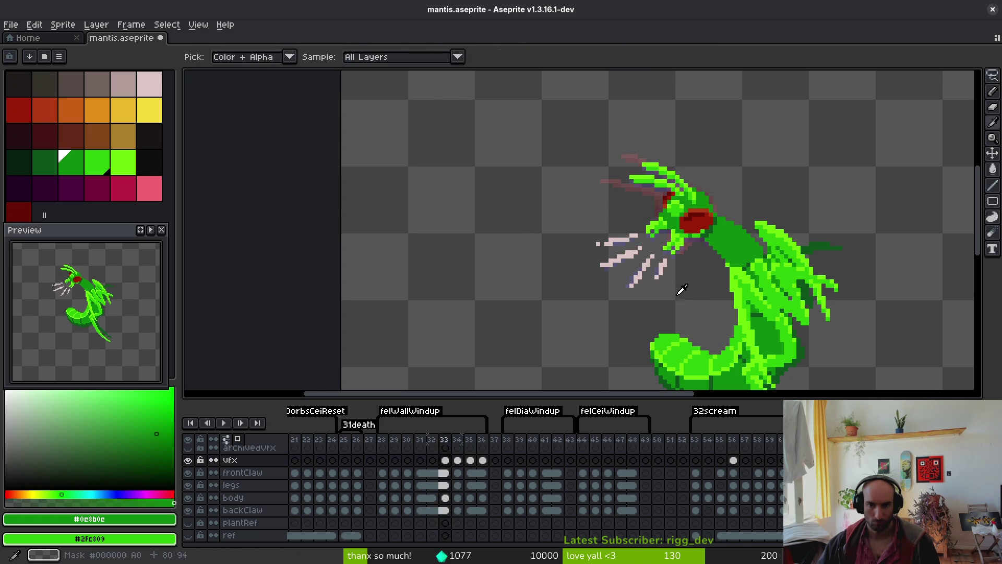
On frame 35, move the claw marks toward the mantis head
{"action": "key", "text": "Right"}
{"action": "key", "text": "m"}
{"action": "left_click_drag", "start_coordinate": [450, 125], "coordinate": [630, 284]}
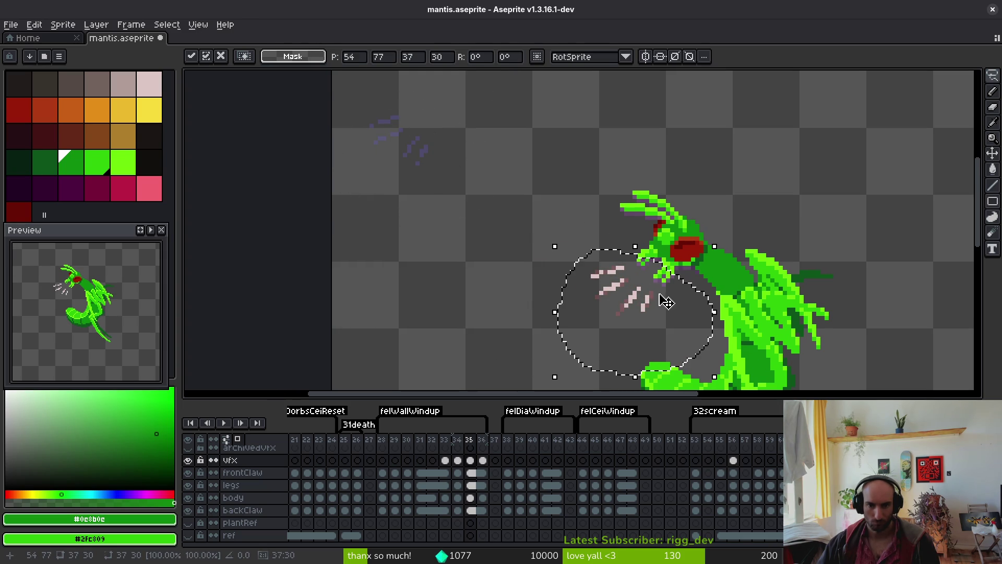
{"action": "key", "text": "i"}
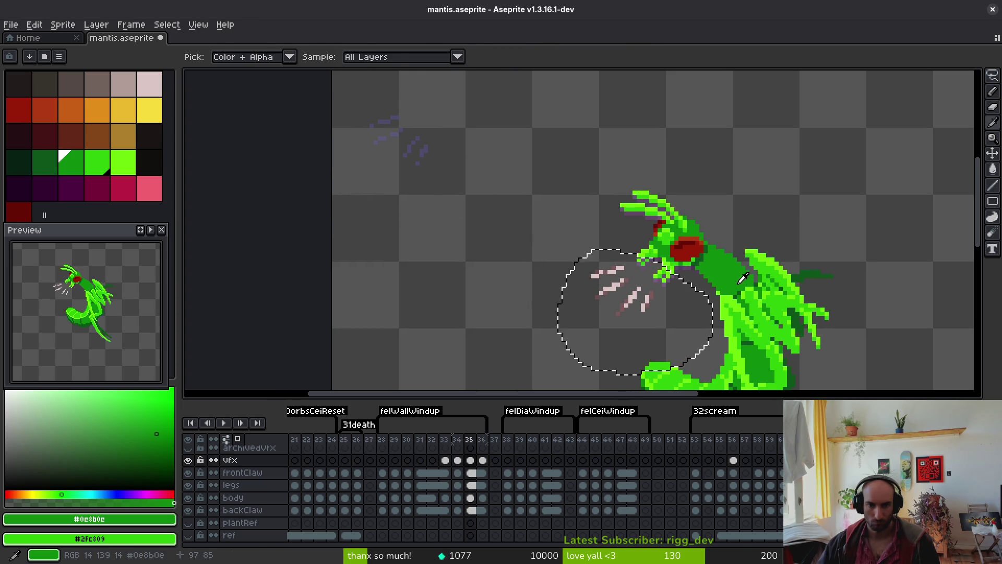
{"action": "key", "text": "m"}
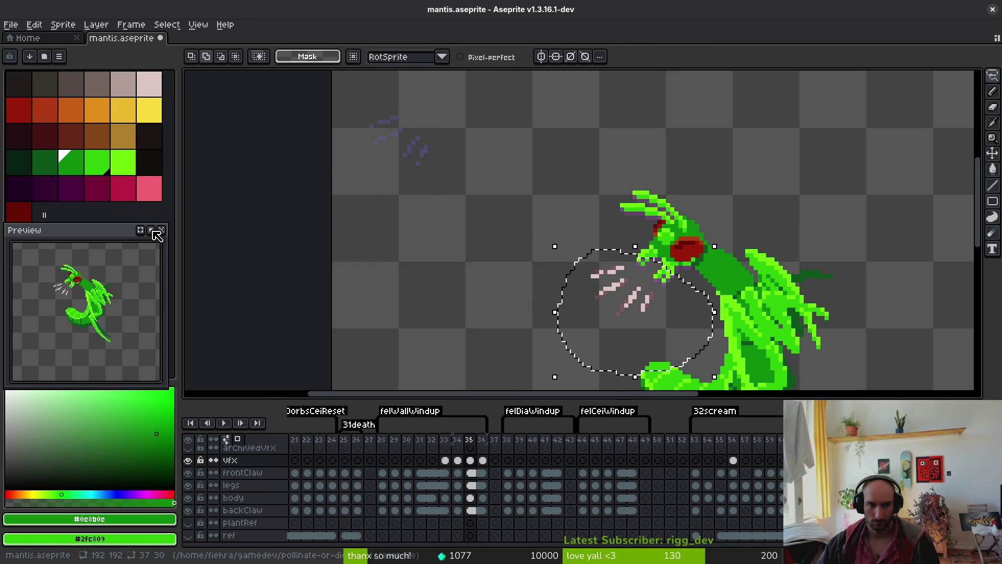
{"action": "scroll", "coordinate": [621, 297], "scroll_direction": "right", "scroll_amount": 1}
{"action": "key", "text": "i"}
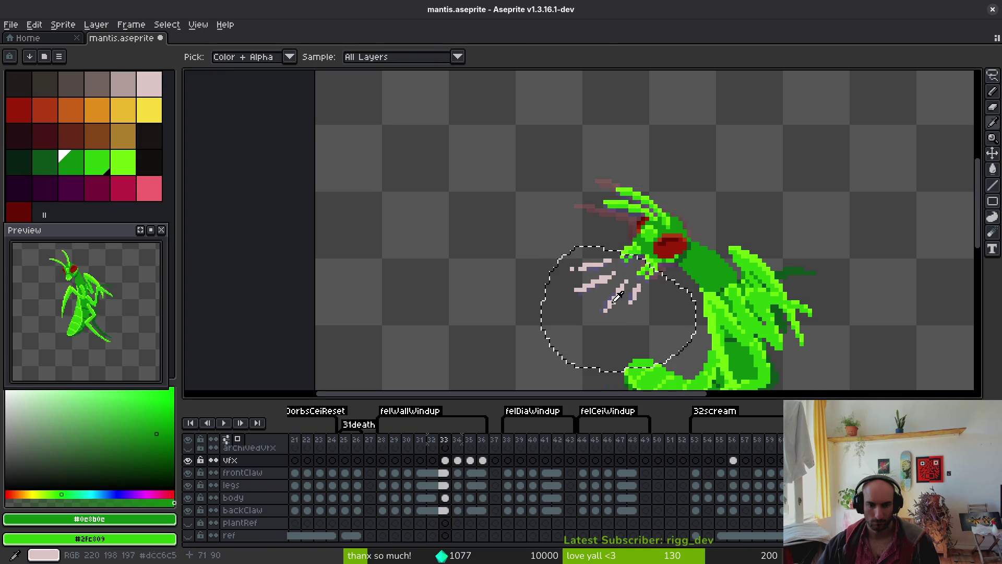
On frame 36, lasso the top-left scratch marks and move them down beside the mantis
{"action": "key", "text": "Right"}
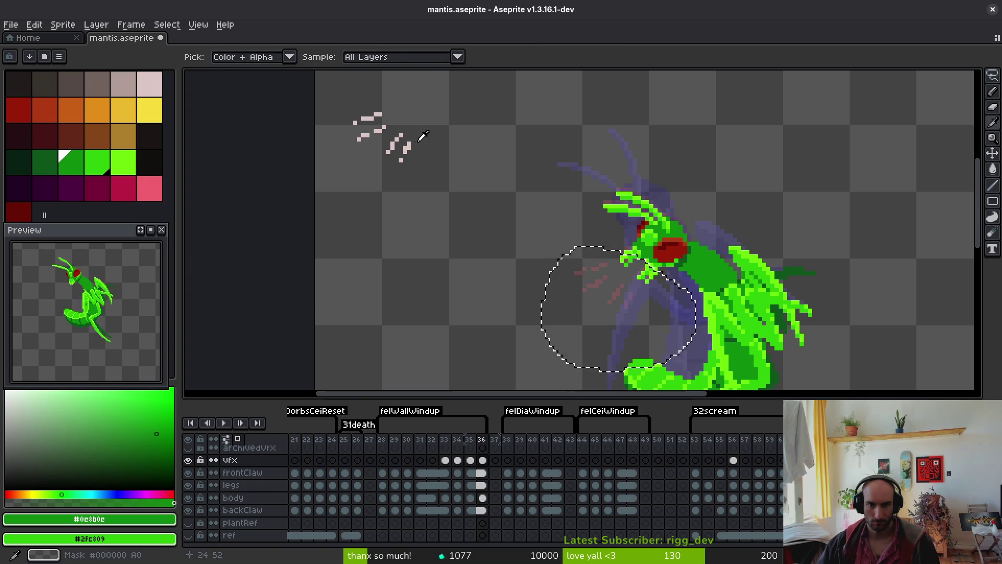
{"action": "key", "text": "q"}
{"action": "mouse_move", "coordinate": [333, 88]}
{"action": "left_mouse_down"}
{"action": "mouse_move", "coordinate": [443, 107]}
{"action": "mouse_move", "coordinate": [324, 79]}
{"action": "left_mouse_up"}
{"action": "left_click_drag", "start_coordinate": [391, 144], "coordinate": [608, 296]}
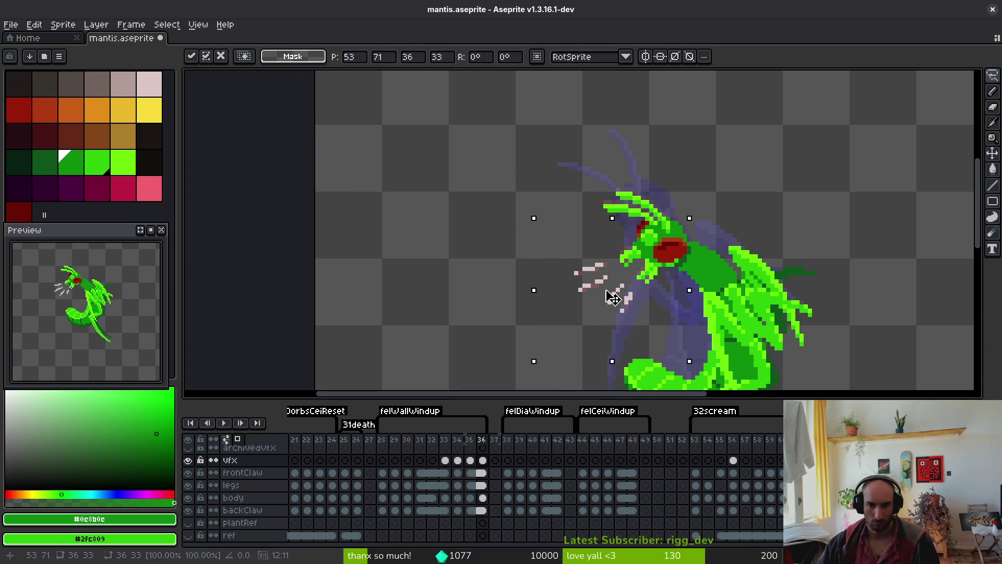
{"action": "key", "text": "Return"}
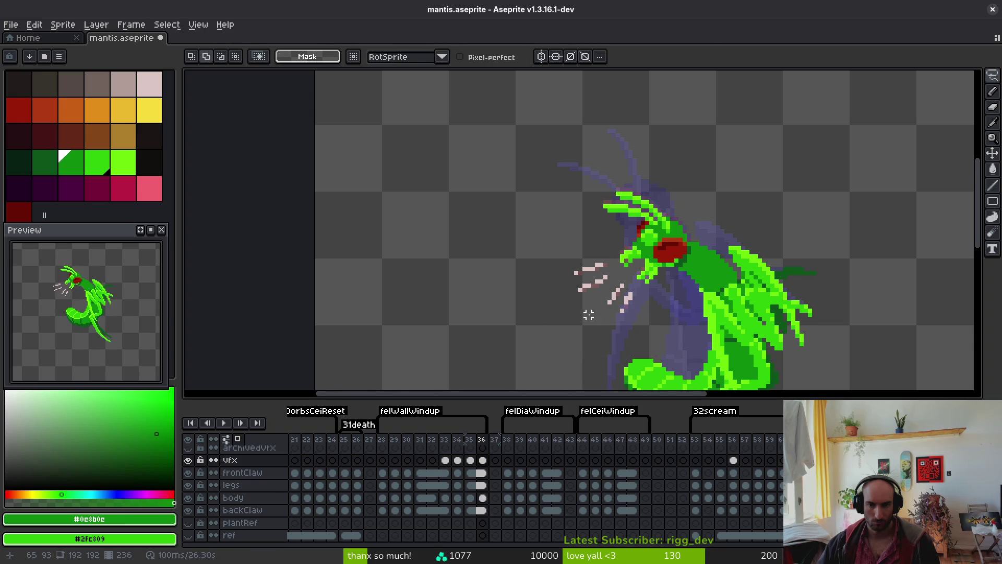
Review frames 31 to 33, select the frame 32 body cel, and save mantis.aseprite
{"action": "key", "text": "i"}
{"action": "key", "text": "Left"}
{"action": "key", "text": "Left"}
{"action": "key", "text": "Left"}
{"action": "key", "text": "Right"}
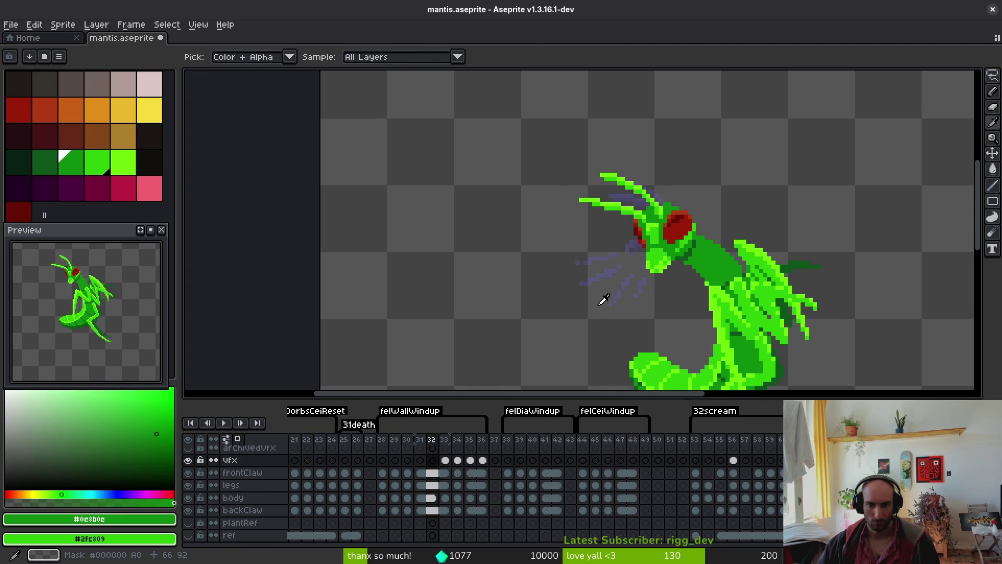
{"action": "key", "text": "Right"}
{"action": "scroll", "coordinate": [627, 277], "scroll_direction": "down", "scroll_amount": 1}
{"action": "key", "text": "Left"}
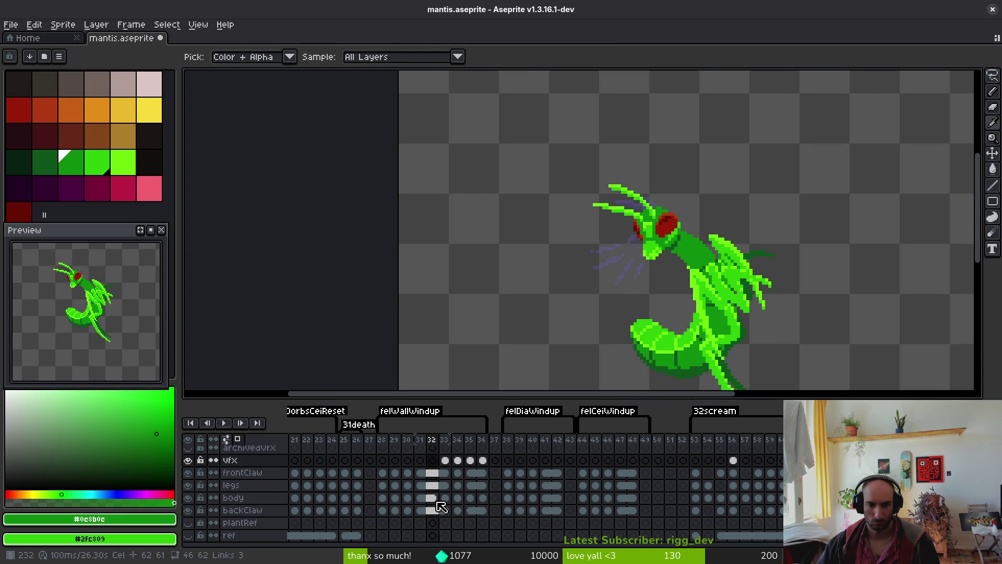
{"action": "left_click", "coordinate": [432, 498]}
{"action": "right_click", "coordinate": [432, 497]}
{"action": "key", "text": "Escape"}
{"action": "key", "text": "Right"}
{"action": "key", "text": "ctrl+s"}
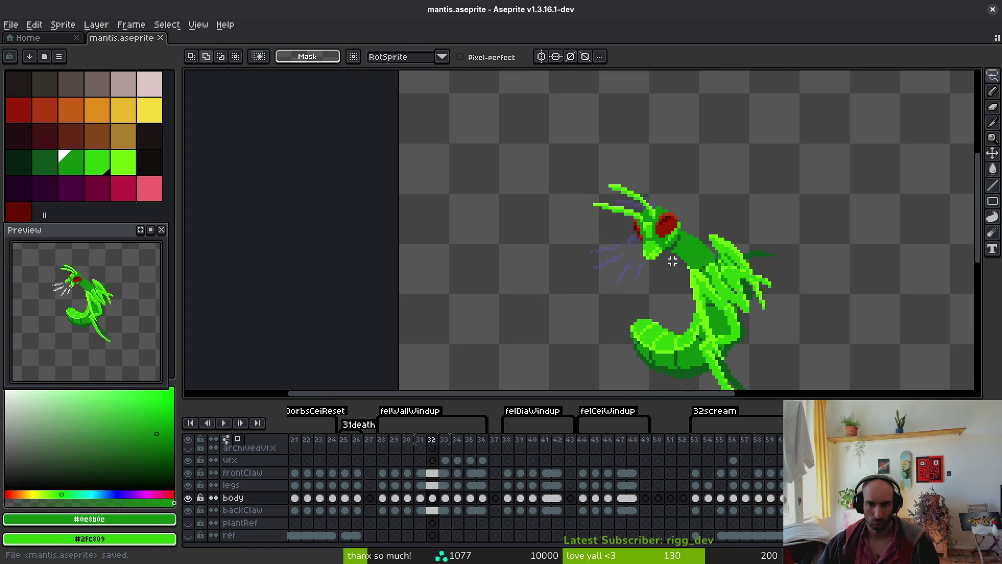
{"action": "scroll", "coordinate": [671, 262], "scroll_direction": "up", "scroll_amount": 2}
Try bending the antenna pixels into a hook above the head, then undo back to the original
{"action": "key", "text": "m"}
{"action": "key", "text": "Right"}
{"action": "scroll", "coordinate": [631, 210], "scroll_direction": "up", "scroll_amount": 1}
{"action": "scroll", "coordinate": [632, 210], "scroll_direction": "up", "scroll_amount": 1}
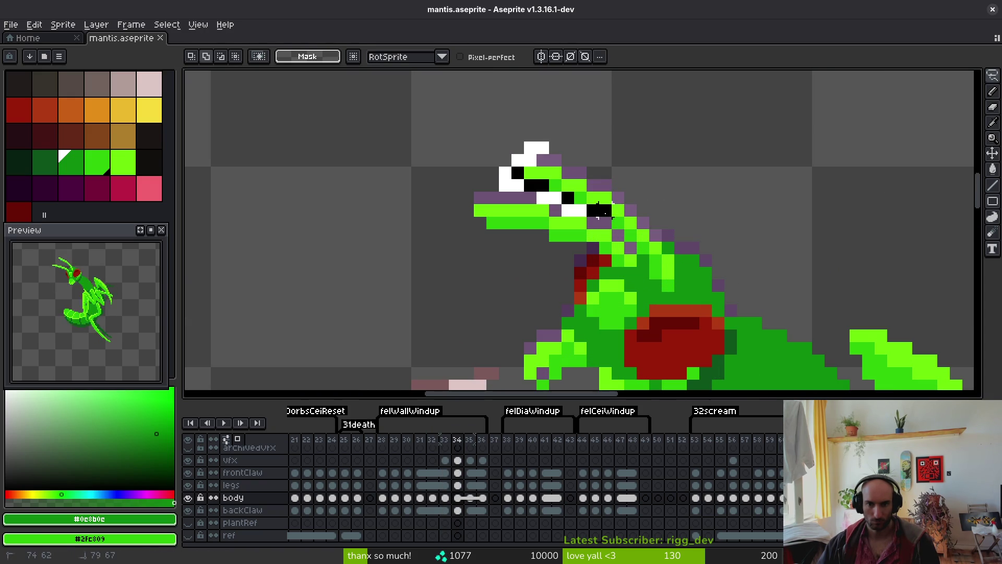
{"action": "mouse_move", "coordinate": [617, 183]}
{"action": "left_mouse_down"}
{"action": "mouse_move", "coordinate": [599, 202]}
{"action": "mouse_move", "coordinate": [577, 179]}
{"action": "mouse_move", "coordinate": [517, 172]}
{"action": "left_mouse_up"}
{"action": "key", "text": "ctrl+z"}
{"action": "key", "text": "ctrl+z"}
{"action": "key", "text": "ctrl+z"}
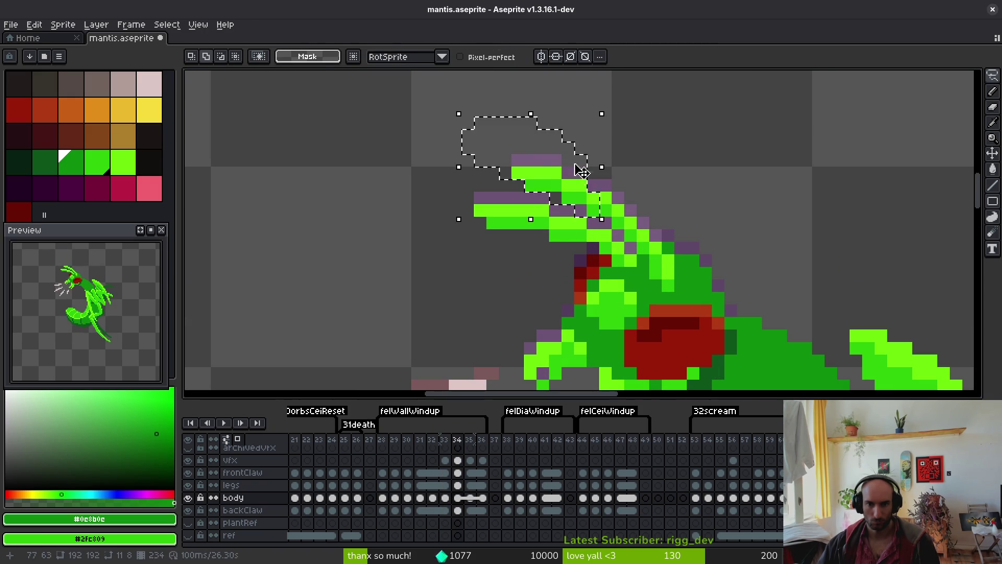
{"action": "key", "text": "ctrl+z"}
{"action": "key", "text": "ctrl+z"}
{"action": "key", "text": "ctrl+z"}
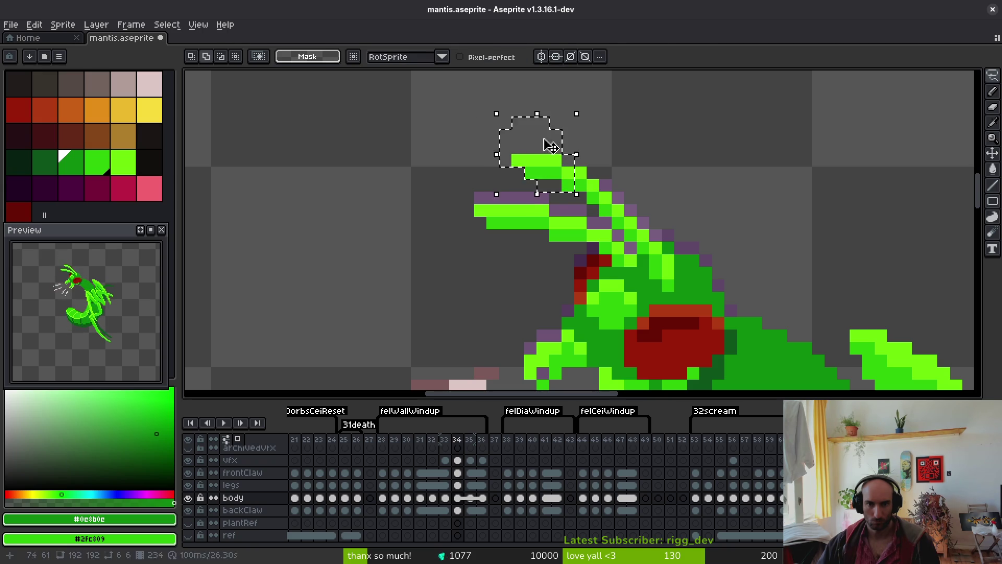
{"action": "scroll", "coordinate": [720, 209], "scroll_direction": "down", "scroll_amount": 3}
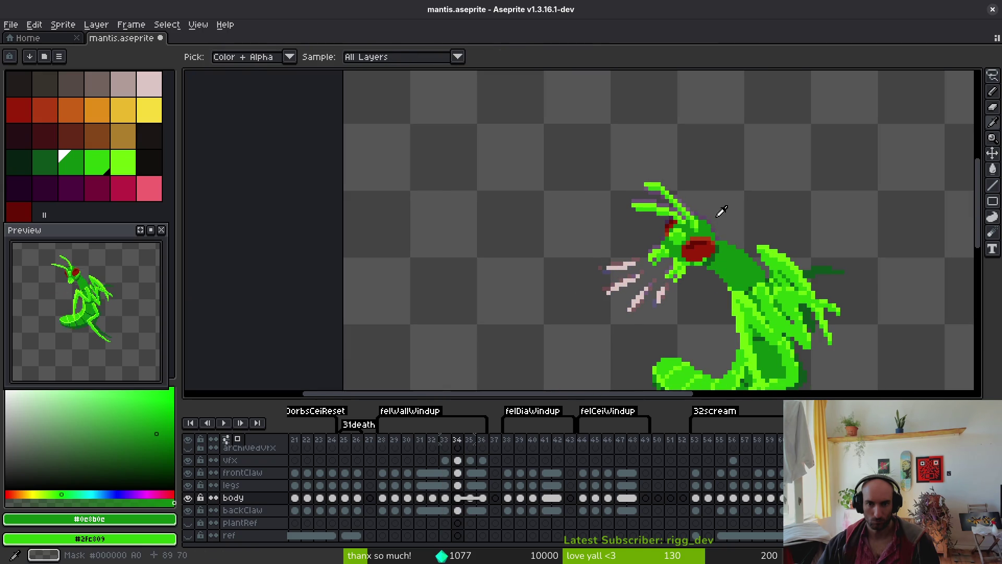
{"action": "key", "text": "m"}
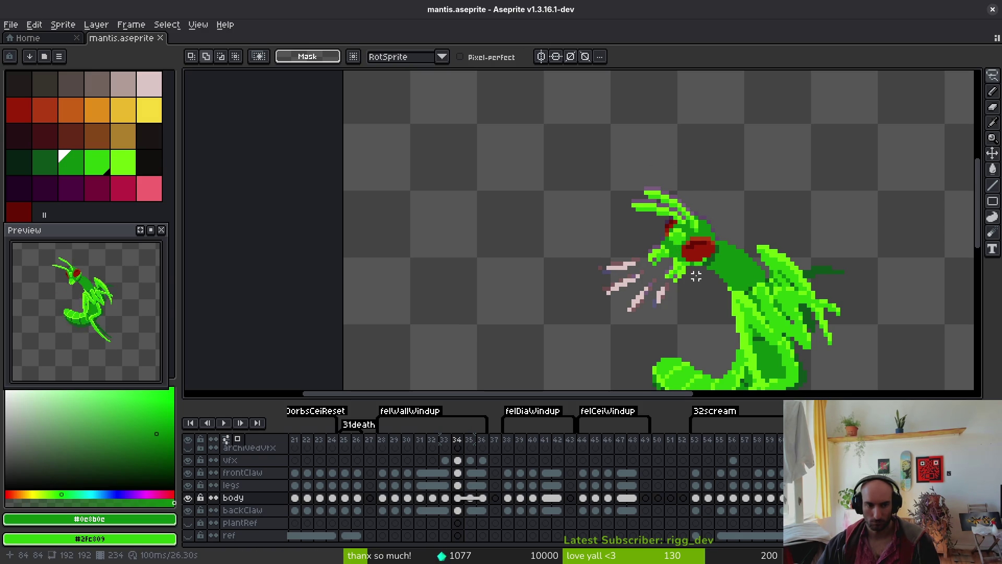
Compare frame 32 with the previous frame 31
{"action": "key", "text": "Left"}
{"action": "key", "text": "Left"}
{"action": "key", "text": "i"}
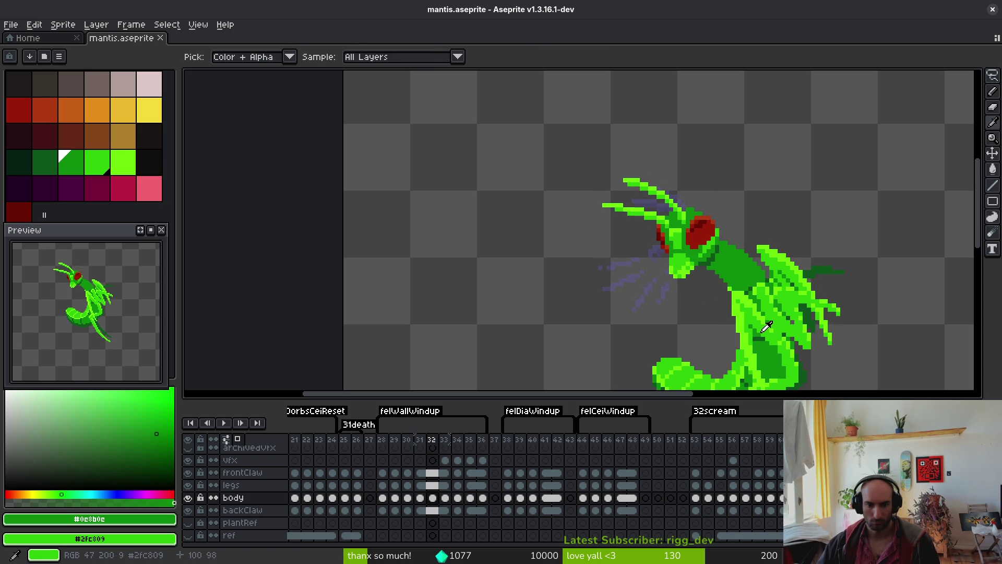
{"action": "key", "text": "Left"}
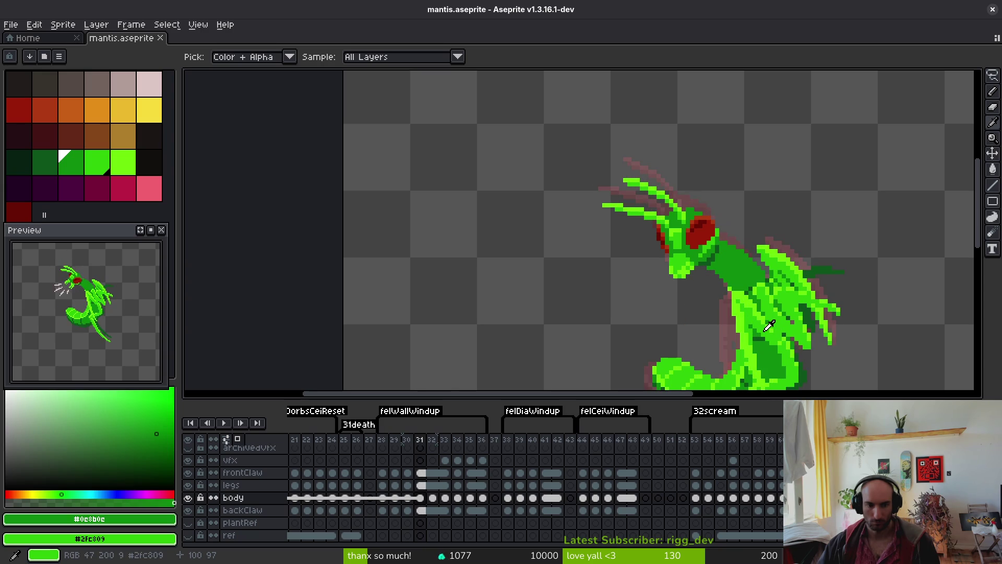
{"action": "key", "text": "Right"}
{"action": "key", "text": "Left"}
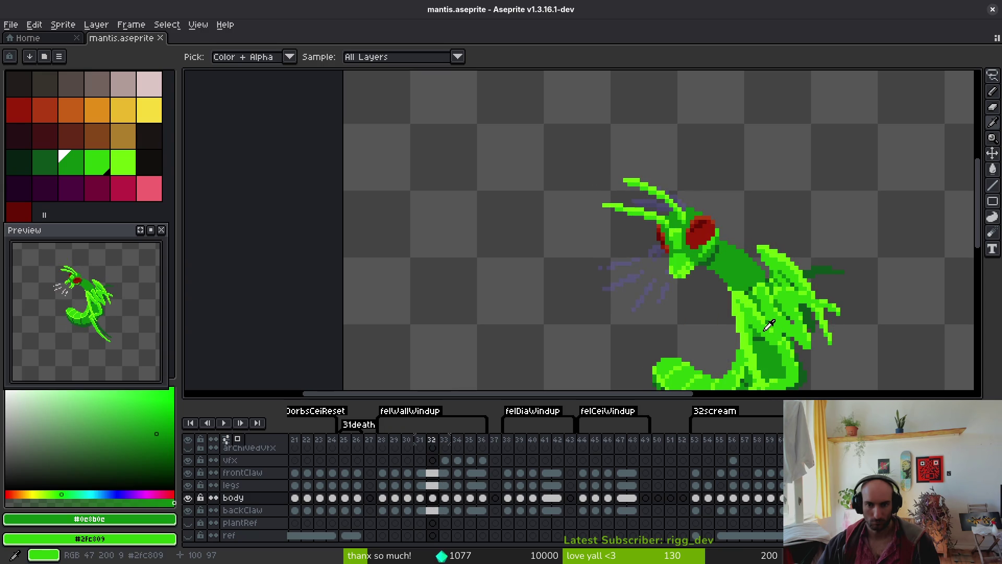
On frame 32, lasso the head and scream lines, rotate about −12°, nudge one pixel up-right, and apply
{"action": "key", "text": "shift+w"}
{"action": "key", "text": "Right"}
{"action": "scroll", "coordinate": [707, 211], "scroll_direction": "up", "scroll_amount": 2}
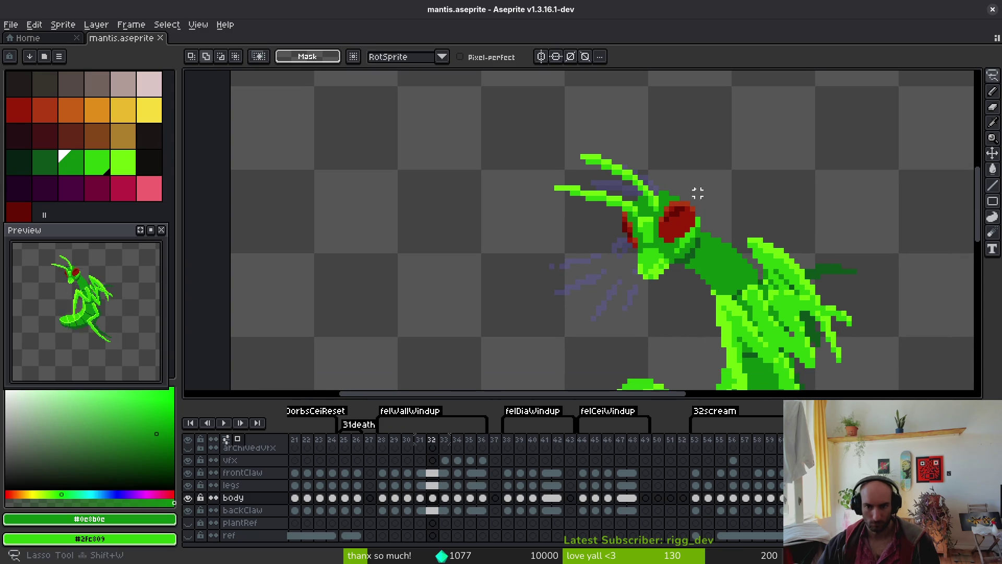
{"action": "left_click_drag", "start_coordinate": [690, 256], "coordinate": [695, 172]}
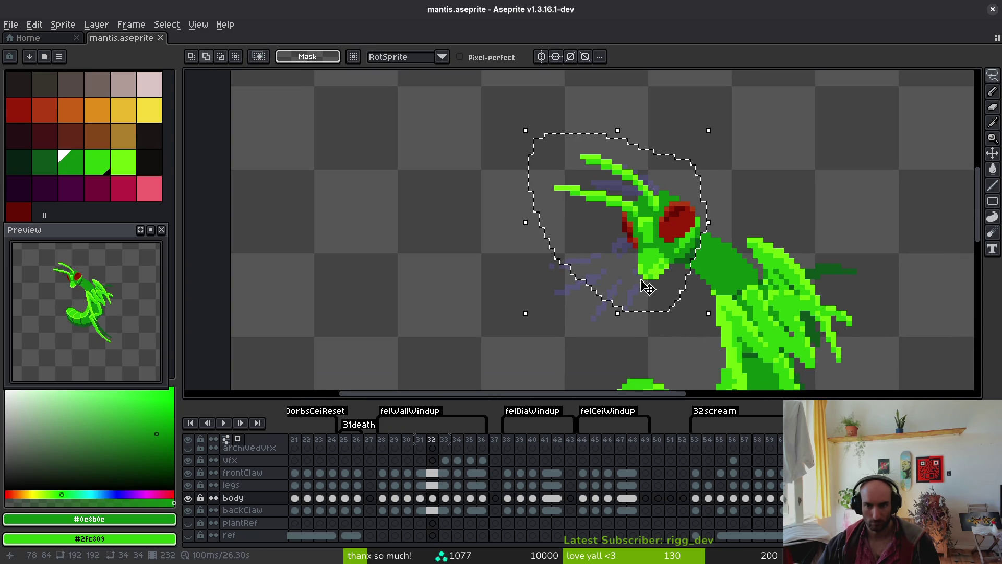
{"action": "left_click_drag", "start_coordinate": [519, 320], "coordinate": [510, 302]}
{"action": "mouse_move", "coordinate": [670, 231]}
{"action": "left_mouse_down"}
{"action": "mouse_move", "coordinate": [572, 221]}
{"action": "mouse_move", "coordinate": [677, 223]}
{"action": "left_mouse_up"}
{"action": "key", "text": "Return"}
With the pencil, pick the medium green #2fc809 and bright lime #6cff0a from the sprite
{"action": "scroll", "coordinate": [689, 240], "scroll_direction": "up", "scroll_amount": 5}
{"action": "key", "text": "b"}
{"action": "key", "text": "alt"}
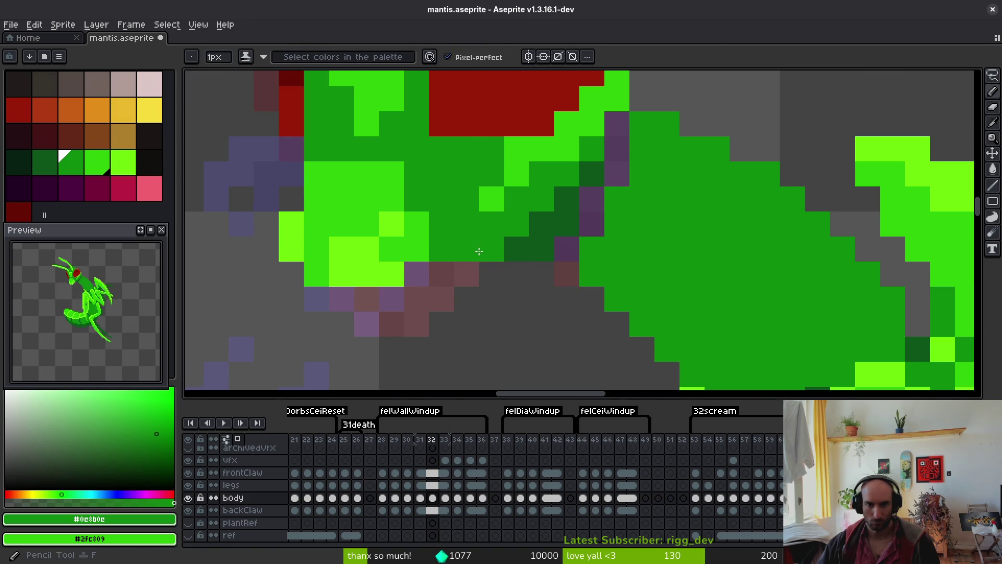
{"action": "scroll", "coordinate": [681, 328], "scroll_direction": "down", "scroll_amount": 5}
{"action": "scroll", "coordinate": [696, 293], "scroll_direction": "down", "scroll_amount": 2}
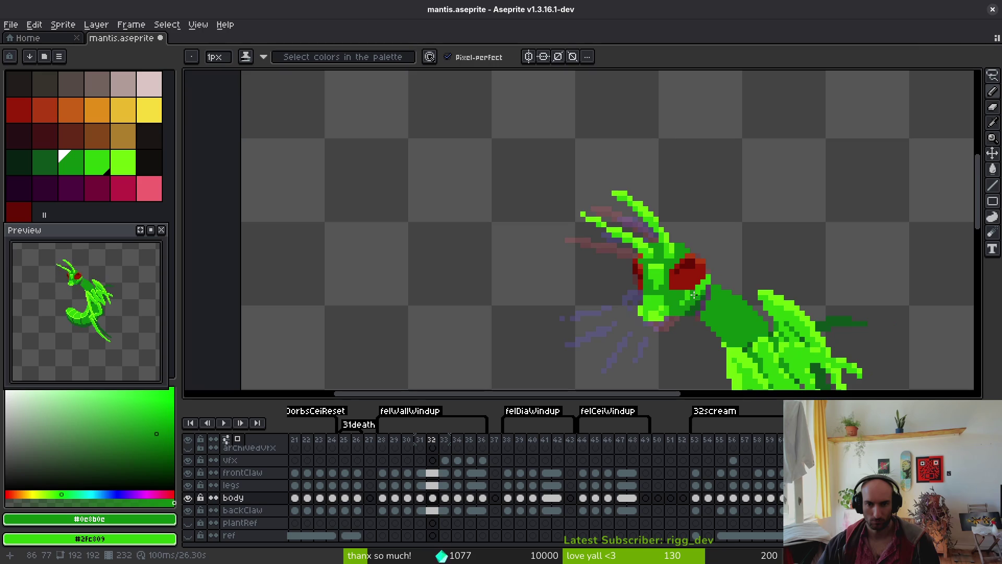
{"action": "scroll", "coordinate": [559, 239], "scroll_direction": "up", "scroll_amount": 3}
{"action": "key", "text": "alt"}
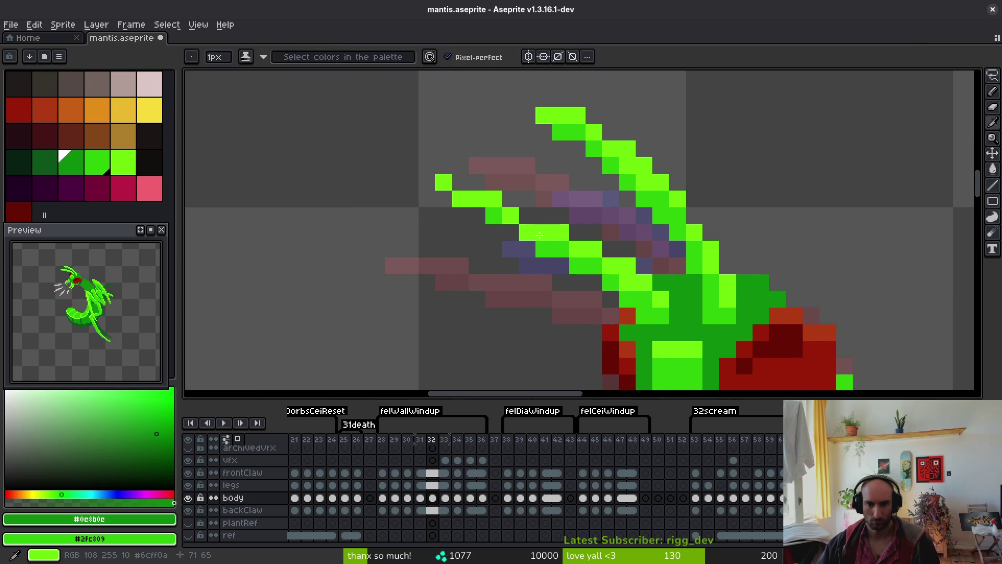
{"action": "left_click", "coordinate": [535, 248], "text": "alt"}
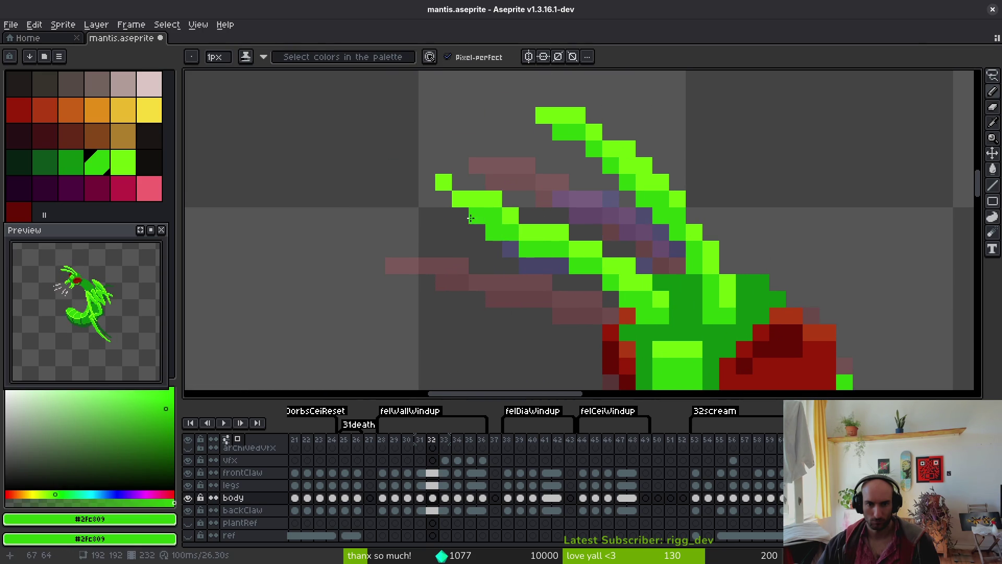
{"action": "left_click", "coordinate": [493, 218], "text": "alt"}
Paint a dark green #0c8b0c pixel at the claw joint and save
{"action": "key", "text": "e"}
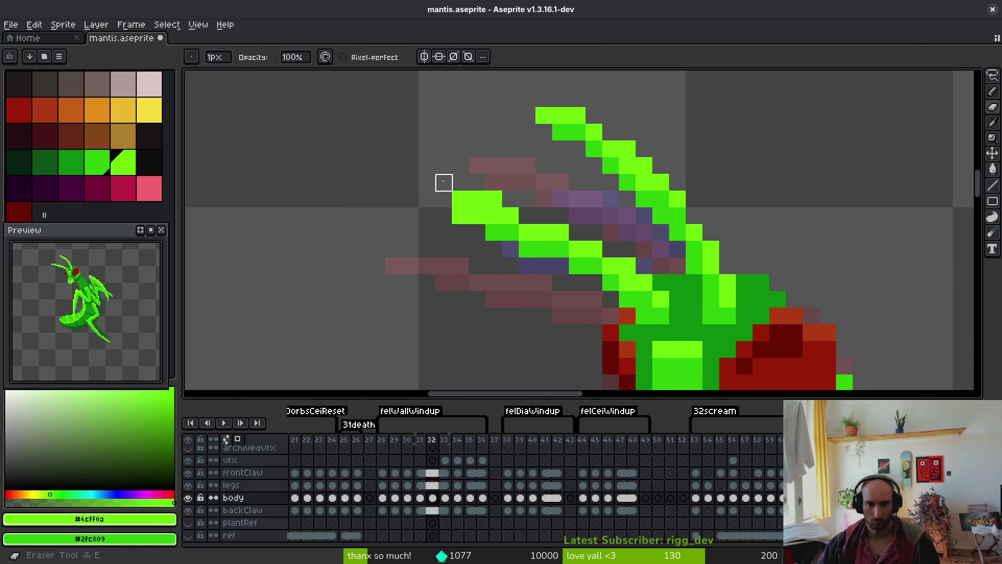
{"action": "scroll", "coordinate": [628, 232], "scroll_direction": "down", "scroll_amount": 2}
{"action": "scroll", "coordinate": [625, 264], "scroll_direction": "up", "scroll_amount": 2}
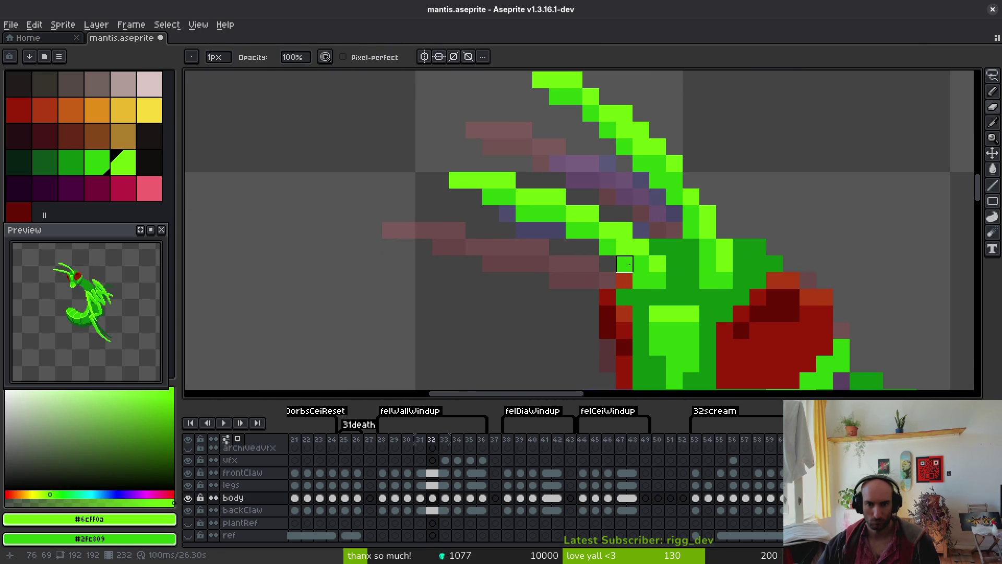
{"action": "key", "text": "alt"}
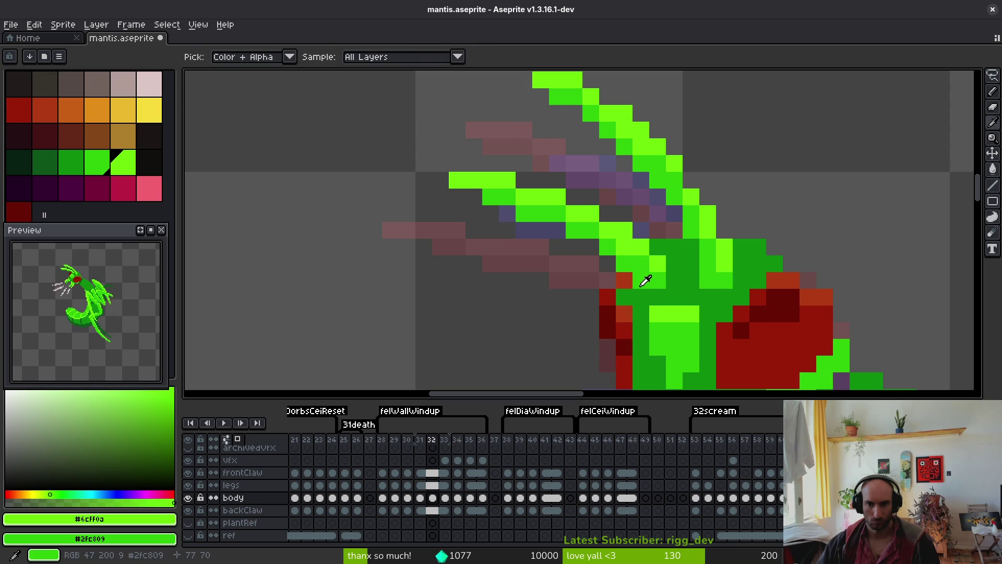
{"action": "left_click", "coordinate": [642, 283], "text": "alt"}
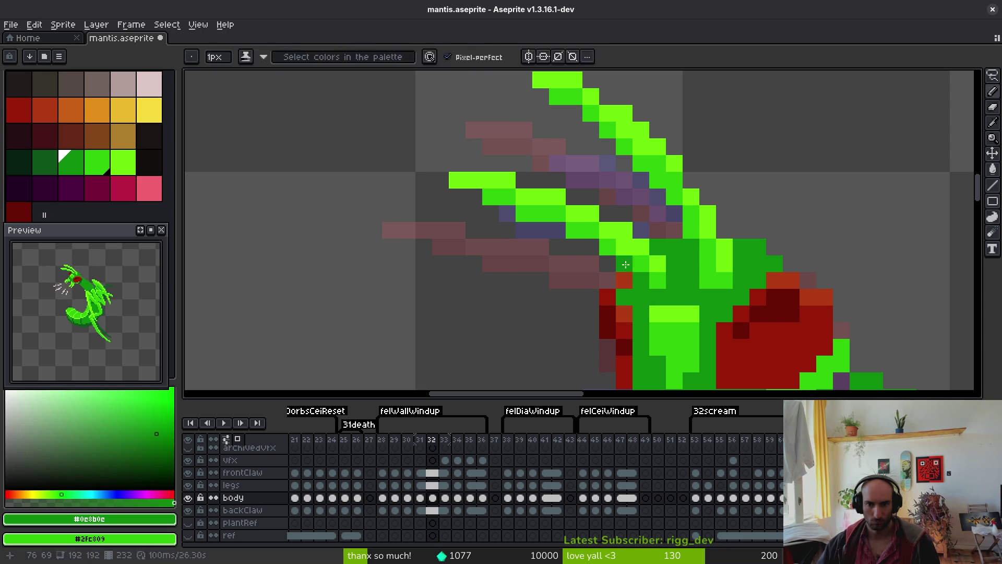
{"action": "left_click", "coordinate": [627, 263]}
{"action": "left_click", "coordinate": [627, 254], "text": "alt"}
{"action": "key", "text": "ctrl+s"}
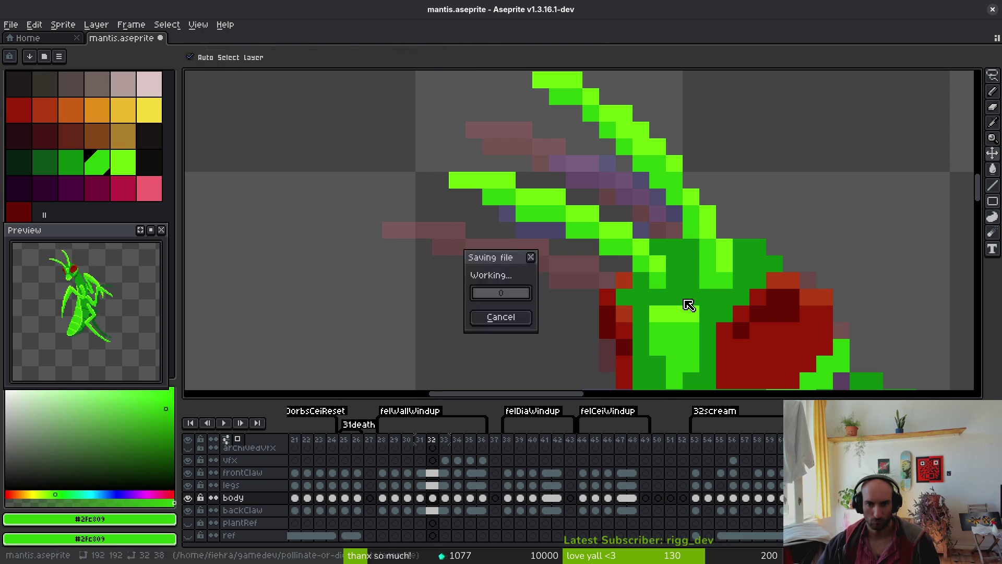
Add a red #981b08 pixel, sampled from the eye, to the claw and save
{"action": "scroll", "coordinate": [686, 308], "scroll_direction": "down", "scroll_amount": 2}
{"action": "scroll", "coordinate": [639, 266], "scroll_direction": "up", "scroll_amount": 2}
{"action": "key", "text": "alt"}
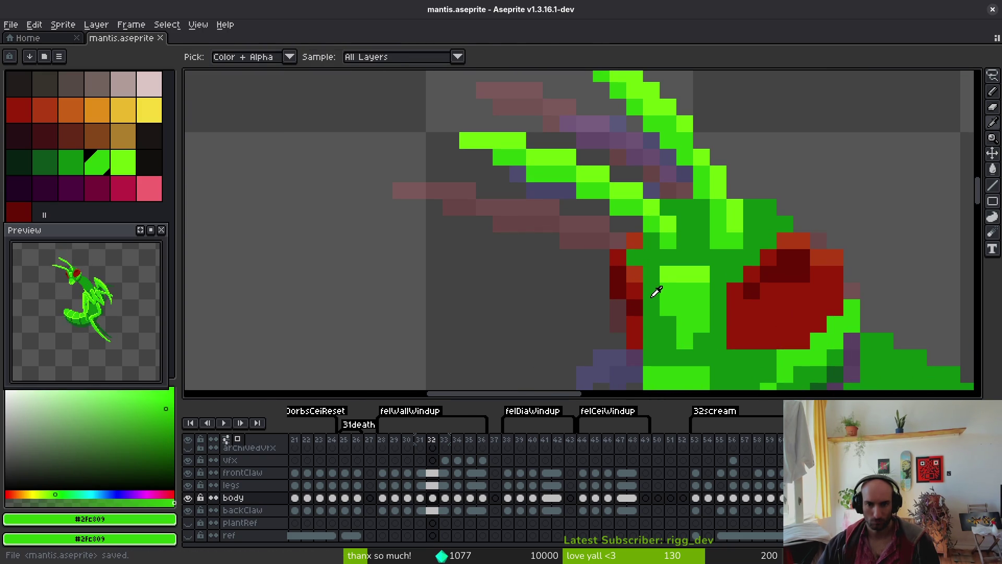
{"action": "left_click", "coordinate": [640, 284], "text": "alt"}
{"action": "scroll", "coordinate": [659, 296], "scroll_direction": "down", "scroll_amount": 4}
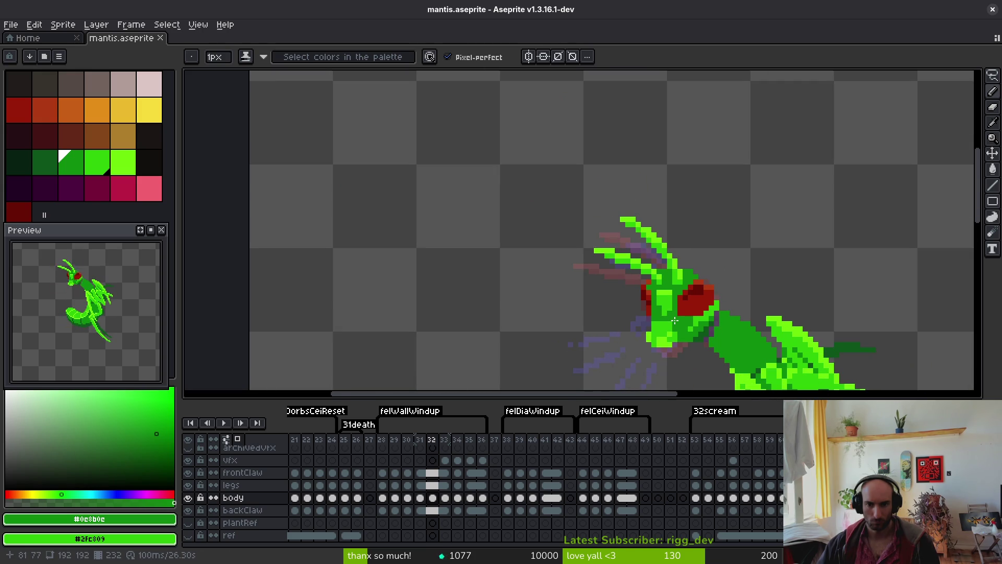
{"action": "scroll", "coordinate": [669, 313], "scroll_direction": "up", "scroll_amount": 2}
{"action": "left_click", "coordinate": [613, 279], "text": "alt"}
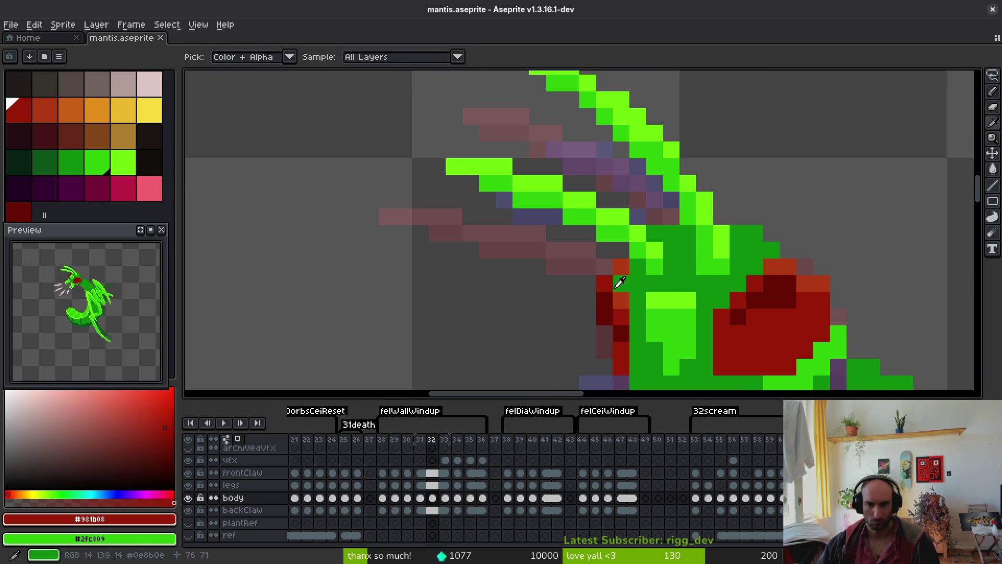
{"action": "scroll", "coordinate": [626, 292], "scroll_direction": "down", "scroll_amount": 3}
{"action": "left_click", "coordinate": [669, 327]}
{"action": "key", "text": "ctrl+s"}
Shift the small red claw block one pixel right and save
{"action": "scroll", "coordinate": [669, 328], "scroll_direction": "up", "scroll_amount": 5}
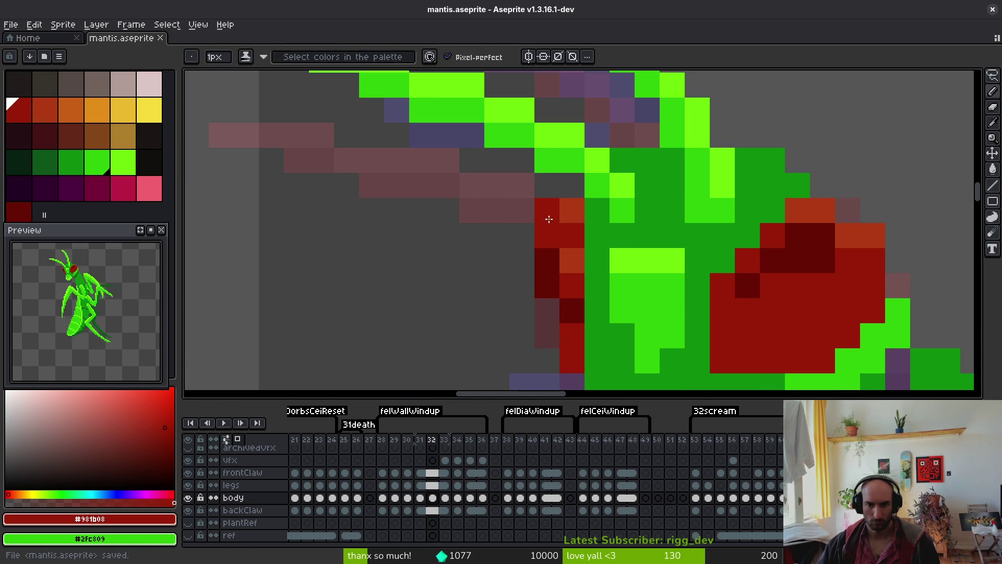
{"action": "key", "text": "m"}
{"action": "mouse_move", "coordinate": [515, 199]}
{"action": "left_mouse_down"}
{"action": "mouse_move", "coordinate": [579, 272]}
{"action": "mouse_move", "coordinate": [577, 262]}
{"action": "mouse_move", "coordinate": [593, 265]}
{"action": "mouse_move", "coordinate": [579, 265]}
{"action": "mouse_move", "coordinate": [584, 291]}
{"action": "left_mouse_up"}
{"action": "key", "text": "e"}
{"action": "scroll", "coordinate": [585, 287], "scroll_direction": "down", "scroll_amount": 3}
{"action": "scroll", "coordinate": [589, 300], "scroll_direction": "up", "scroll_amount": 2}
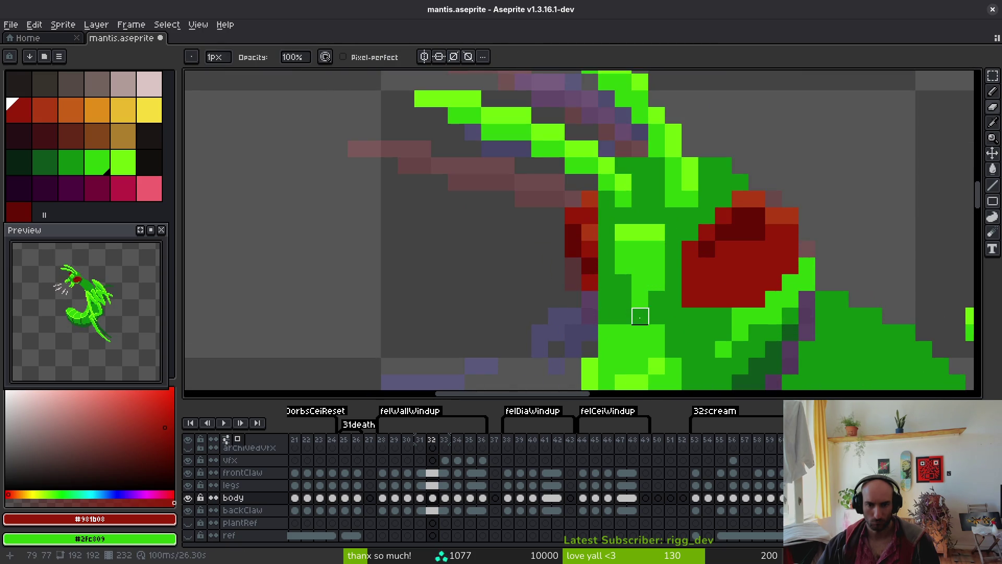
{"action": "scroll", "coordinate": [640, 316], "scroll_direction": "down", "scroll_amount": 3}
{"action": "key", "text": "ctrl+s"}
Sample the #0e8b0e body green and save the sprite again
{"action": "scroll", "coordinate": [605, 305], "scroll_direction": "up", "scroll_amount": 3}
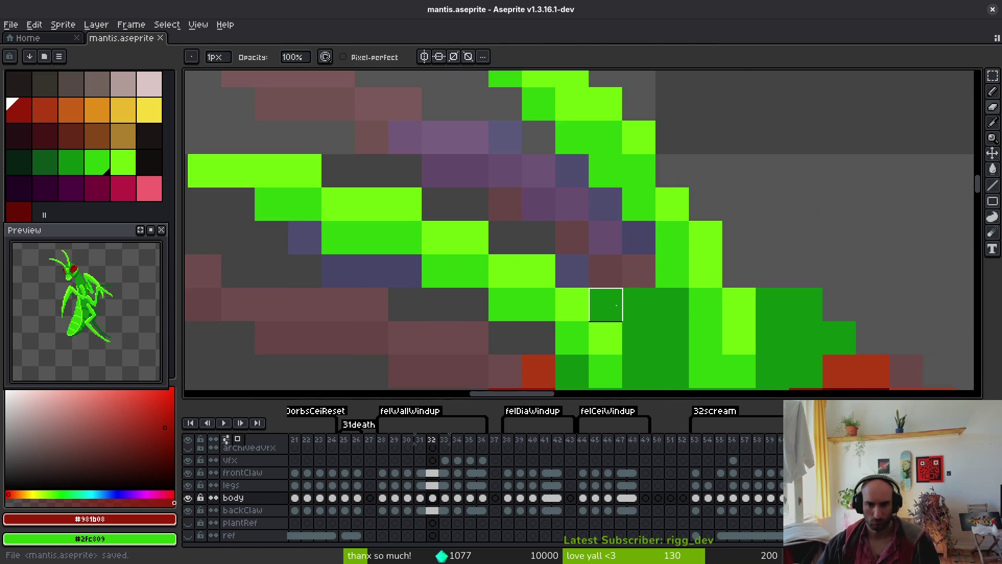
{"action": "scroll", "coordinate": [673, 338], "scroll_direction": "down", "scroll_amount": 3}
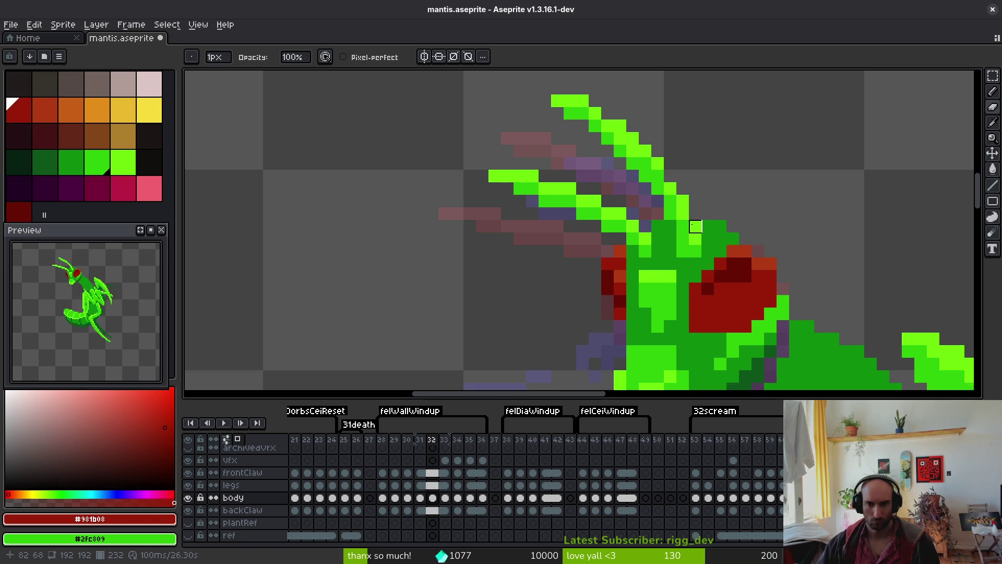
{"action": "scroll", "coordinate": [695, 226], "scroll_direction": "down", "scroll_amount": 1}
{"action": "scroll", "coordinate": [687, 272], "scroll_direction": "up", "scroll_amount": 2}
{"action": "key", "text": "alt"}
{"action": "left_click", "coordinate": [692, 284], "text": "alt"}
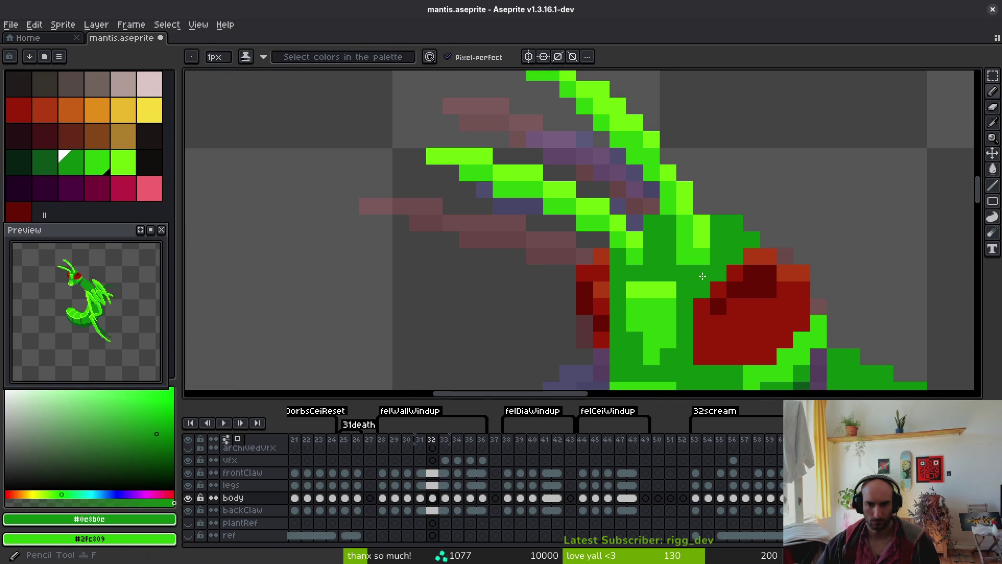
{"action": "key", "text": "ctrl+s"}
{"action": "scroll", "coordinate": [690, 265], "scroll_direction": "down", "scroll_amount": 4}
Compare frame 32 against frames 31 and 33, then start lassoing the head on frame 32
{"action": "key", "text": "comma"}
{"action": "key", "text": "period"}
{"action": "key", "text": "period"}
{"action": "key", "text": "comma"}
{"action": "key", "text": "period"}
{"action": "key", "text": "comma"}
{"action": "key", "text": "shift+q"}
{"action": "left_click_drag", "start_coordinate": [648, 191], "coordinate": [580, 209]}
Close the lasso around the mantis head and commit it
{"action": "left_click_drag", "start_coordinate": [696, 313], "coordinate": [697, 309]}
{"action": "scroll", "coordinate": [674, 224], "scroll_direction": "up", "scroll_amount": 3}
{"action": "left_click", "coordinate": [617, 206]}
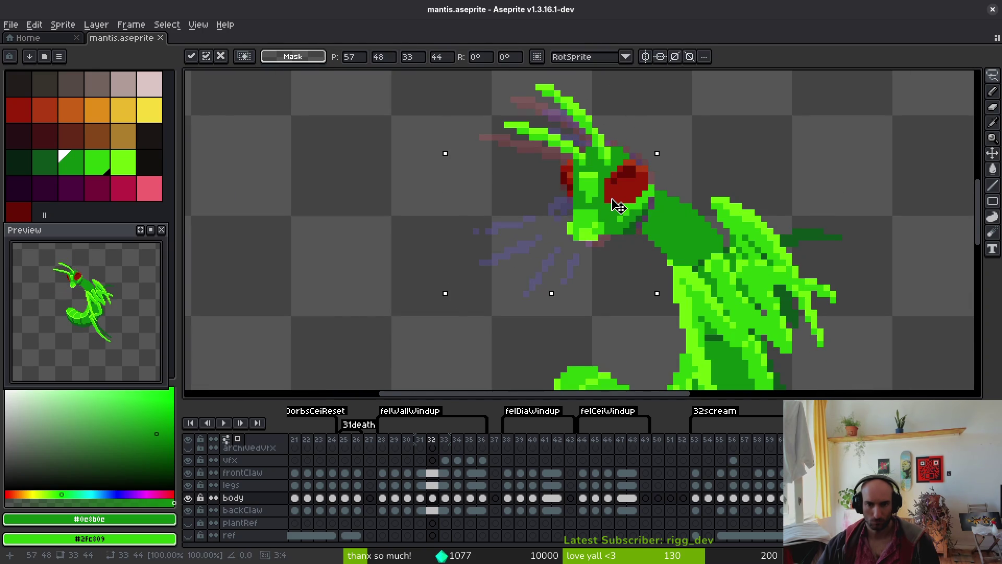
{"action": "scroll", "coordinate": [638, 244], "scroll_direction": "up", "scroll_amount": 2}
{"action": "key", "text": "b"}
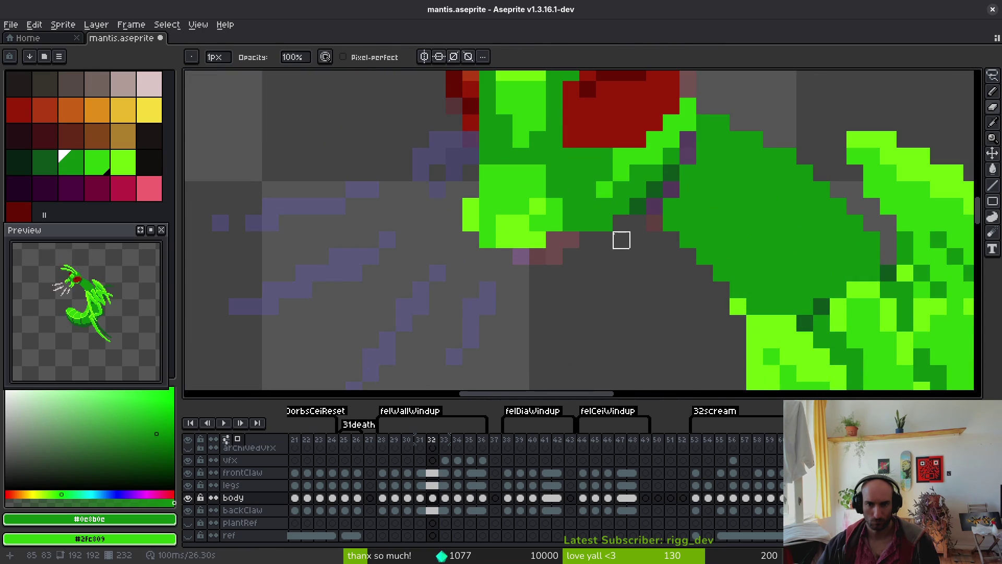
Remove a stray lime pixel below the head and paint two lime #6cff0a pixels under it
{"action": "scroll", "coordinate": [587, 273], "scroll_direction": "left", "scroll_amount": 2}
{"action": "left_click", "coordinate": [556, 234], "text": "alt"}
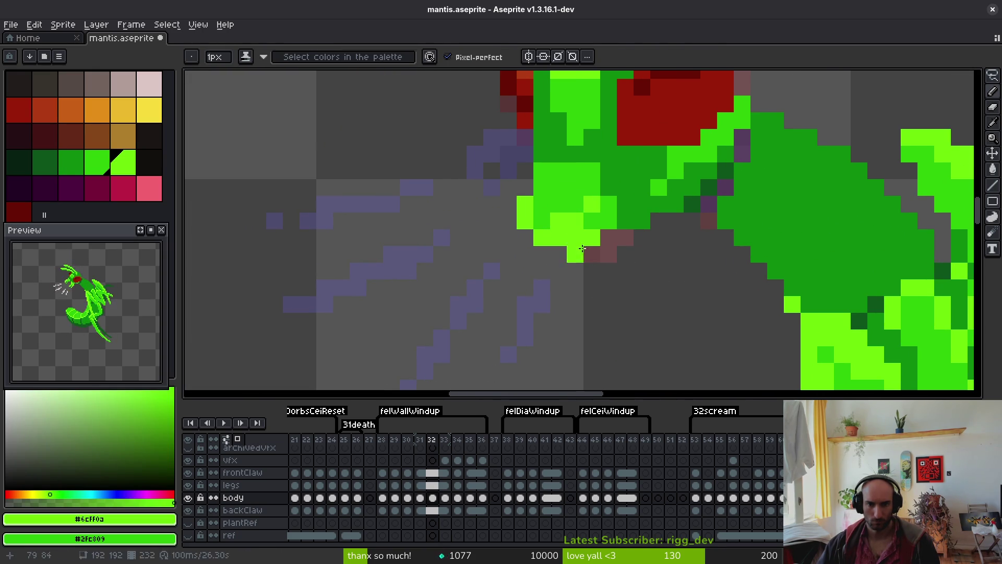
{"action": "key", "text": "ctrl+z"}
{"action": "left_click", "coordinate": [573, 236], "text": "alt"}
{"action": "left_click", "coordinate": [571, 242], "text": "alt"}
{"action": "left_click_drag", "start_coordinate": [574, 254], "coordinate": [566, 253]}
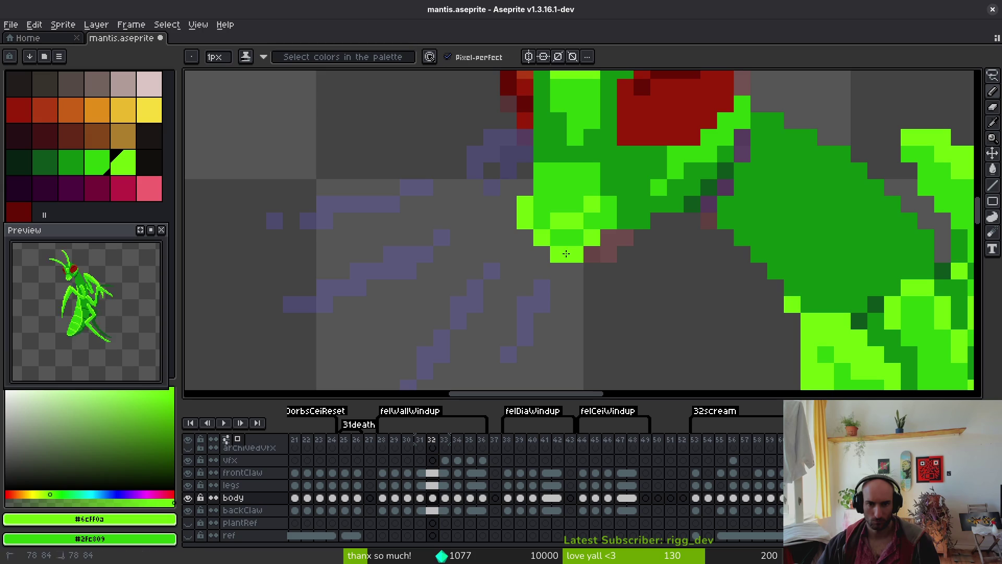
Sample the mid green and the darker green from the mantis body
{"action": "scroll", "coordinate": [604, 222], "scroll_direction": "up", "scroll_amount": 2}
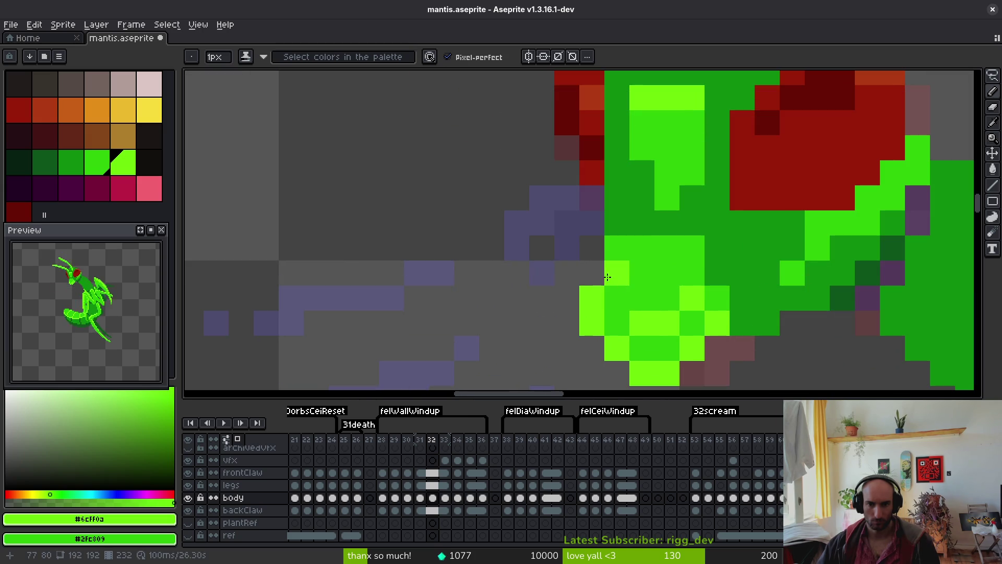
{"action": "scroll", "coordinate": [642, 255], "scroll_direction": "down", "scroll_amount": 3}
{"action": "scroll", "coordinate": [633, 308], "scroll_direction": "up", "scroll_amount": 2}
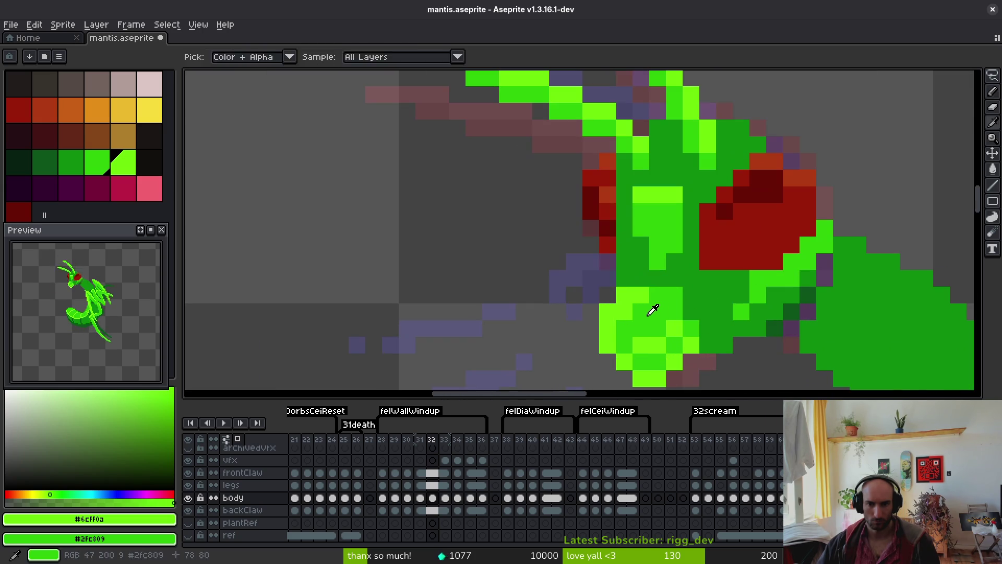
{"action": "left_click", "coordinate": [632, 308], "text": "alt"}
{"action": "scroll", "coordinate": [651, 315], "scroll_direction": "down", "scroll_amount": 3}
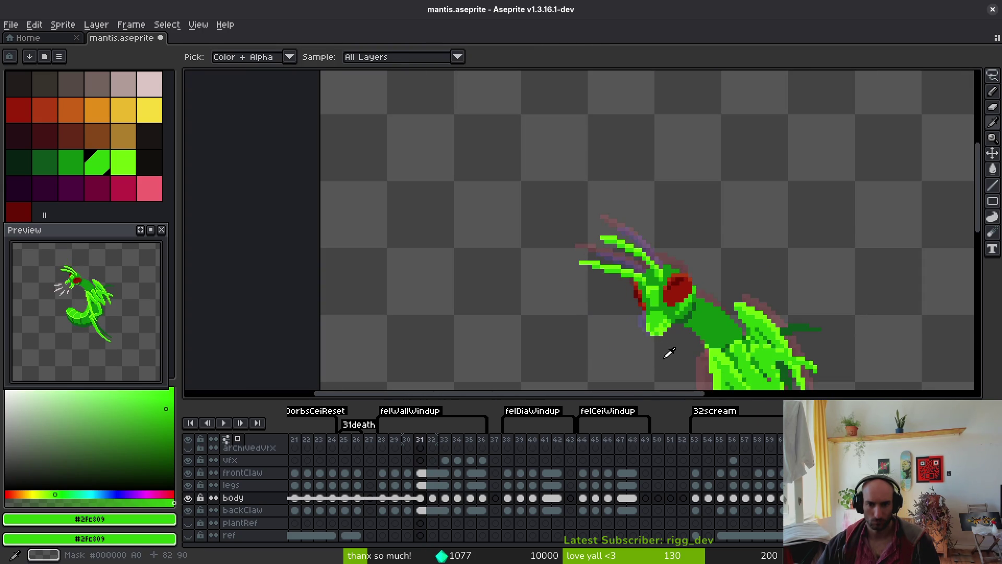
{"action": "scroll", "coordinate": [630, 283], "scroll_direction": "up", "scroll_amount": 2}
{"action": "scroll", "coordinate": [630, 283], "scroll_direction": "down", "scroll_amount": 3}
{"action": "scroll", "coordinate": [642, 282], "scroll_direction": "up", "scroll_amount": 3}
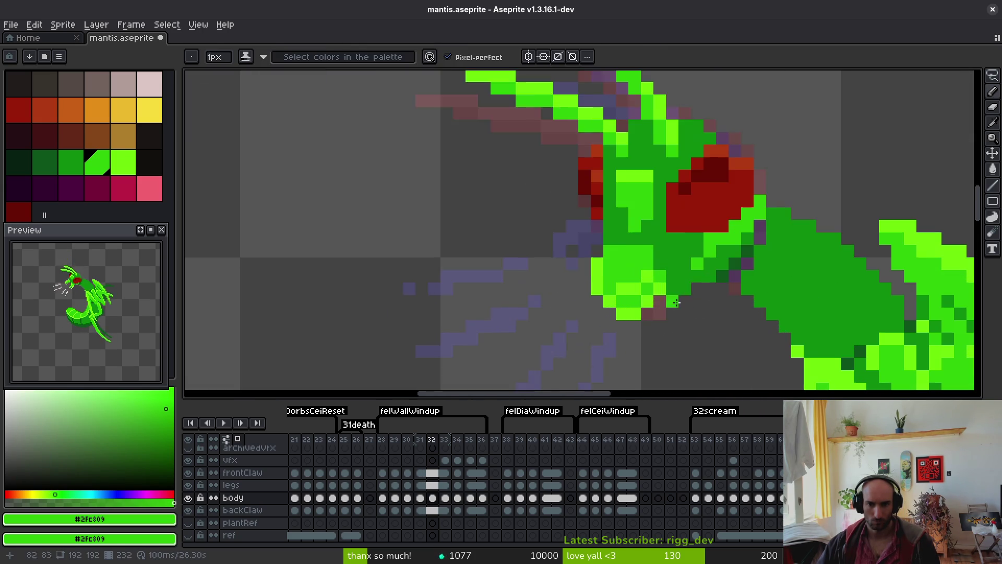
{"action": "left_click", "coordinate": [654, 255], "text": "alt"}
Sample lime green from the claw, then return to the mid green
{"action": "scroll", "coordinate": [635, 288], "scroll_direction": "down", "scroll_amount": 3}
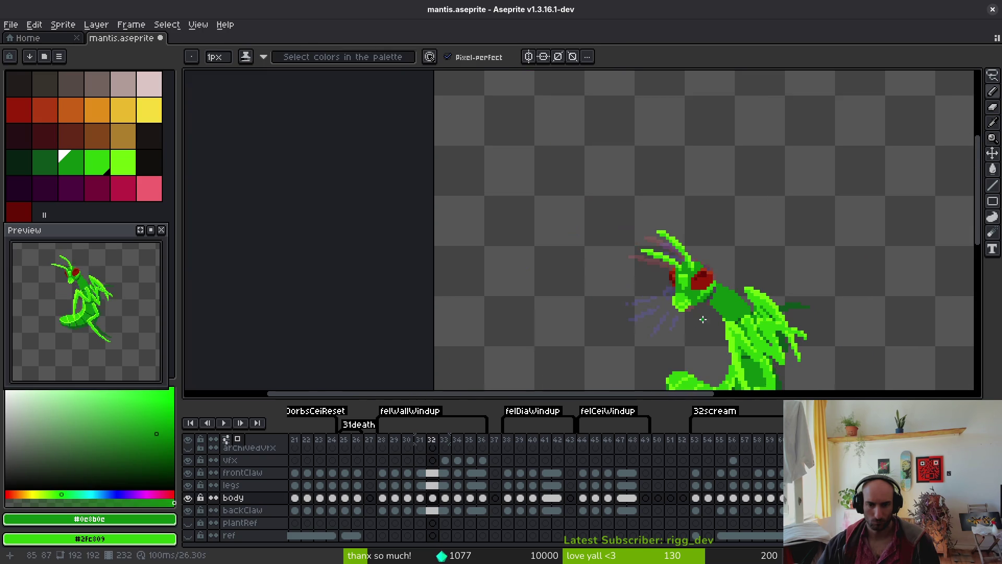
{"action": "scroll", "coordinate": [701, 323], "scroll_direction": "up", "scroll_amount": 3}
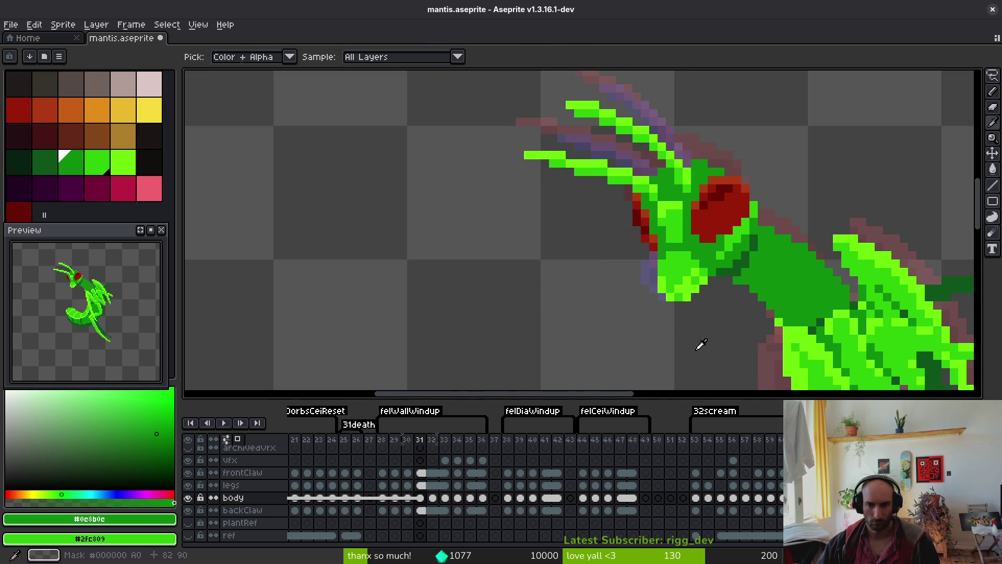
{"action": "scroll", "coordinate": [659, 285], "scroll_direction": "up", "scroll_amount": 2}
{"action": "left_click", "coordinate": [665, 264], "text": "alt"}
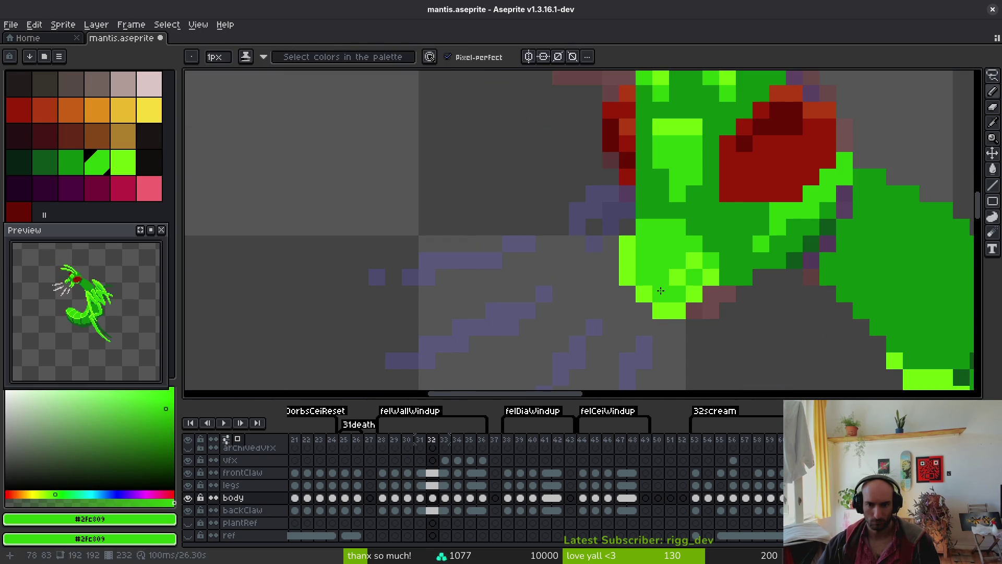
{"action": "left_click", "coordinate": [682, 277], "text": "alt"}
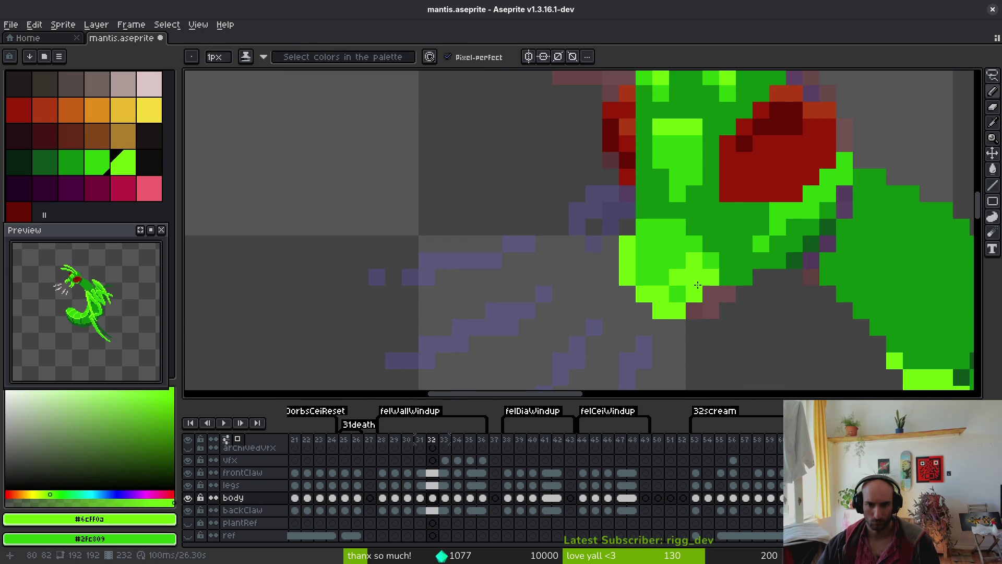
{"action": "left_click", "coordinate": [644, 307], "text": "alt"}
{"action": "scroll", "coordinate": [721, 322], "scroll_direction": "down", "scroll_amount": 5}
Flip between frames 32 and 33 to compare the retouched claw
{"action": "key", "text": "Right"}
{"action": "key", "text": "Left"}
{"action": "key", "text": "Right"}
{"action": "key", "text": "Left"}
{"action": "key", "text": "Right"}
{"action": "key", "text": "Left"}
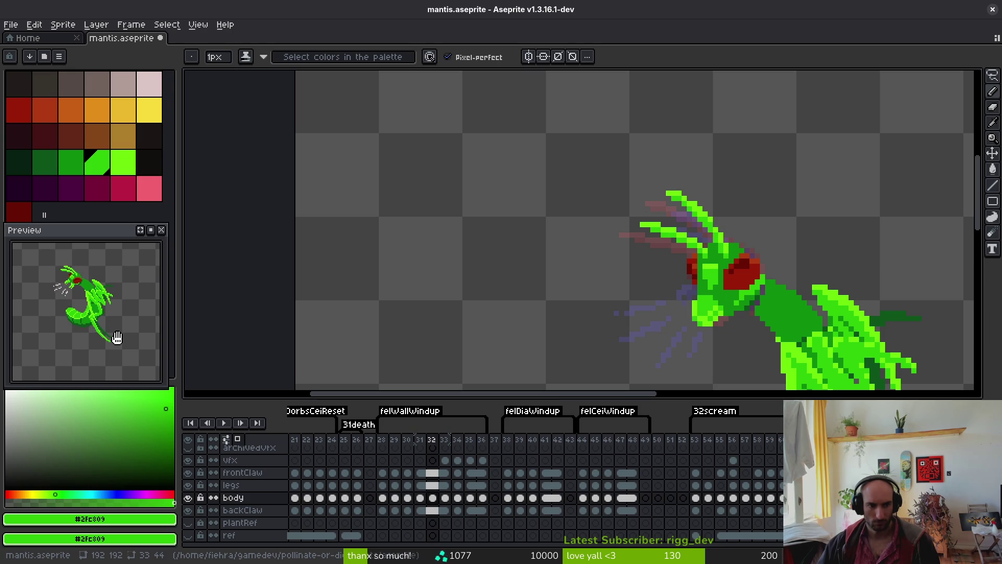
{"action": "scroll", "coordinate": [458, 292], "scroll_direction": "up", "scroll_amount": 5}
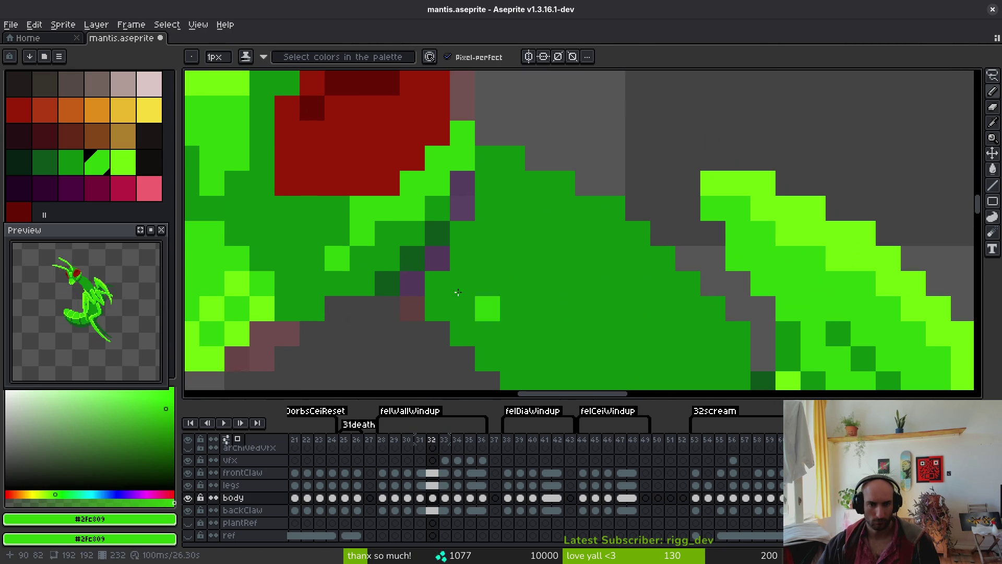
Paint over the stray purple pixels on the head with the dark green shadow colour
{"action": "left_click", "coordinate": [416, 250], "text": "alt"}
{"action": "left_click_drag", "start_coordinate": [412, 282], "coordinate": [426, 267]}
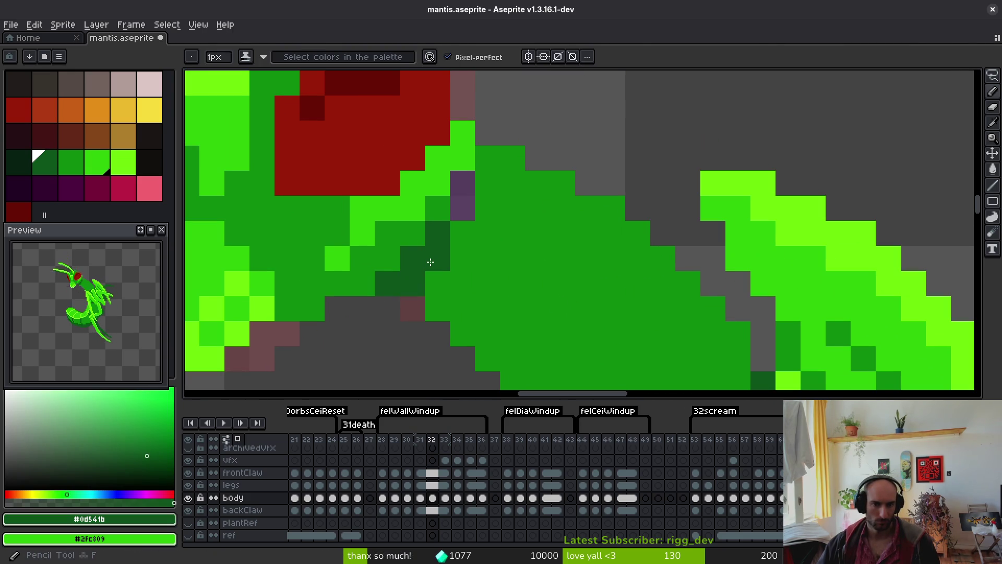
{"action": "scroll", "coordinate": [464, 191], "scroll_direction": "down", "scroll_amount": 5}
{"action": "key", "text": "Left"}
{"action": "key", "text": "Left"}
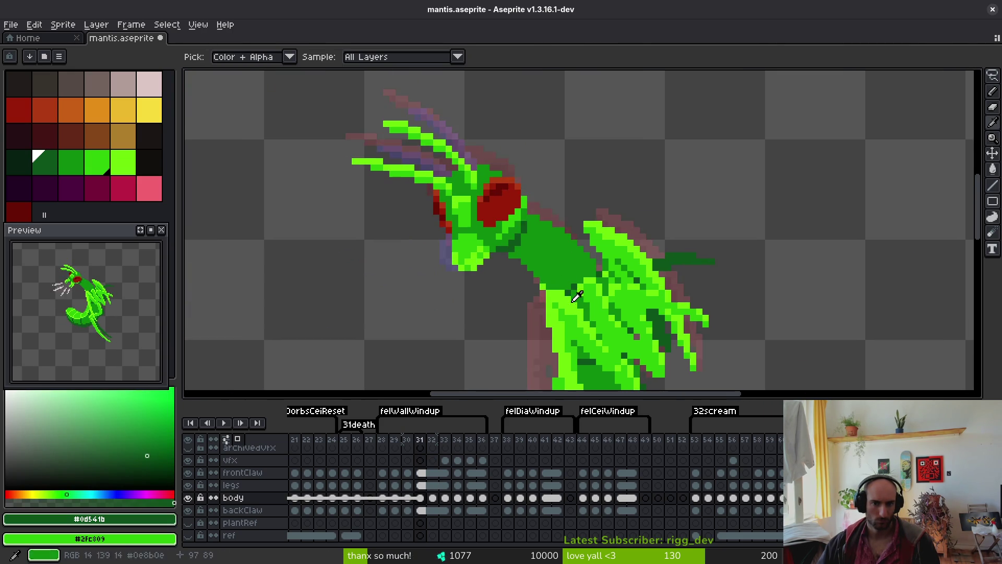
{"action": "key", "text": "Right"}
{"action": "key", "text": "Right"}
{"action": "key", "text": "Left"}
{"action": "key", "text": "Right"}
{"action": "key", "text": "e"}
{"action": "scroll", "coordinate": [516, 283], "scroll_direction": "up", "scroll_amount": 3}
Compare the head against frame 31 and sample the darker body green
{"action": "key", "text": "Left"}
{"action": "left_click", "coordinate": [532, 233], "text": "alt"}
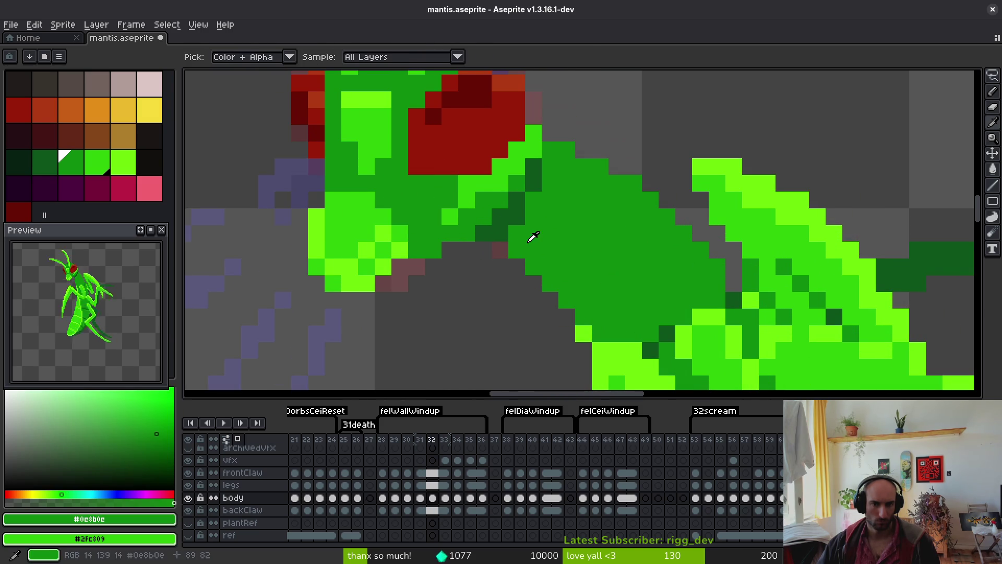
{"action": "scroll", "coordinate": [519, 325], "scroll_direction": "down", "scroll_amount": 3}
{"action": "key", "text": "Right"}
{"action": "key", "text": "Left"}
{"action": "key", "text": "Right"}
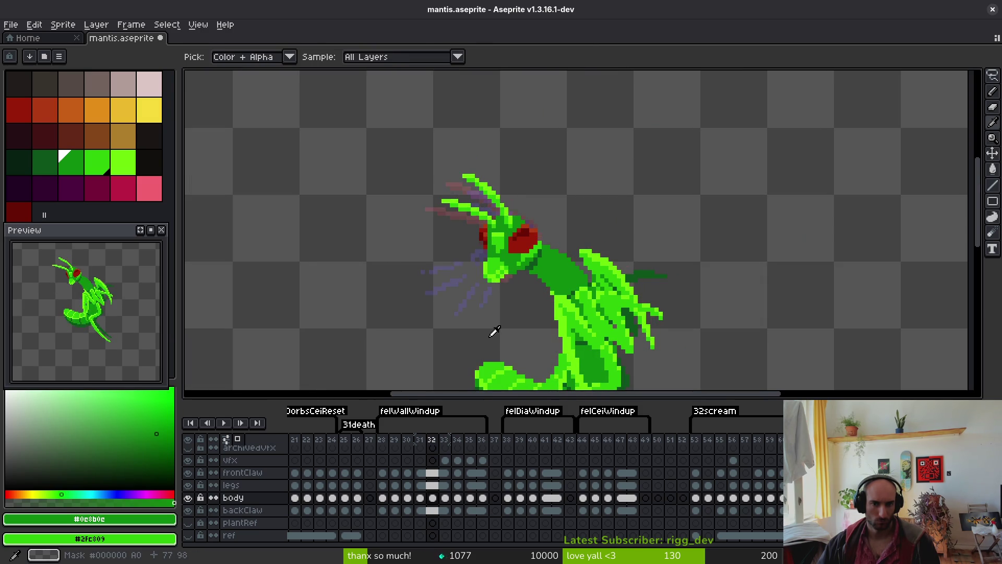
{"action": "key", "text": "Left"}
{"action": "mouse_move", "coordinate": [505, 315]}
{"action": "left_mouse_down"}
{"action": "mouse_move", "coordinate": [547, 311]}
{"action": "mouse_move", "coordinate": [546, 321]}
{"action": "left_mouse_up"}
{"action": "key", "text": "Right"}
{"action": "key", "text": "b"}
{"action": "scroll", "coordinate": [521, 318], "scroll_direction": "up", "scroll_amount": 4}
Retouch the red eye with orange-red and dark red pixels, then save
{"action": "left_click", "coordinate": [543, 291], "text": "alt"}
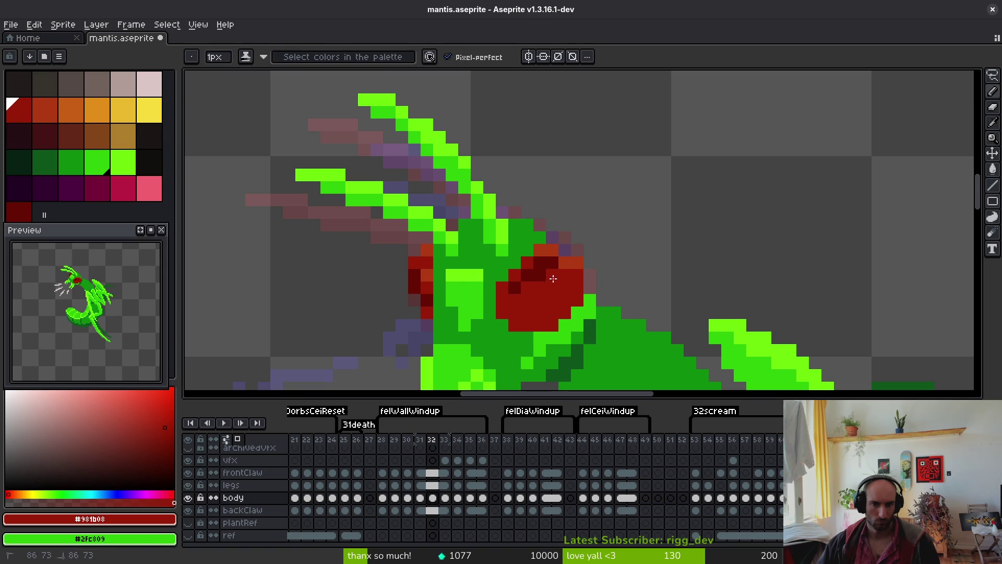
{"action": "left_click", "coordinate": [540, 251], "text": "alt"}
{"action": "left_click", "coordinate": [524, 266]}
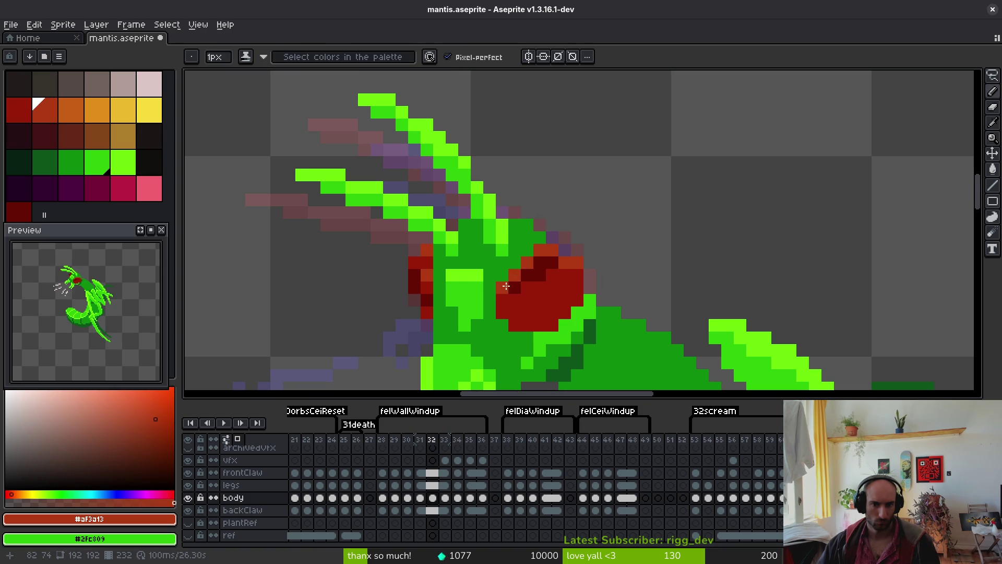
{"action": "left_click", "coordinate": [564, 268], "text": "alt"}
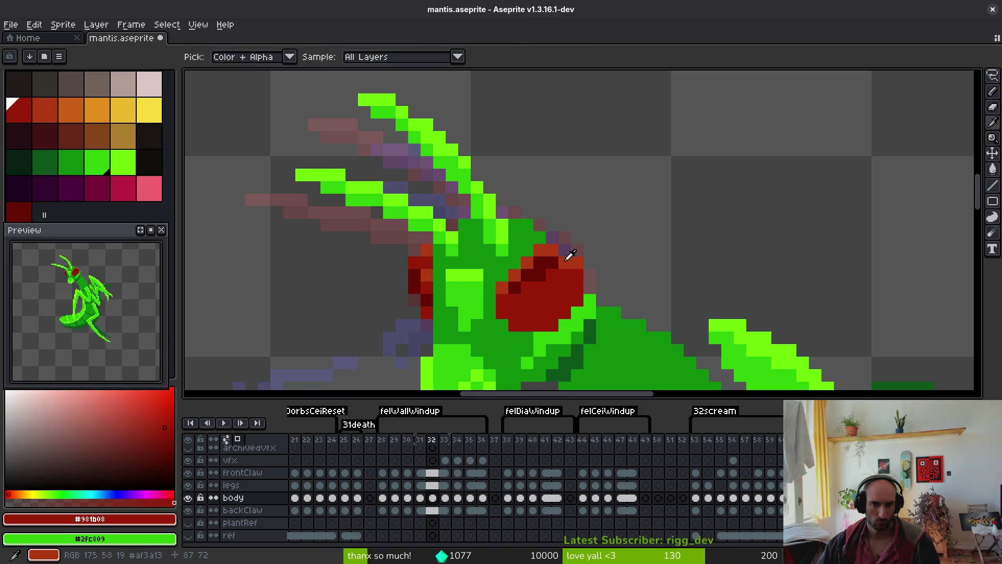
{"action": "left_click", "coordinate": [568, 253], "text": "alt"}
{"action": "left_click", "coordinate": [564, 263], "text": "alt"}
{"action": "key", "text": "ctrl+s"}
Repaint an eye-edge pixel with the green beside the eye
{"action": "scroll", "coordinate": [566, 312], "scroll_direction": "down", "scroll_amount": 3}
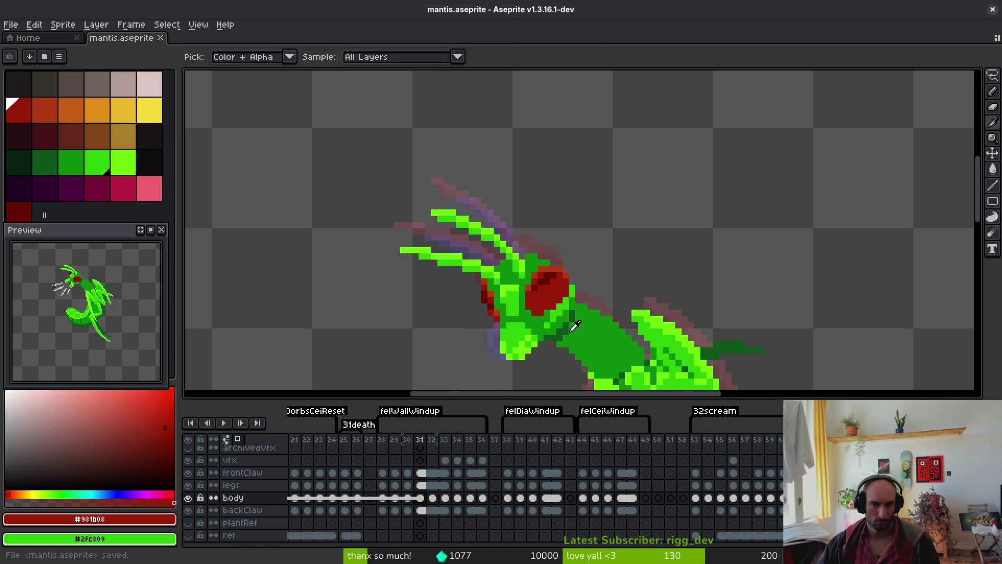
{"action": "scroll", "coordinate": [567, 312], "scroll_direction": "up", "scroll_amount": 4}
{"action": "left_click", "coordinate": [464, 329], "text": "alt"}
{"action": "left_click", "coordinate": [537, 307]}
{"action": "scroll", "coordinate": [538, 306], "scroll_direction": "down", "scroll_amount": 4}
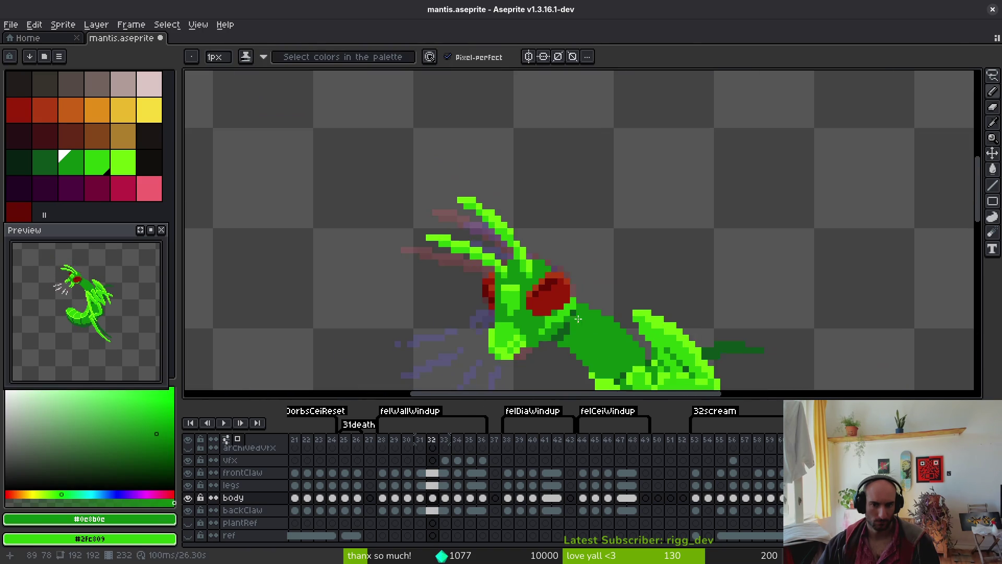
{"action": "scroll", "coordinate": [531, 261], "scroll_direction": "up", "scroll_amount": 2}
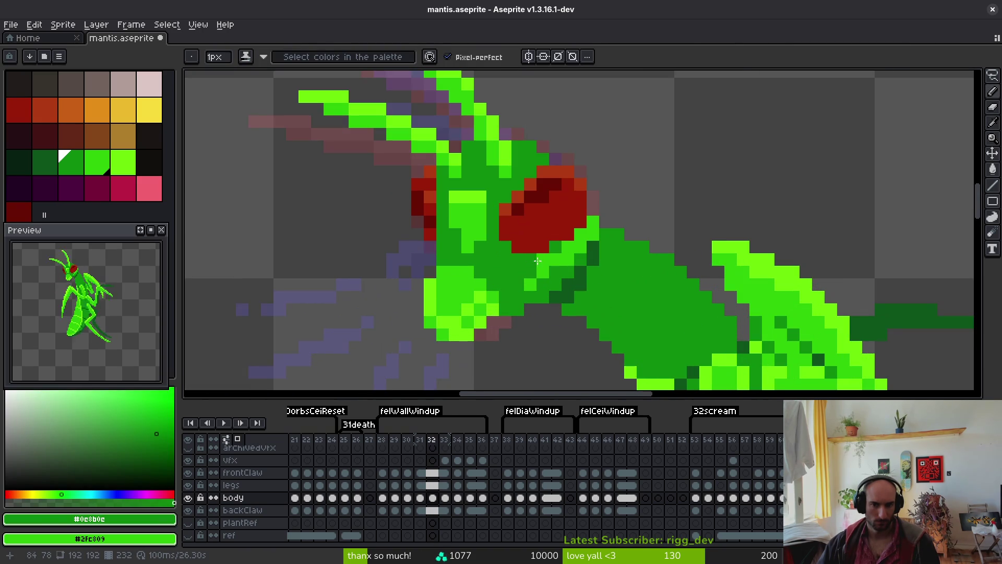
Compare the claw between frames 31 and 32, ending on frame 32
{"action": "key", "text": "Left"}
{"action": "key", "text": "Right"}
{"action": "key", "text": "Left"}
{"action": "key", "text": "Right"}
{"action": "key", "text": "Left"}
{"action": "key", "text": "Right"}
{"action": "key", "text": "Left"}
{"action": "key", "text": "Right"}
{"action": "scroll", "coordinate": [570, 328], "scroll_direction": "down", "scroll_amount": 5}
{"action": "scroll", "coordinate": [416, 247], "scroll_direction": "up", "scroll_amount": 7}
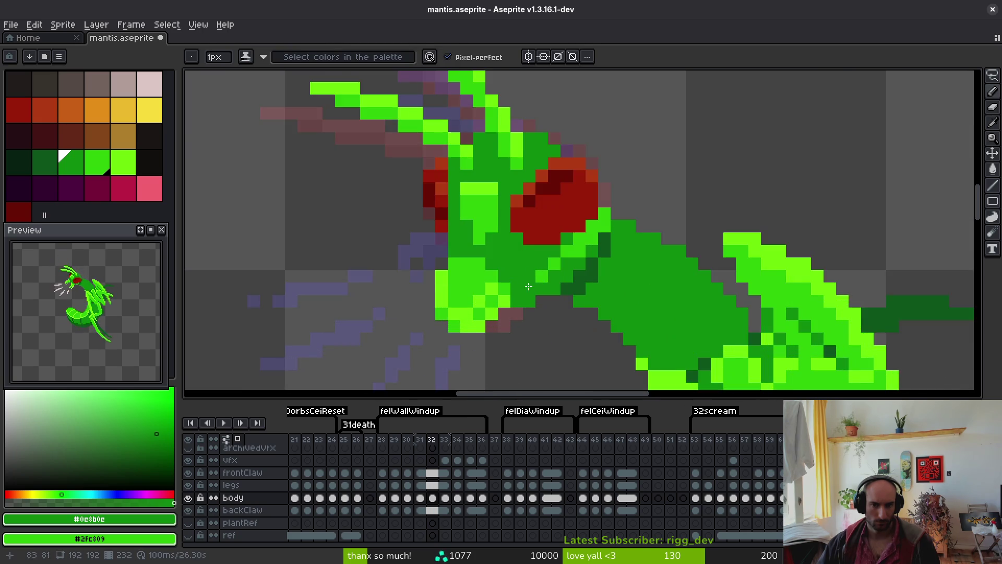
Darken a light-green body pixel and sample the head's lime green, checking frame 31
{"action": "left_click", "coordinate": [450, 207]}
{"action": "scroll", "coordinate": [495, 214], "scroll_direction": "down", "scroll_amount": 5}
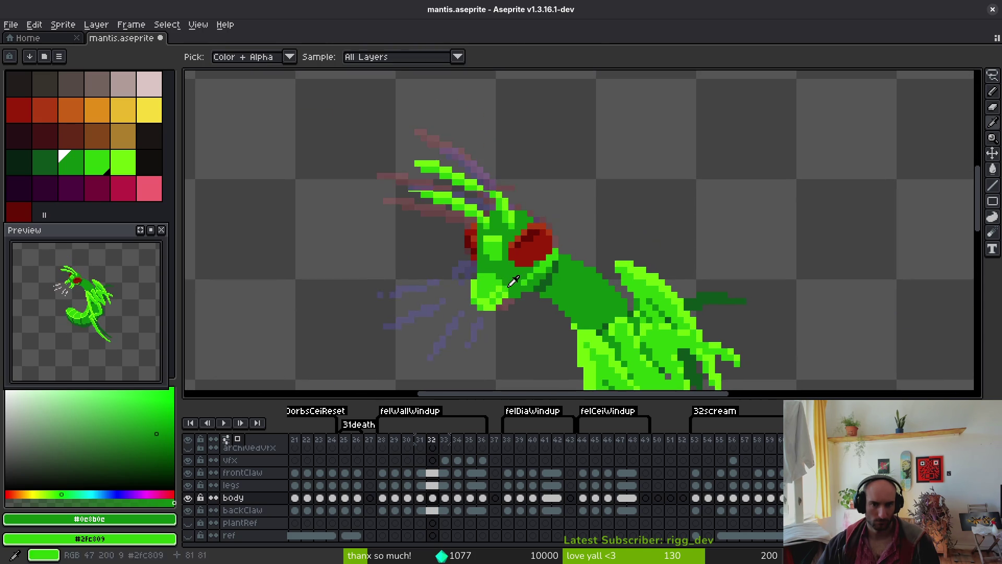
{"action": "scroll", "coordinate": [500, 246], "scroll_direction": "up", "scroll_amount": 4}
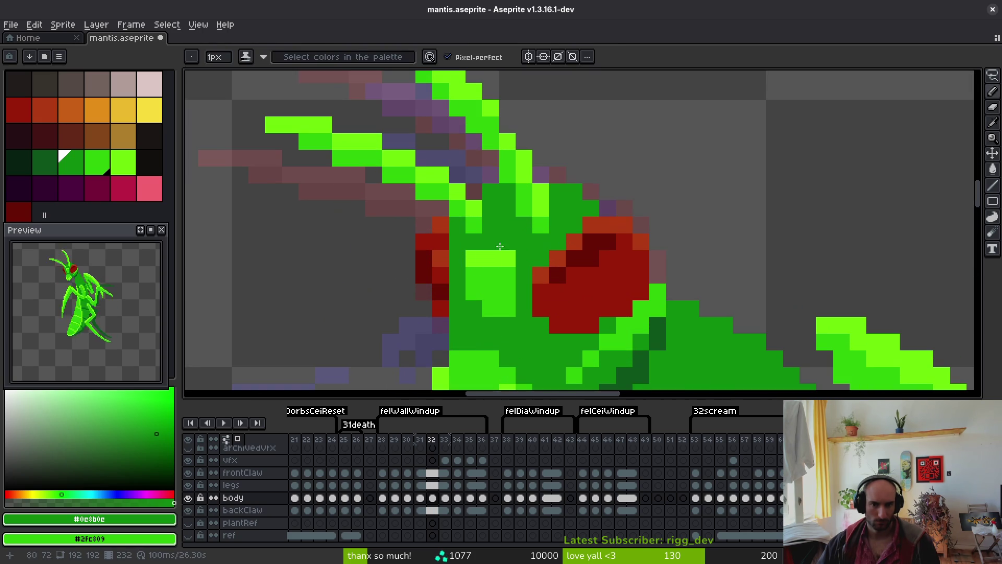
{"action": "left_click", "coordinate": [529, 309], "text": "alt"}
{"action": "scroll", "coordinate": [529, 310], "scroll_direction": "down", "scroll_amount": 3}
{"action": "scroll", "coordinate": [531, 312], "scroll_direction": "up", "scroll_amount": 2}
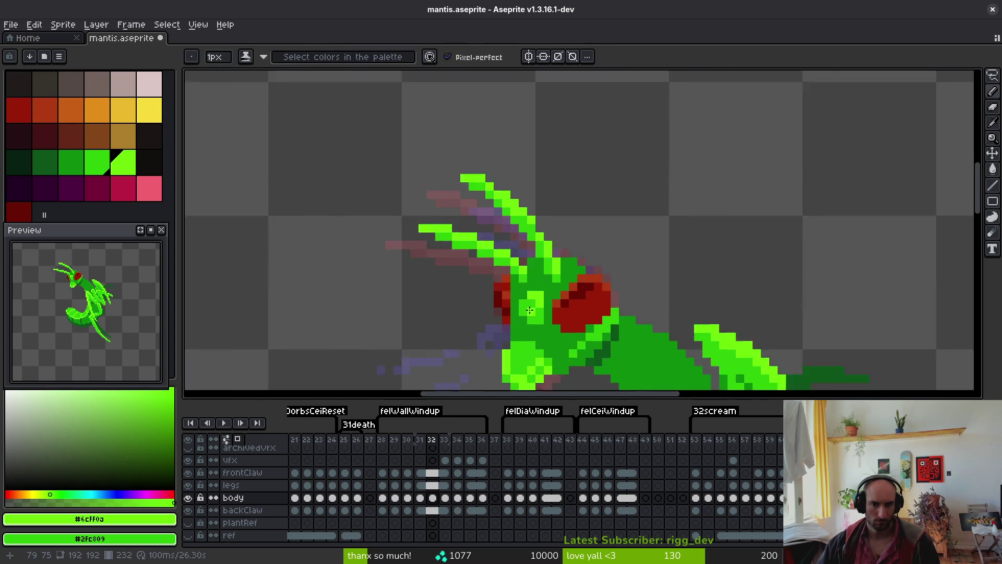
{"action": "scroll", "coordinate": [531, 312], "scroll_direction": "up", "scroll_amount": 1}
{"action": "scroll", "coordinate": [542, 329], "scroll_direction": "down", "scroll_amount": 5}
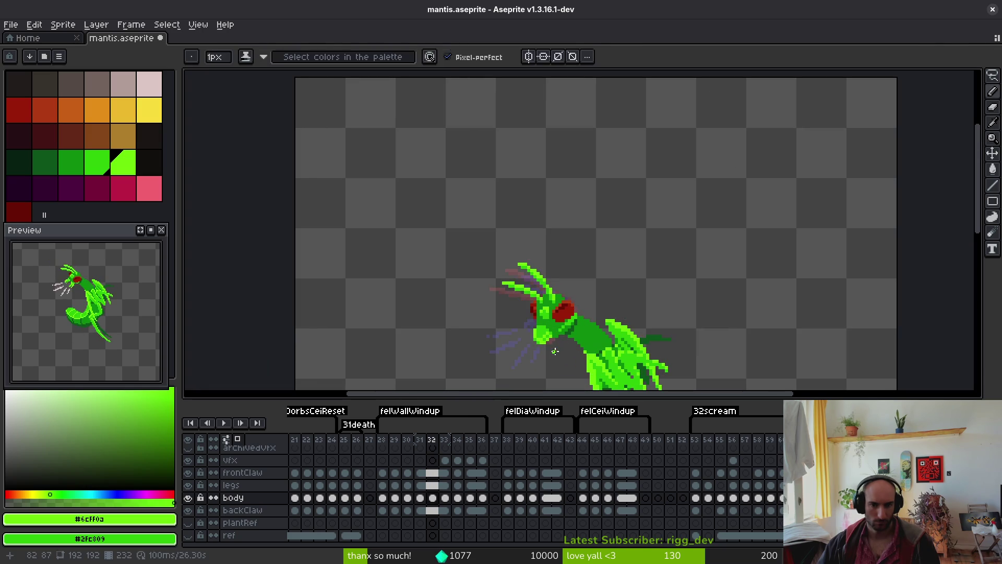
{"action": "key", "text": "Left"}
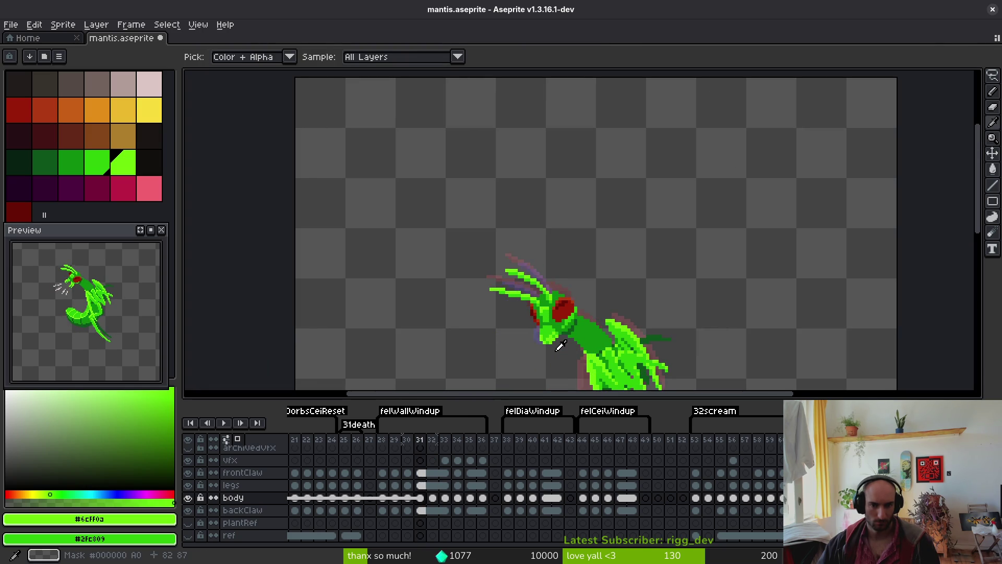
{"action": "left_click_drag", "start_coordinate": [550, 334], "coordinate": [550, 332]}
{"action": "key", "text": "Right"}
{"action": "scroll", "coordinate": [550, 332], "scroll_direction": "up", "scroll_amount": 4}
Sample the body's mid green and switch to the drawing tool
{"action": "left_click", "coordinate": [537, 274], "text": "alt"}
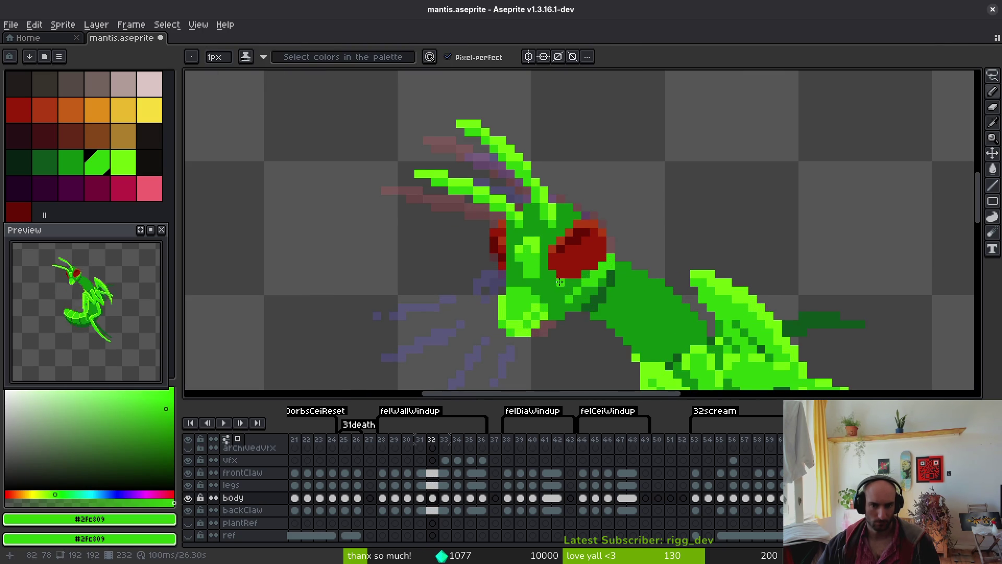
{"action": "scroll", "coordinate": [545, 278], "scroll_direction": "up", "scroll_amount": 2}
{"action": "scroll", "coordinate": [538, 267], "scroll_direction": "down", "scroll_amount": 8}
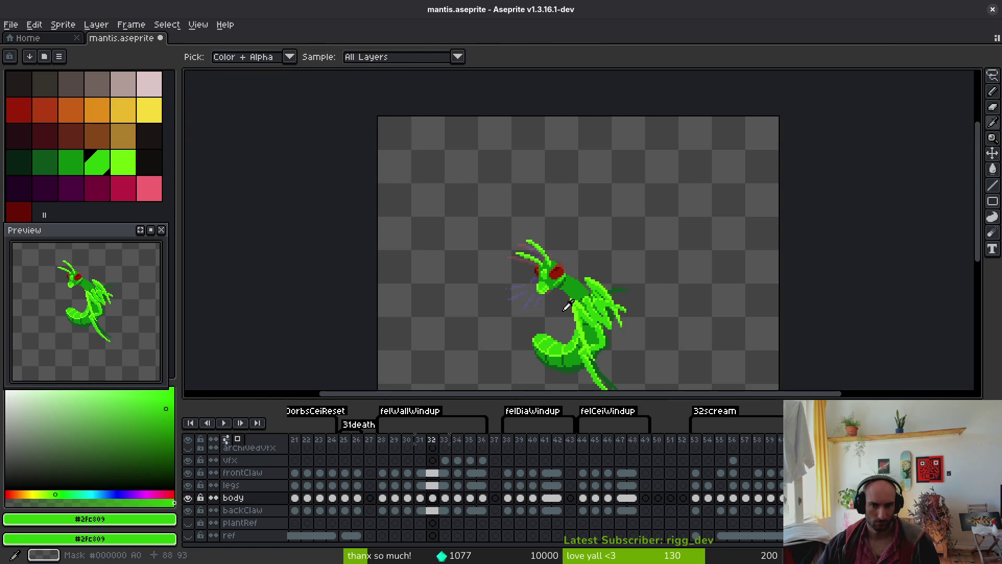
{"action": "scroll", "coordinate": [554, 286], "scroll_direction": "up", "scroll_amount": 5}
{"action": "scroll", "coordinate": [527, 271], "scroll_direction": "up", "scroll_amount": 2}
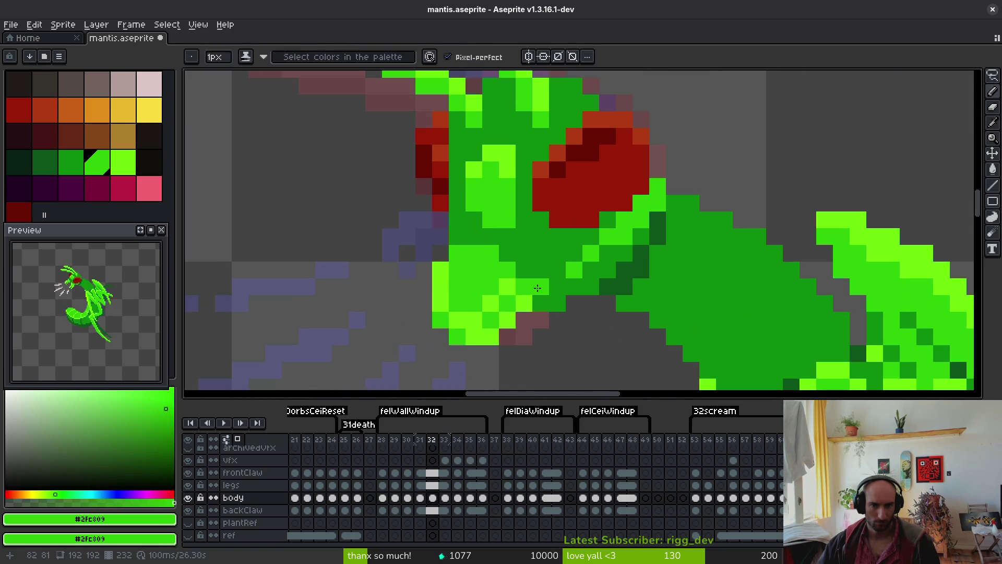
{"action": "scroll", "coordinate": [556, 316], "scroll_direction": "up", "scroll_amount": 2}
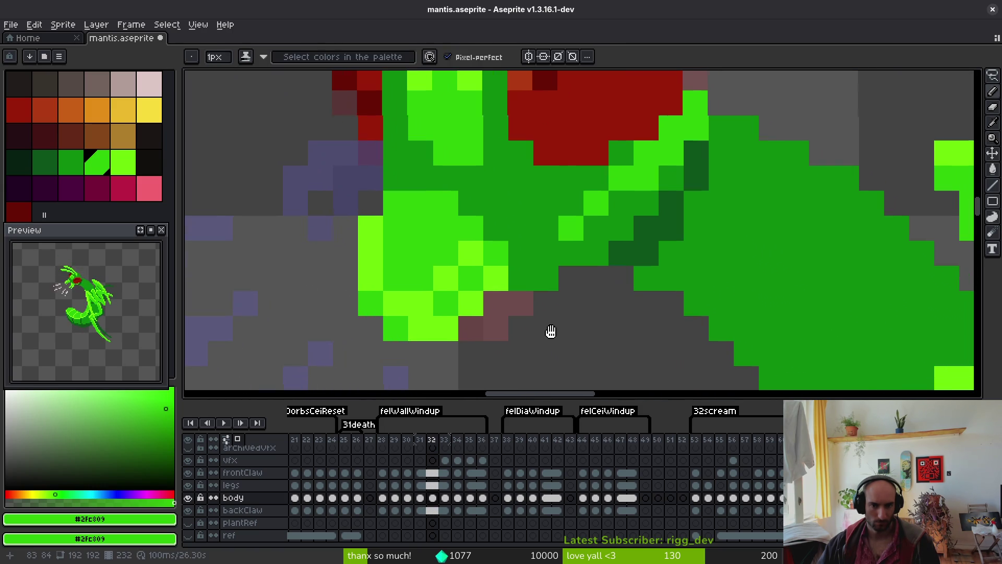
{"action": "key", "text": "b"}
{"action": "scroll", "coordinate": [595, 323], "scroll_direction": "down", "scroll_amount": 5}
{"action": "key", "text": "f"}
{"action": "scroll", "coordinate": [604, 282], "scroll_direction": "up", "scroll_amount": 3}
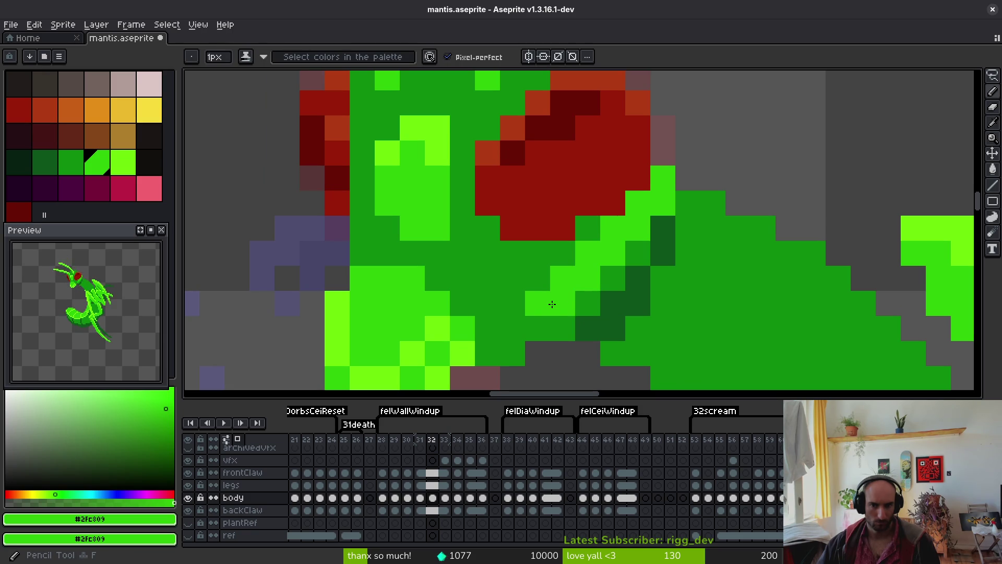
Apply the darker green, save, and compare with the neighbouring pose
{"action": "left_click", "coordinate": [509, 304], "text": "alt"}
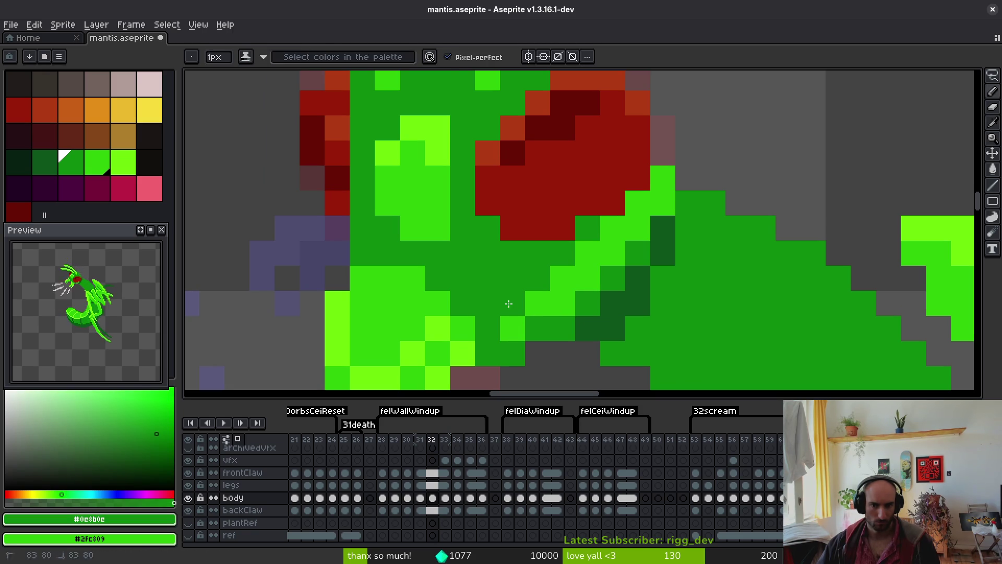
{"action": "scroll", "coordinate": [647, 304], "scroll_direction": "down", "scroll_amount": 4}
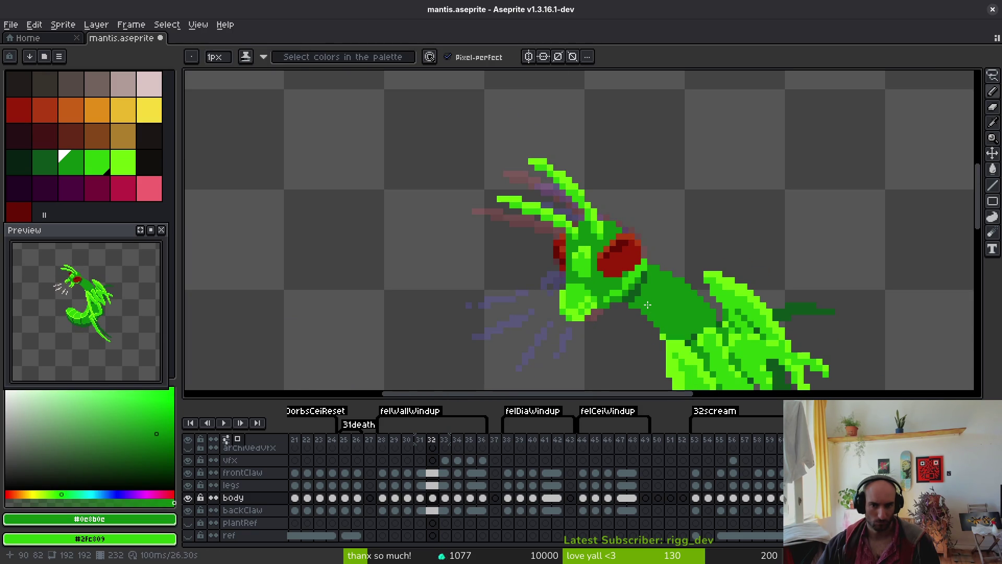
{"action": "key", "text": "ctrl+s"}
{"action": "scroll", "coordinate": [655, 269], "scroll_direction": "up", "scroll_amount": 4}
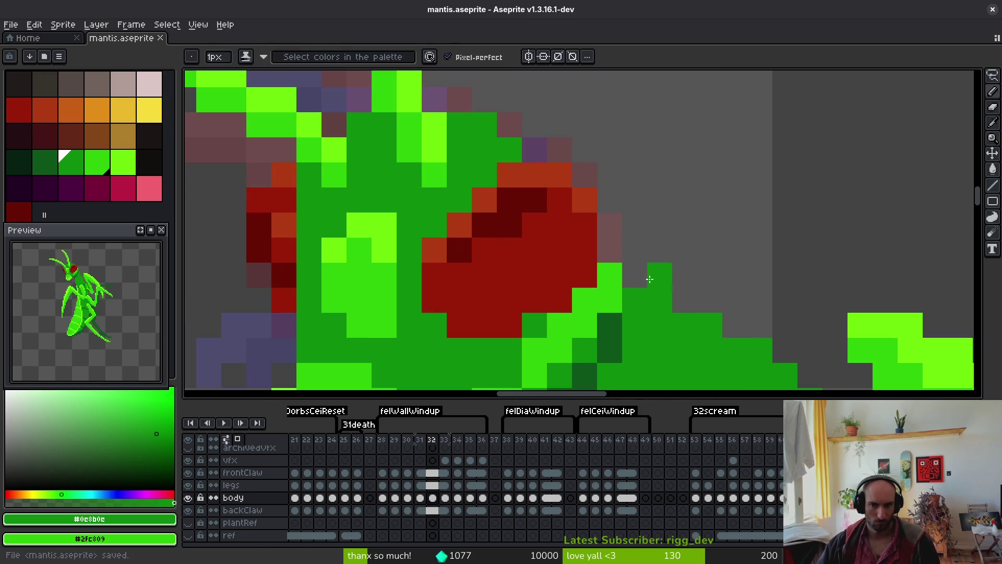
{"action": "scroll", "coordinate": [664, 257], "scroll_direction": "down", "scroll_amount": 3}
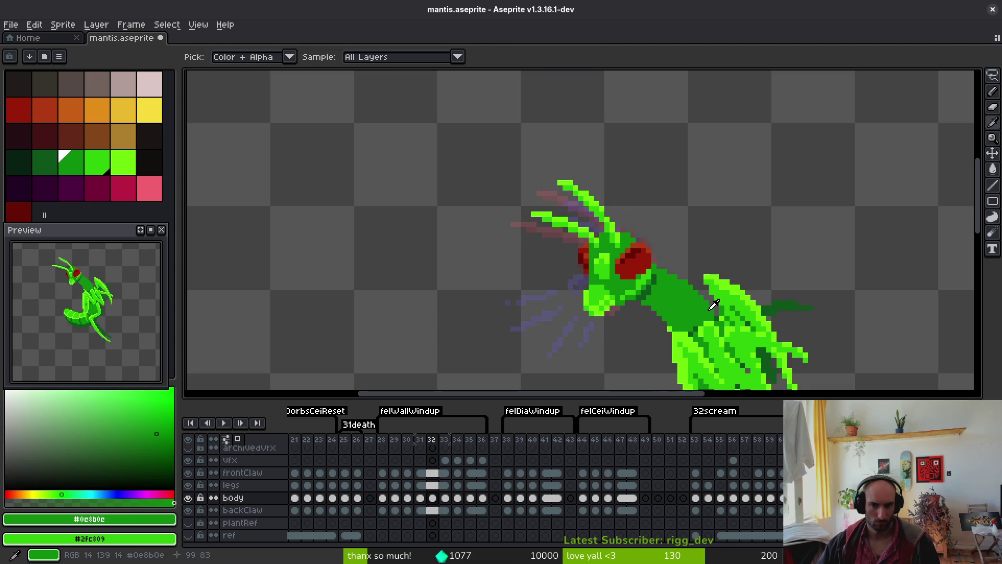
{"action": "key", "text": "Right"}
{"action": "key", "text": "Left"}
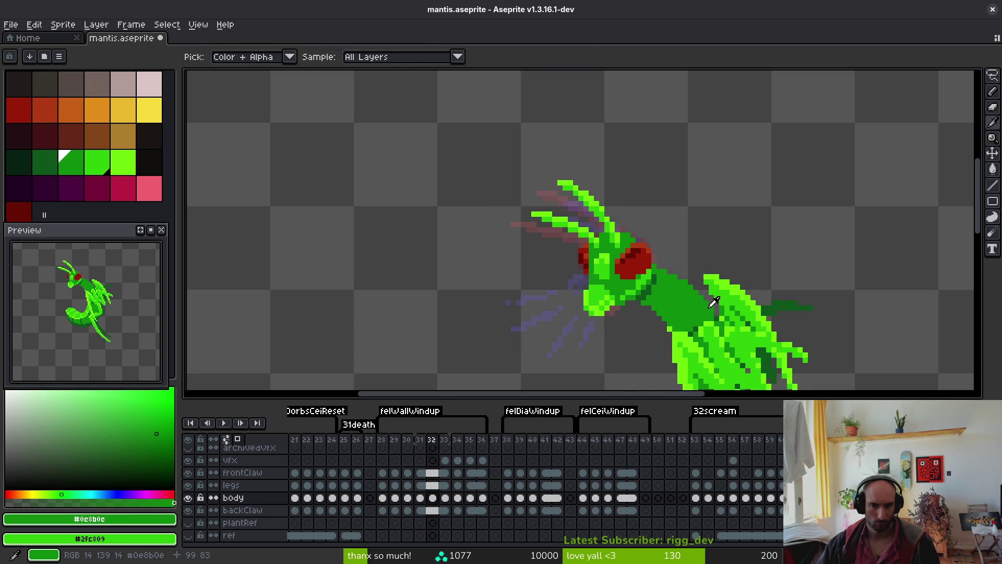
{"action": "scroll", "coordinate": [652, 264], "scroll_direction": "up", "scroll_amount": 2}
Sample the head's mid-green and dark green for retouching
{"action": "left_click", "coordinate": [651, 265], "text": "alt"}
{"action": "scroll", "coordinate": [695, 290], "scroll_direction": "down", "scroll_amount": 1}
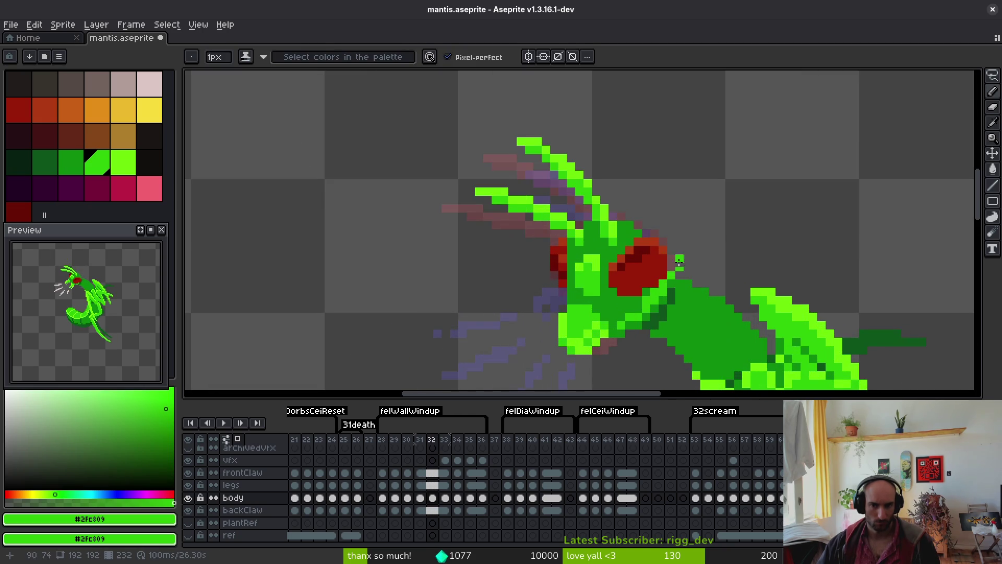
{"action": "scroll", "coordinate": [676, 268], "scroll_direction": "down", "scroll_amount": 3}
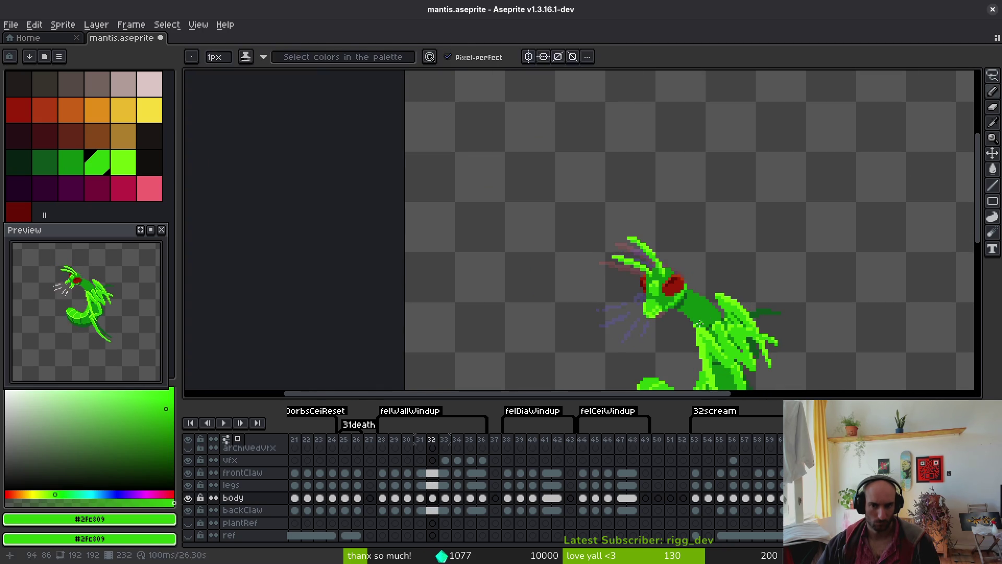
{"action": "scroll", "coordinate": [698, 310], "scroll_direction": "up", "scroll_amount": 6}
{"action": "left_click", "coordinate": [634, 278], "text": "alt"}
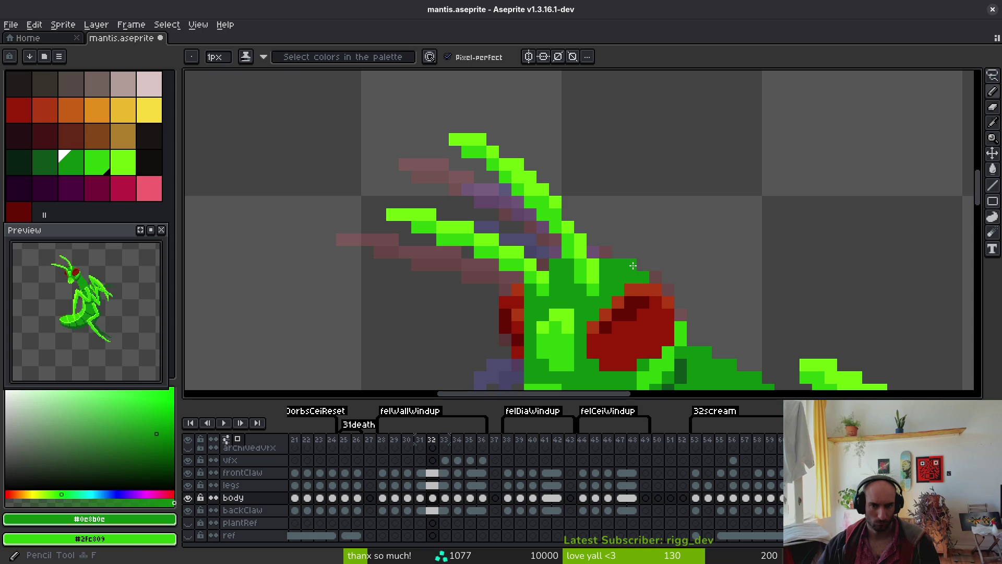
{"action": "scroll", "coordinate": [673, 284], "scroll_direction": "down", "scroll_amount": 6}
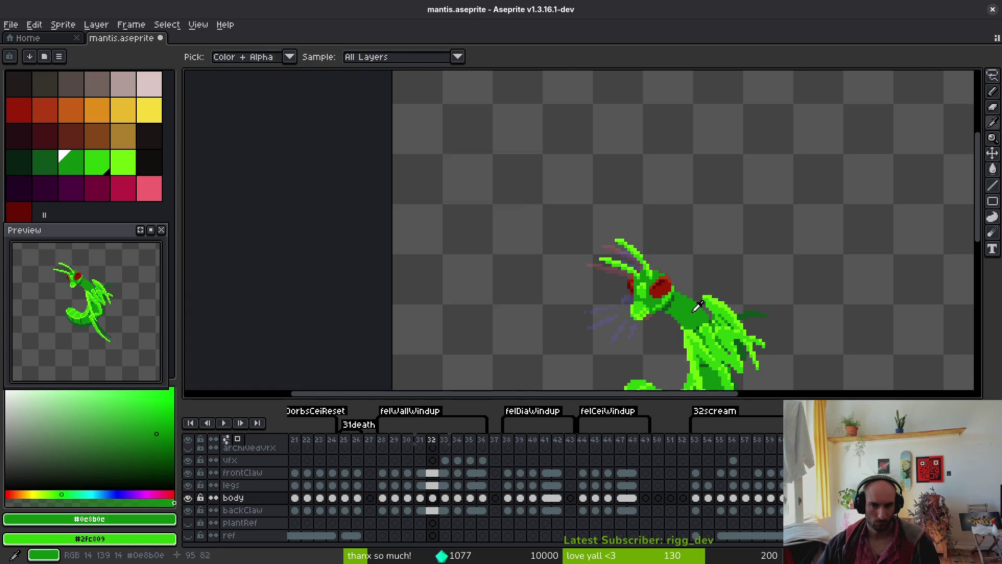
{"action": "scroll", "coordinate": [683, 302], "scroll_direction": "up", "scroll_amount": 5}
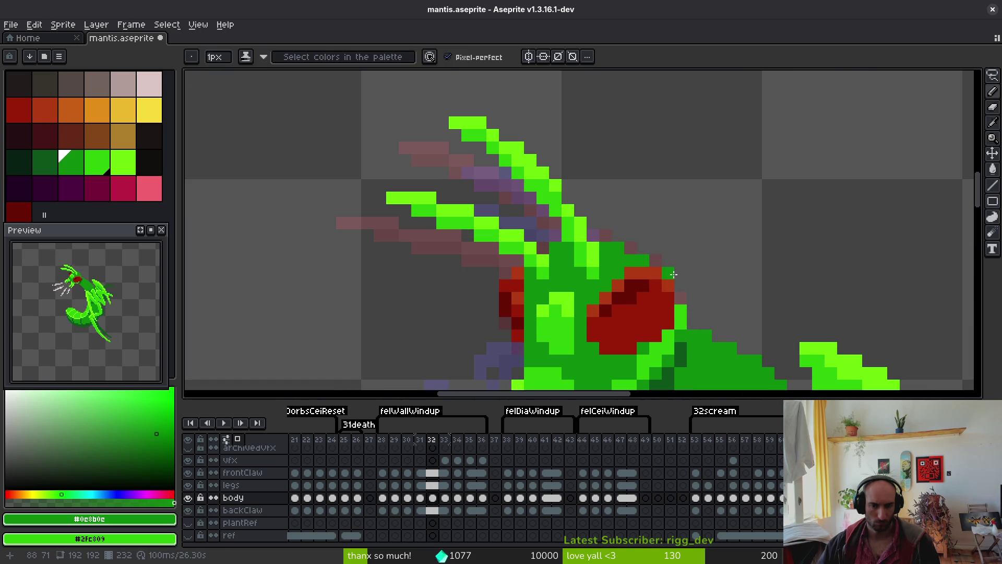
{"action": "scroll", "coordinate": [592, 204], "scroll_direction": "down", "scroll_amount": 4}
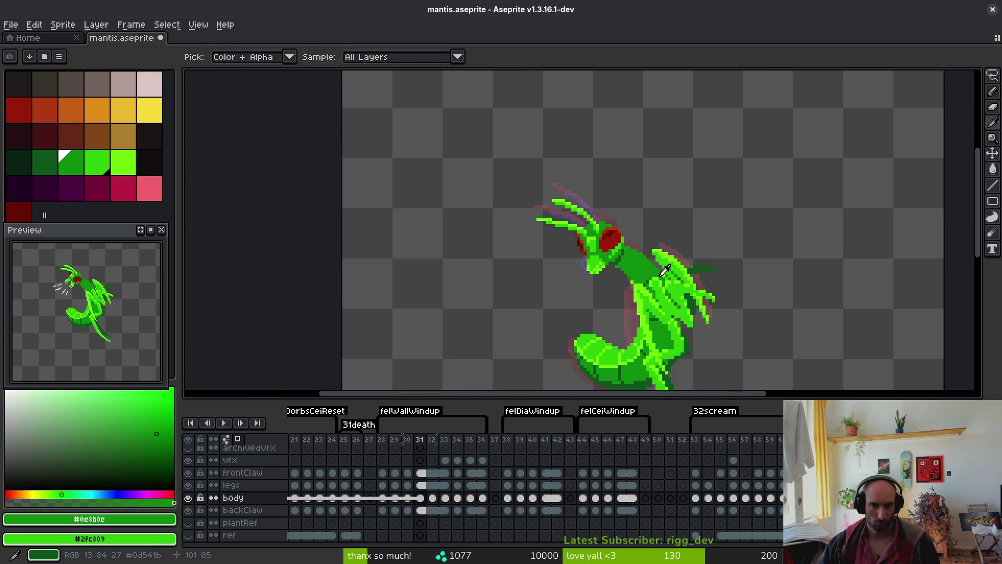
Compare frames 31 and 30, then return to frame 32 and pick the claw's bright green
{"action": "key", "text": "Left"}
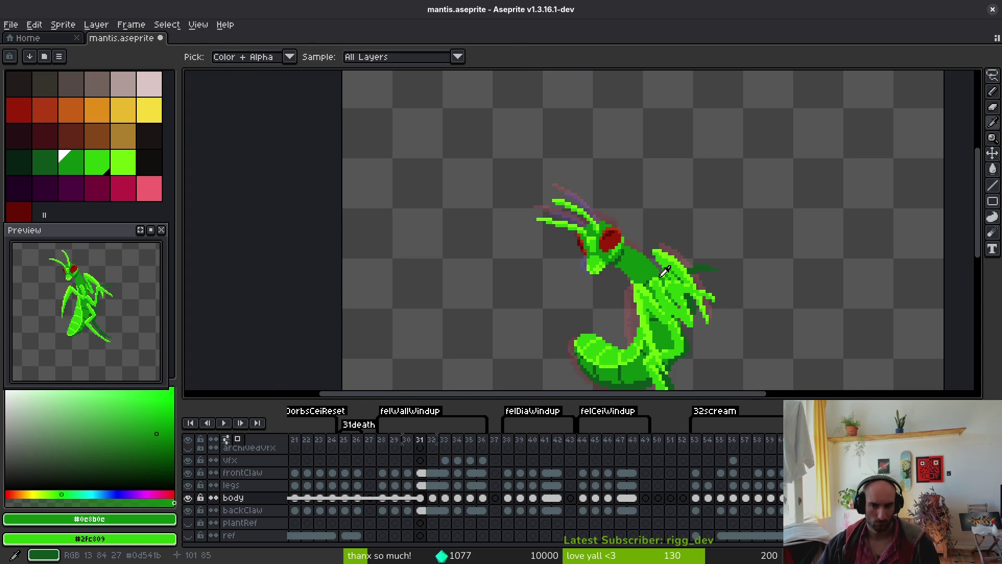
{"action": "key", "text": "Left"}
{"action": "key", "text": "Right"}
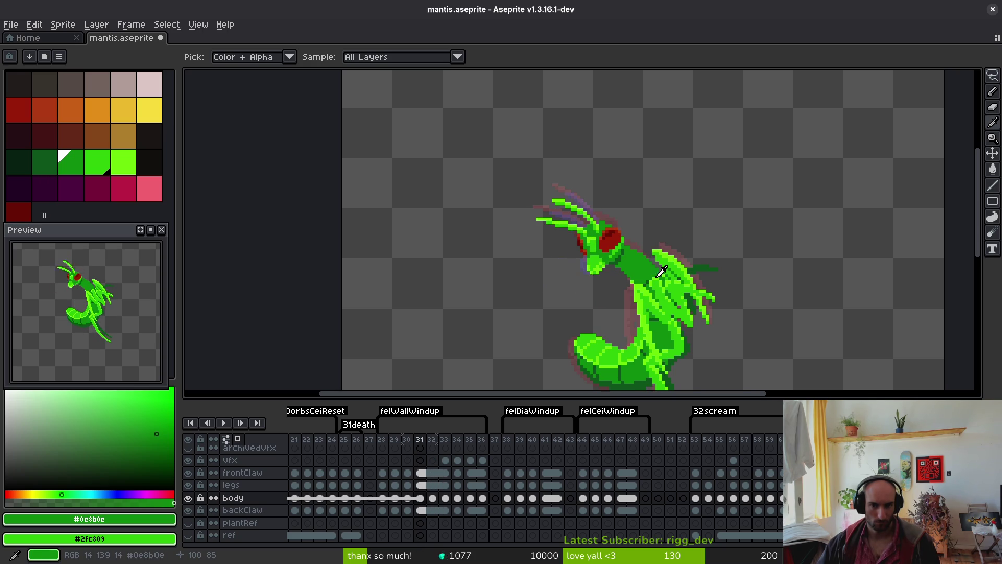
{"action": "key", "text": "Right"}
{"action": "scroll", "coordinate": [512, 209], "scroll_direction": "up", "scroll_amount": 2}
{"action": "left_click", "coordinate": [513, 209], "text": "alt"}
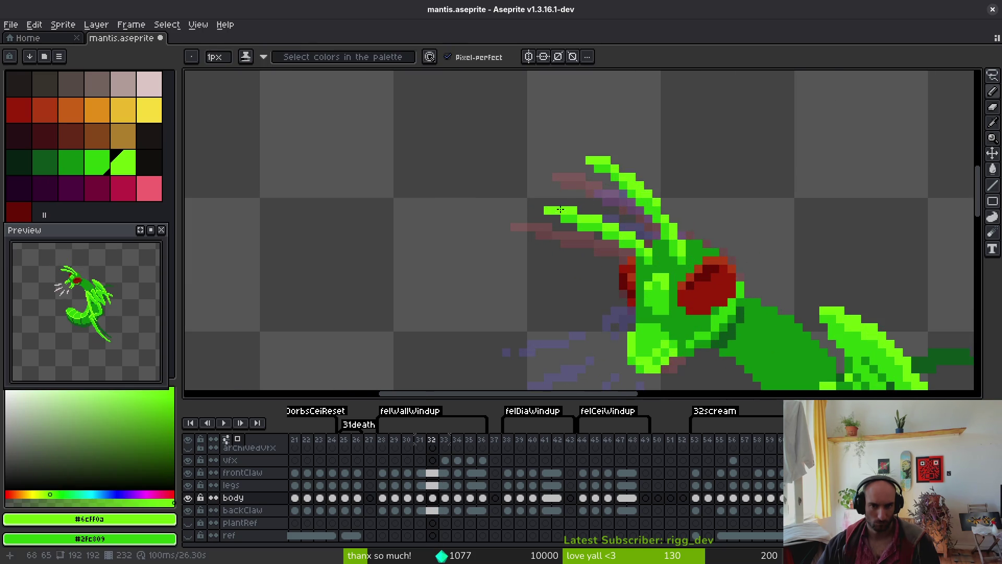
Extend the claw tip with bright- and mid-green pixels and save
{"action": "scroll", "coordinate": [513, 209], "scroll_direction": "up", "scroll_amount": 2}
{"action": "left_click", "coordinate": [594, 233], "text": "alt"}
{"action": "left_click_drag", "start_coordinate": [542, 237], "coordinate": [444, 324]}
{"action": "left_click", "coordinate": [562, 176]}
{"action": "left_click", "coordinate": [574, 151], "text": "alt"}
{"action": "left_click", "coordinate": [536, 150]}
{"action": "left_click", "coordinate": [523, 152]}
{"action": "left_click", "coordinate": [566, 167], "text": "alt"}
{"action": "left_click", "coordinate": [612, 199]}
{"action": "left_click", "coordinate": [616, 152], "text": "alt"}
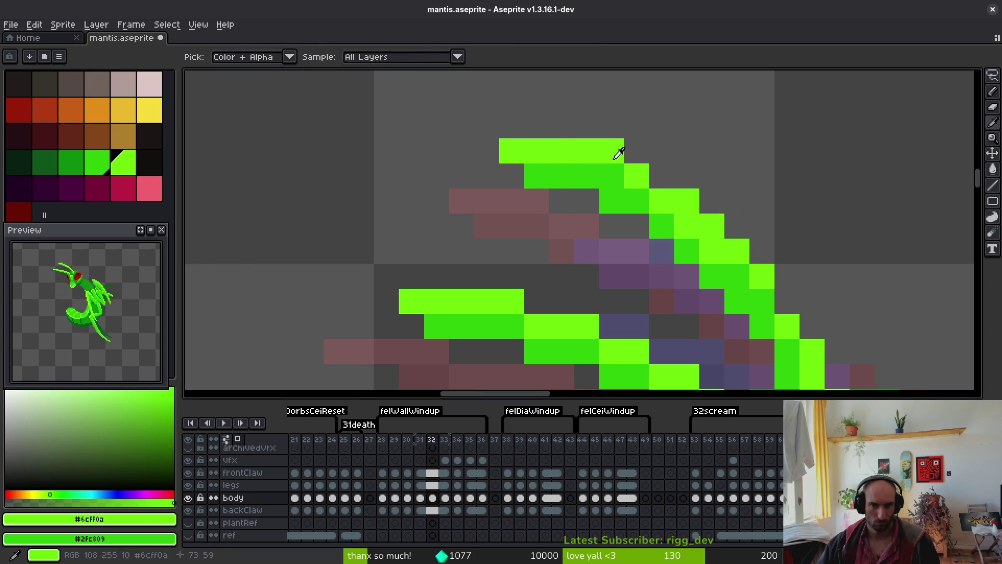
{"action": "left_click", "coordinate": [611, 175]}
{"action": "key", "text": "ctrl+s"}
Recolour claw pixels mid-green, erase stray diagonal pixels along the claw edge, and save
{"action": "left_click_drag", "start_coordinate": [773, 211], "coordinate": [551, 191]}
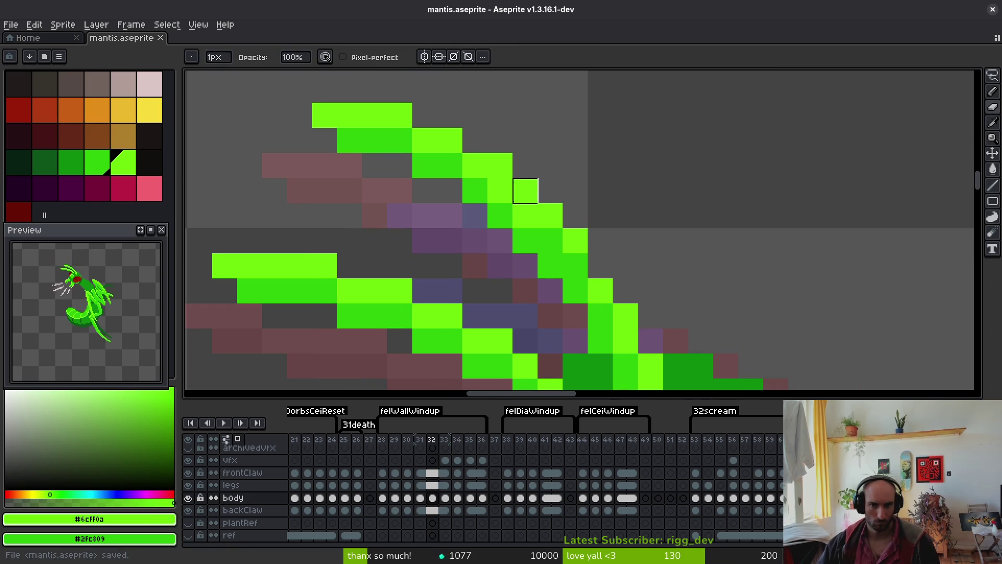
{"action": "left_click", "coordinate": [483, 188], "text": "alt"}
{"action": "left_click", "coordinate": [524, 215]}
{"action": "left_click", "coordinate": [500, 191]}
{"action": "left_click", "coordinate": [492, 242], "text": "alt"}
{"action": "left_click", "coordinate": [500, 215]}
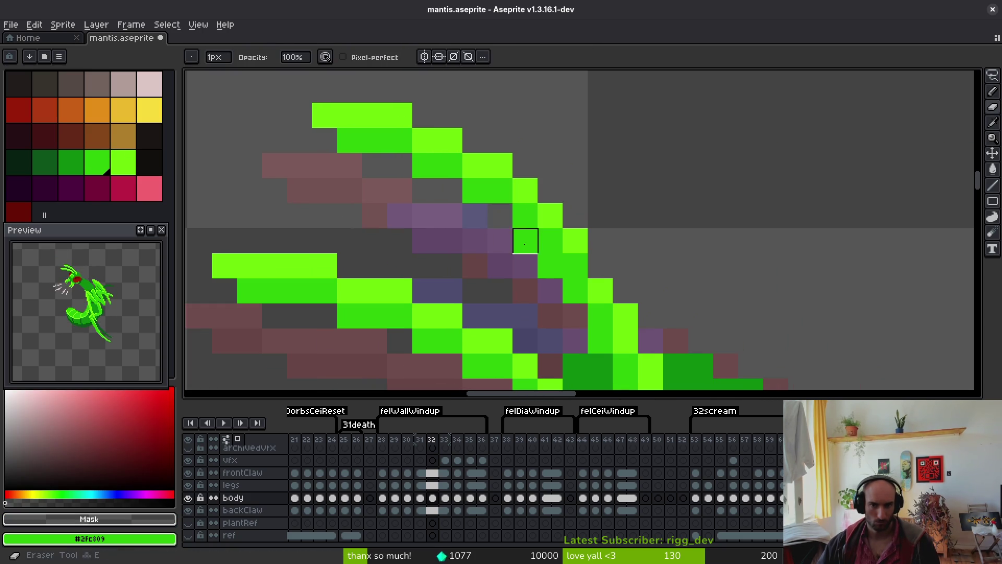
{"action": "left_click_drag", "start_coordinate": [525, 242], "coordinate": [574, 287]}
{"action": "left_click", "coordinate": [584, 237], "text": "alt"}
{"action": "key", "text": "b"}
{"action": "scroll", "coordinate": [690, 287], "scroll_direction": "down", "scroll_amount": 5}
{"action": "key", "text": "ctrl+s"}
Lasso the claw's upper section, move it down and right, and save
{"action": "key", "text": "comma"}
{"action": "key", "text": "period"}
{"action": "key", "text": "comma"}
{"action": "key", "text": "period"}
{"action": "scroll", "coordinate": [655, 295], "scroll_direction": "up", "scroll_amount": 4}
{"action": "key", "text": "q"}
{"action": "mouse_move", "coordinate": [519, 142]}
{"action": "left_mouse_down"}
{"action": "mouse_move", "coordinate": [432, 162]}
{"action": "mouse_move", "coordinate": [551, 241]}
{"action": "mouse_move", "coordinate": [574, 232]}
{"action": "left_mouse_up"}
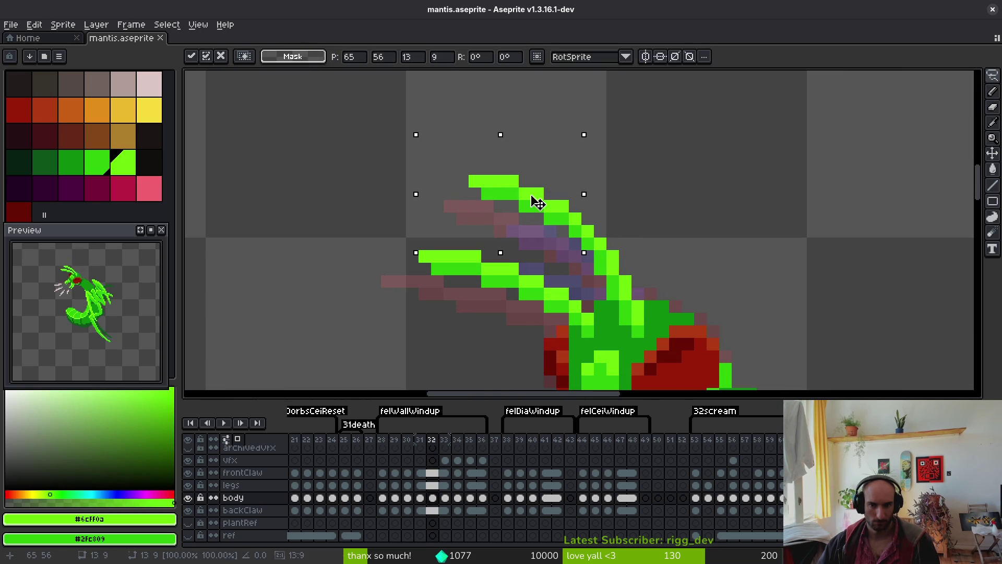
{"action": "left_click_drag", "start_coordinate": [533, 202], "coordinate": [543, 213]}
{"action": "key", "text": "ctrl+s"}
Step through the neighbouring frames to land on frame 30
{"action": "scroll", "coordinate": [649, 248], "scroll_direction": "down", "scroll_amount": 5}
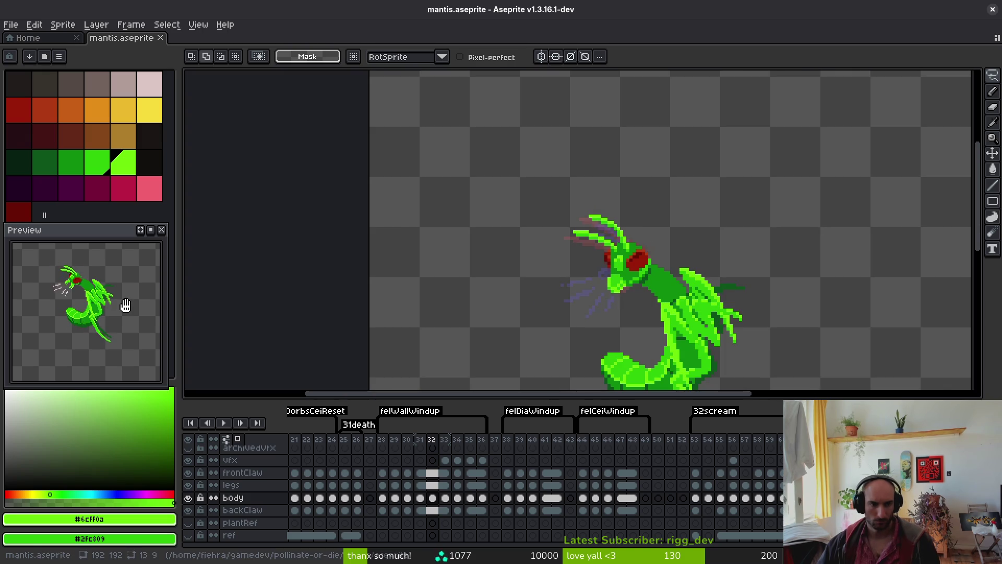
{"action": "scroll", "coordinate": [555, 308], "scroll_direction": "right", "scroll_amount": 3}
{"action": "key", "text": "period"}
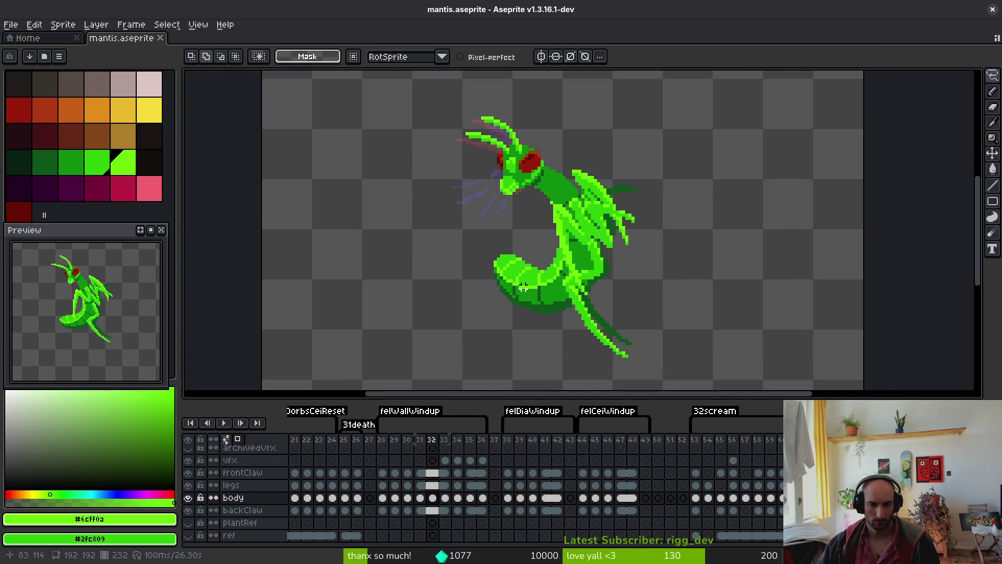
{"action": "key", "text": "i"}
{"action": "key", "text": "comma"}
{"action": "key", "text": "comma"}
{"action": "key", "text": "comma"}
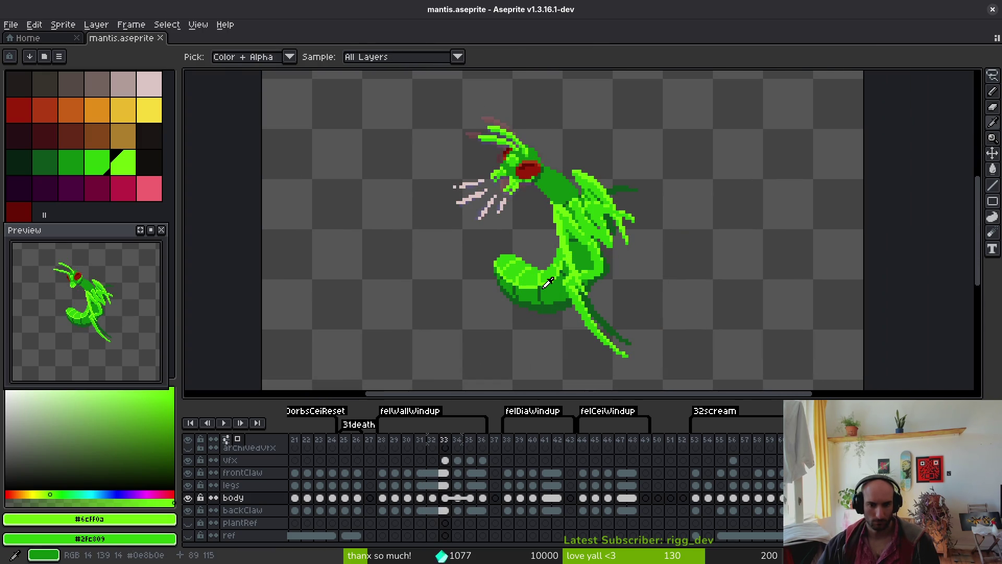
{"action": "key", "text": "period"}
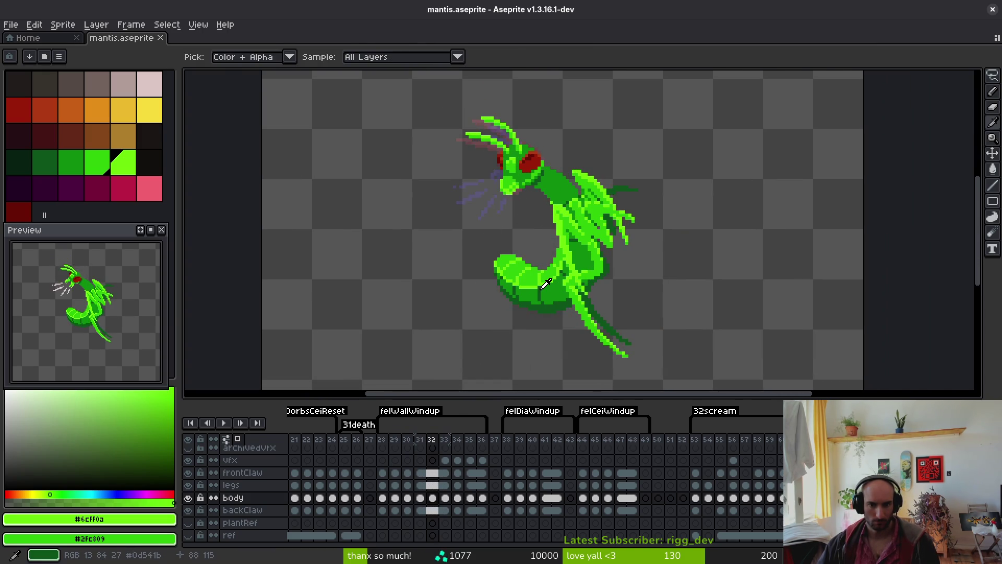
{"action": "key", "text": "q"}
{"action": "scroll", "coordinate": [519, 261], "scroll_direction": "up", "scroll_amount": 1}
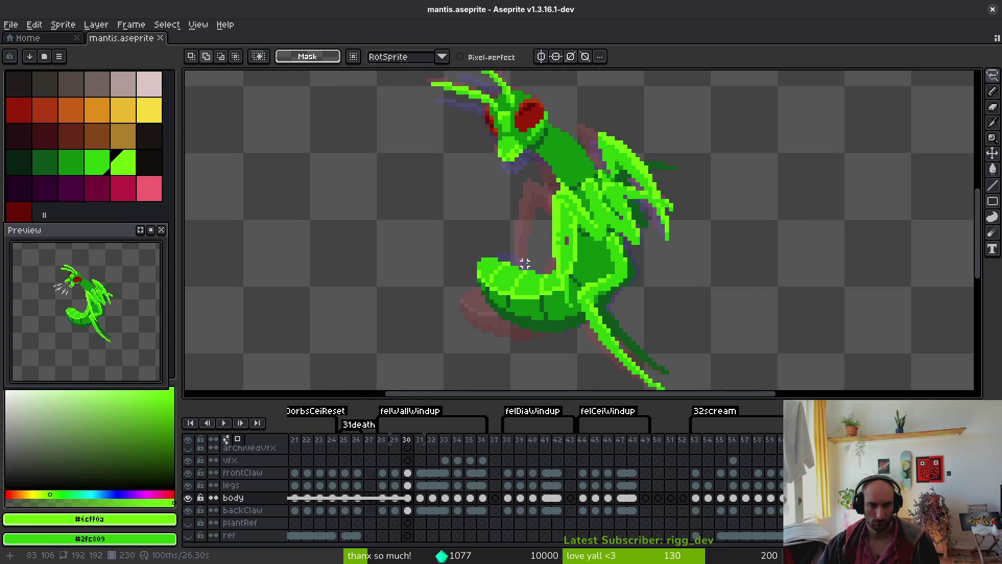
Lasso the abdomen and rotate it into a new position on frame 32
{"action": "left_click_drag", "start_coordinate": [501, 211], "coordinate": [486, 315]}
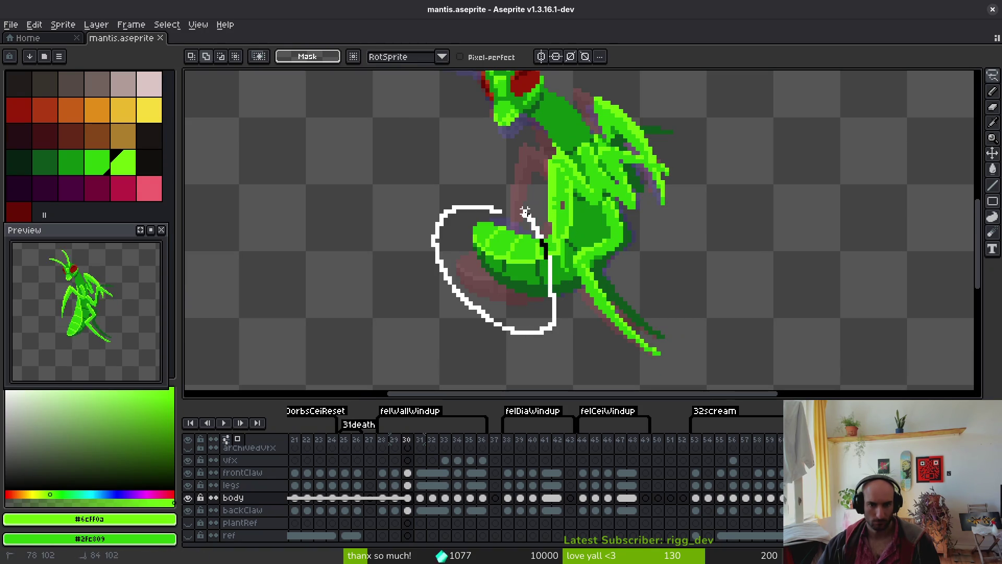
{"action": "left_click_drag", "start_coordinate": [525, 211], "coordinate": [527, 211]}
{"action": "key", "text": "period"}
{"action": "key", "text": "period"}
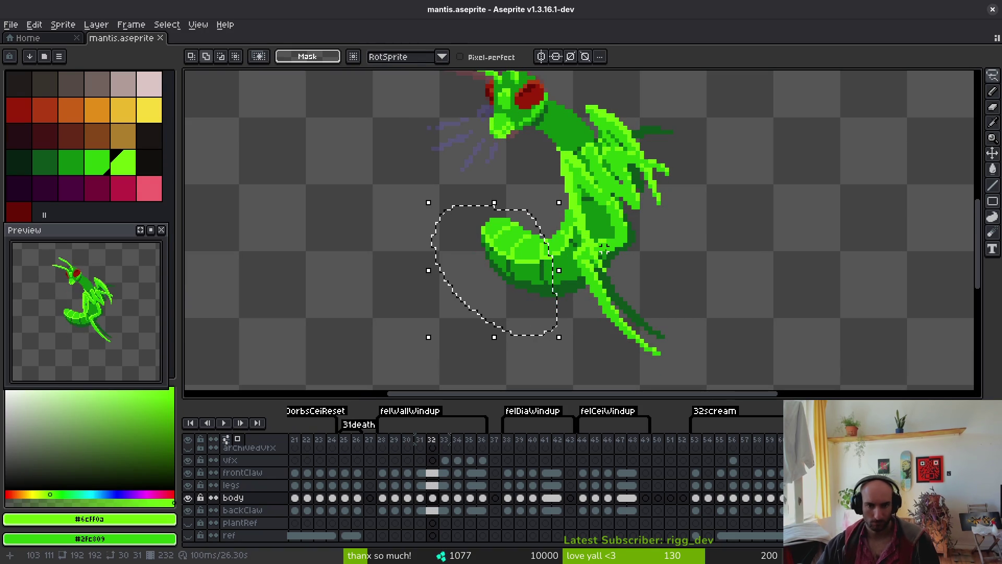
{"action": "left_click_drag", "start_coordinate": [604, 249], "coordinate": [553, 262]}
{"action": "key", "text": "Return"}
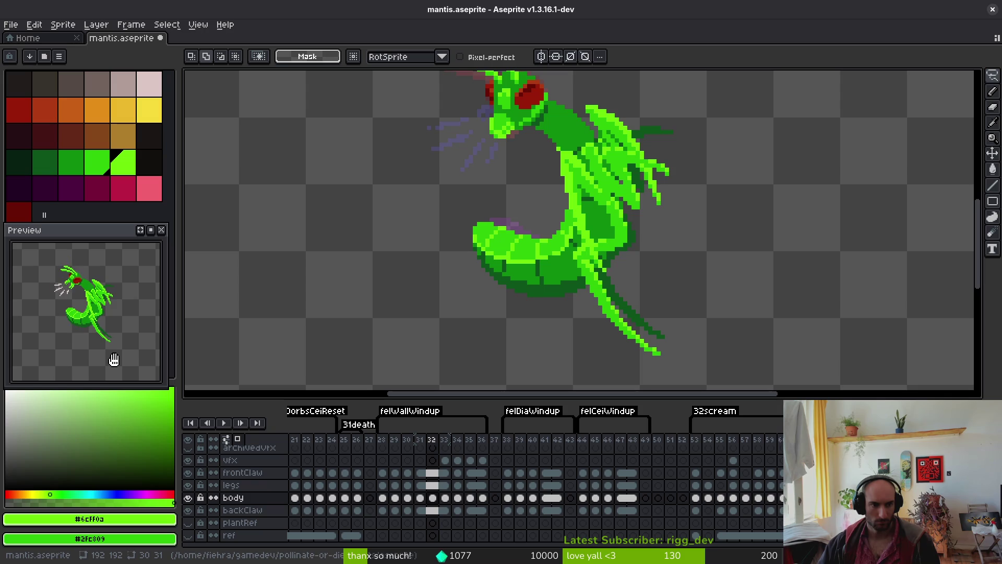
Undo and redo the abdomen change, step back to frame 31, and save the sprite
{"action": "scroll", "coordinate": [517, 269], "scroll_direction": "up", "scroll_amount": 3}
{"action": "scroll", "coordinate": [537, 190], "scroll_direction": "down", "scroll_amount": 2}
{"action": "key", "text": "ctrl+z"}
{"action": "key", "text": "ctrl+z"}
{"action": "key", "text": "ctrl+y"}
{"action": "key", "text": "Left"}
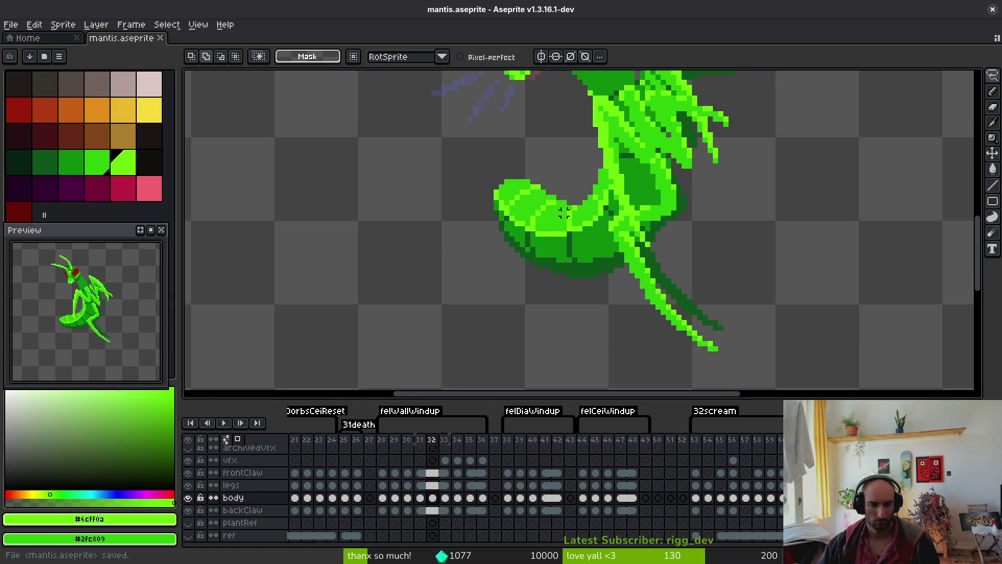
{"action": "scroll", "coordinate": [579, 260], "scroll_direction": "down", "scroll_amount": 1}
{"action": "key", "text": "ctrl+s"}
{"action": "scroll", "coordinate": [586, 250], "scroll_direction": "down", "scroll_amount": 1}
On frame 33, lasso-select the abdomen and shift it into a new position
{"action": "key", "text": "Right"}
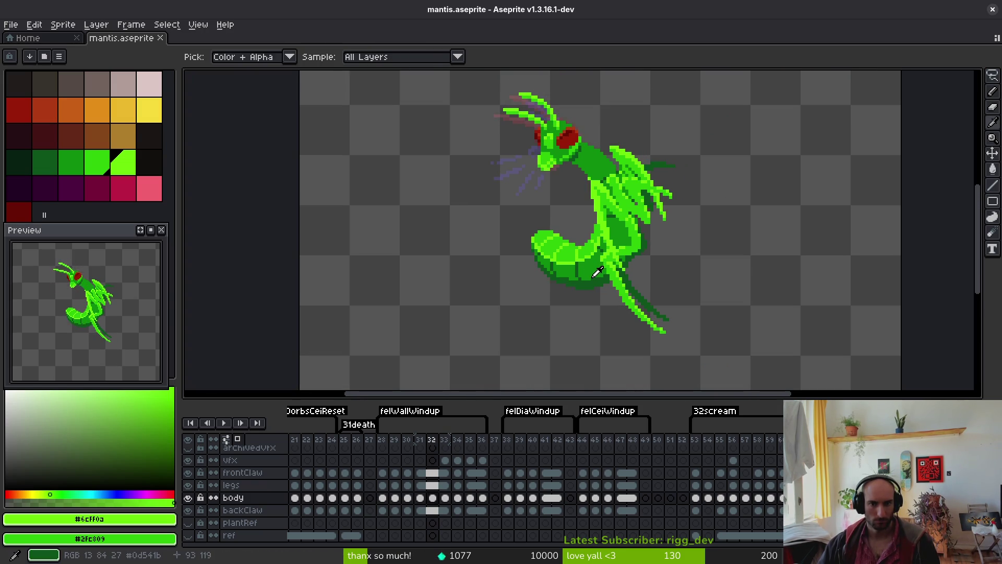
{"action": "key", "text": "Right"}
{"action": "key", "text": "m"}
{"action": "scroll", "coordinate": [566, 230], "scroll_direction": "up", "scroll_amount": 4}
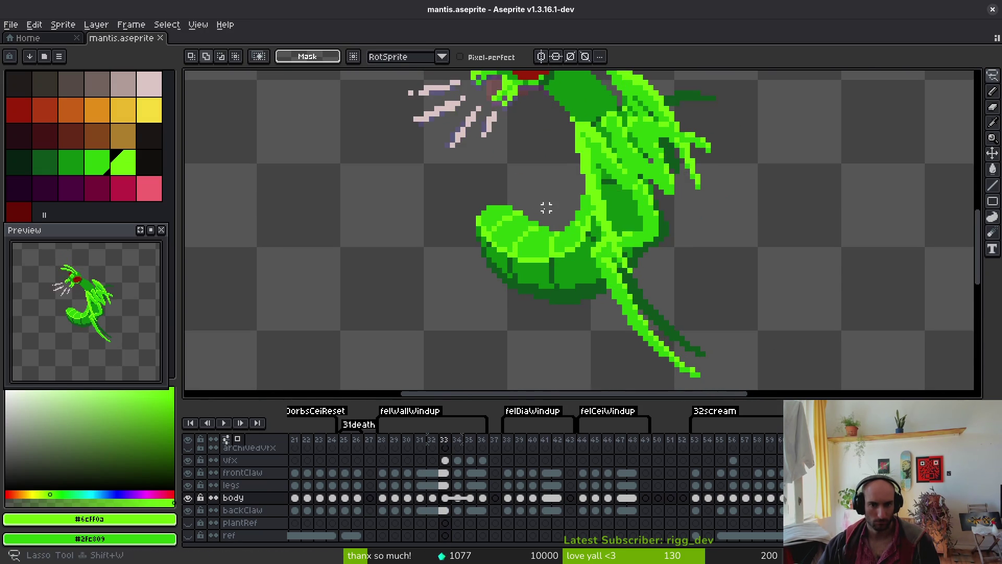
{"action": "mouse_move", "coordinate": [450, 149]}
{"action": "left_mouse_down"}
{"action": "mouse_move", "coordinate": [360, 217]}
{"action": "mouse_move", "coordinate": [497, 350]}
{"action": "left_mouse_up"}
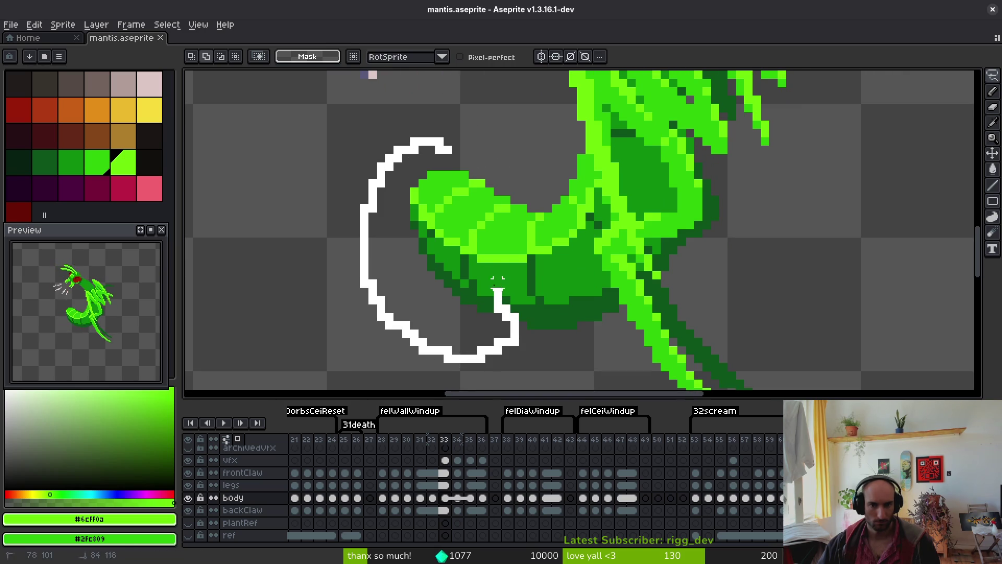
{"action": "left_click_drag", "start_coordinate": [514, 216], "coordinate": [514, 216]}
{"action": "mouse_move", "coordinate": [442, 154]}
{"action": "left_mouse_down"}
{"action": "mouse_move", "coordinate": [414, 369]}
{"action": "mouse_move", "coordinate": [504, 274]}
{"action": "left_mouse_up"}
{"action": "left_click_drag", "start_coordinate": [504, 188], "coordinate": [503, 185]}
{"action": "scroll", "coordinate": [538, 331], "scroll_direction": "down", "scroll_amount": 1}
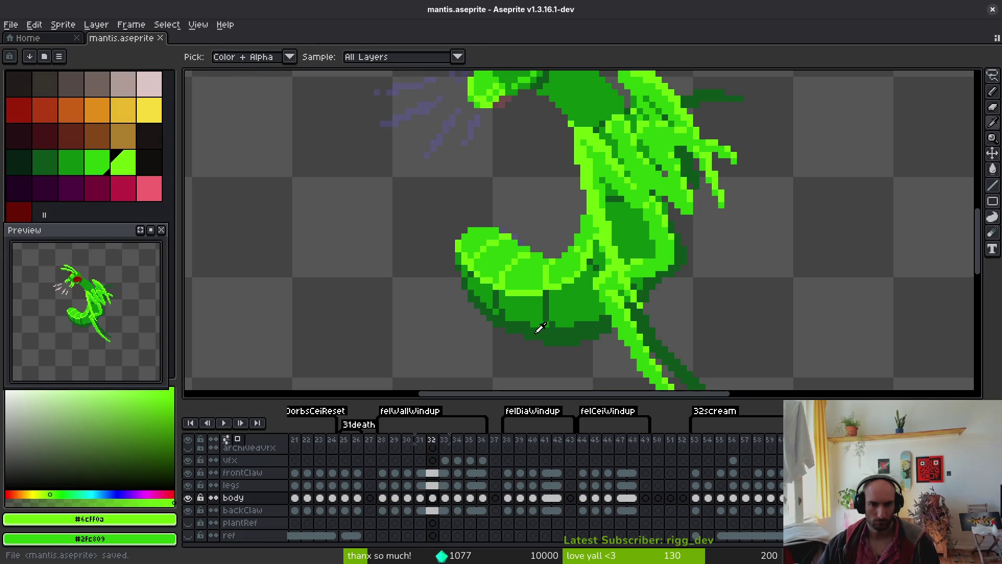
{"action": "key", "text": "b"}
Advance to frame 36, save mantis.aseprite, and drag the Humble Bundle browser window over the editor
{"action": "scroll", "coordinate": [548, 347], "scroll_direction": "down", "scroll_amount": 1}
{"action": "key", "text": "."}
{"action": "key", "text": "."}
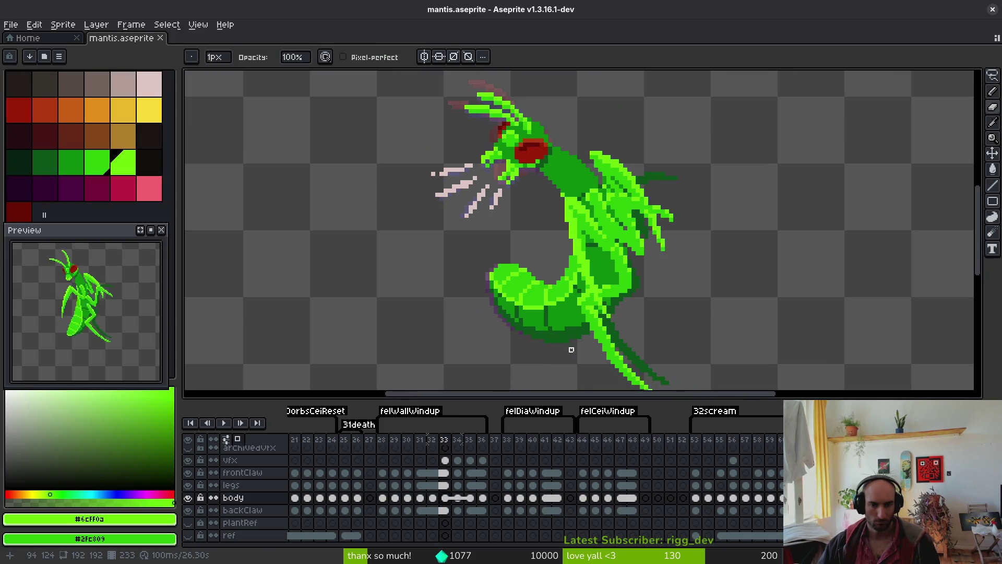
{"action": "key", "text": "alt"}
{"action": "key", "text": "period"}
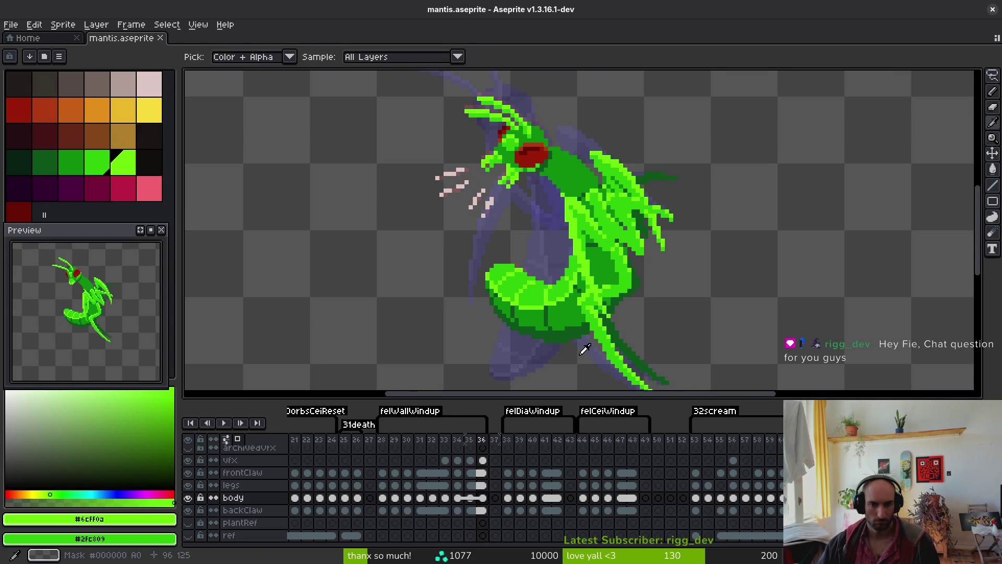
{"action": "key", "text": "ctrl+s"}
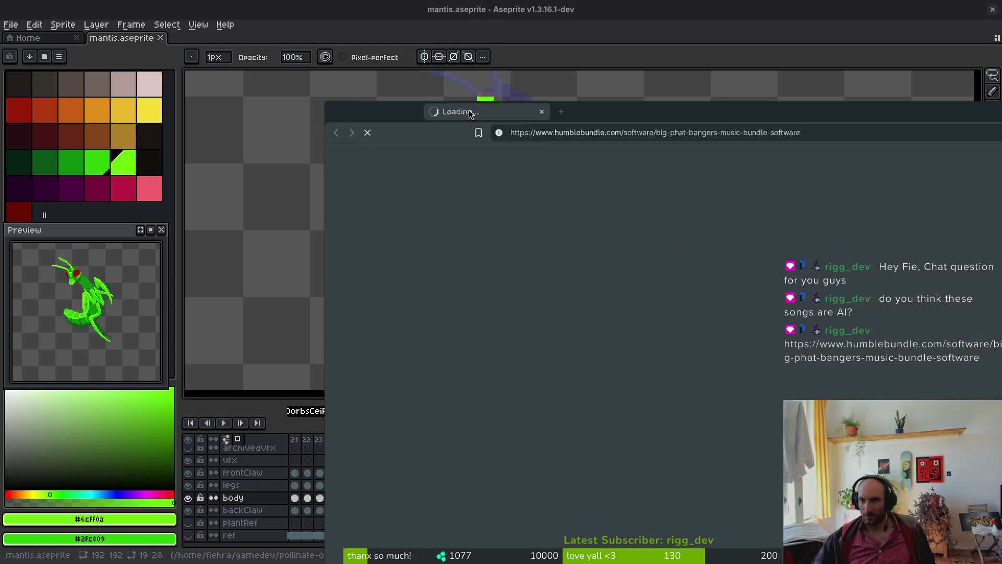
{"action": "mouse_move", "coordinate": [470, 110]}
{"action": "left_mouse_down"}
{"action": "mouse_move", "coordinate": [94, 2]}
{"action": "mouse_move", "coordinate": [194, 48]}
{"action": "left_mouse_up"}
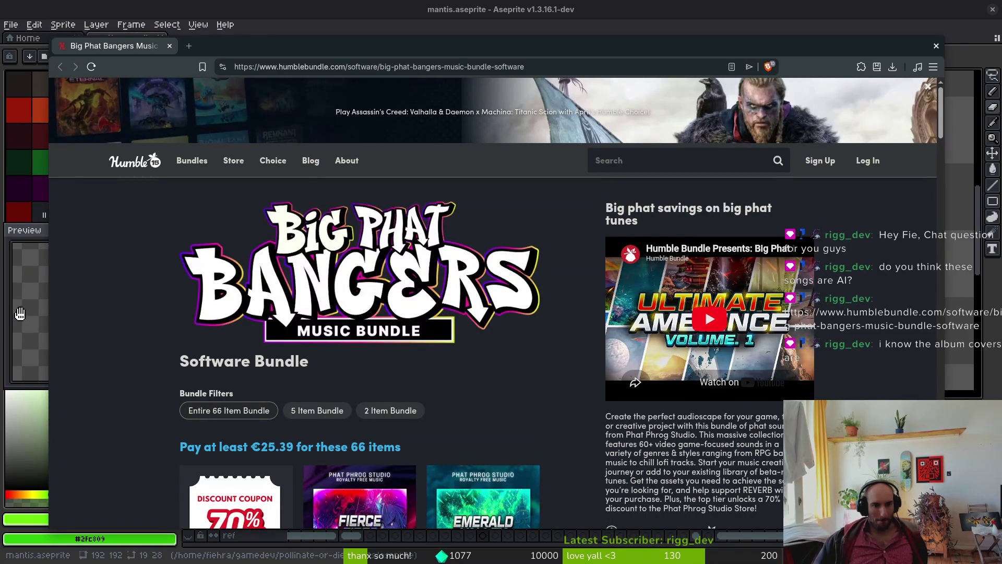
{"action": "scroll", "coordinate": [147, 346], "scroll_direction": "down", "scroll_amount": 3}
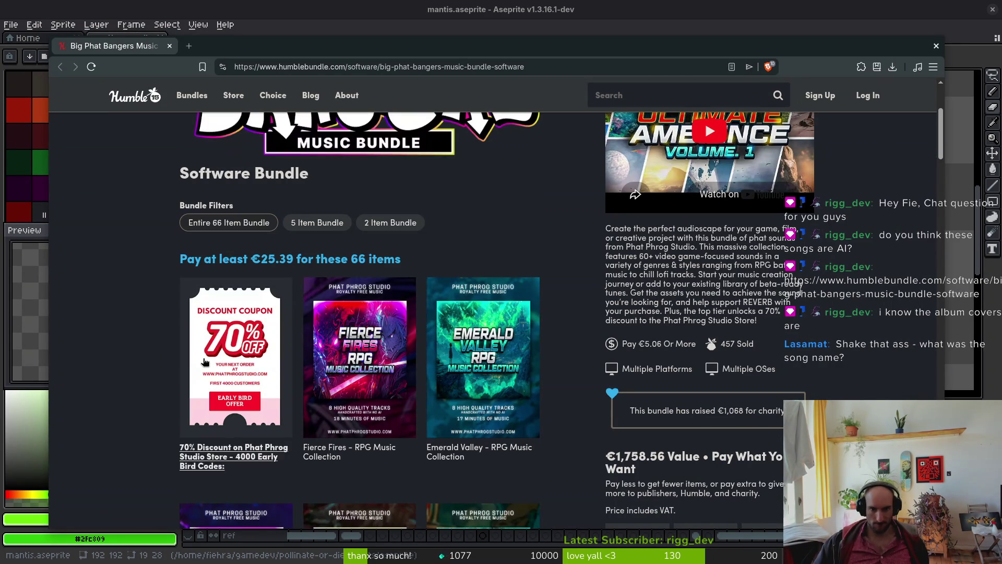
{"action": "scroll", "coordinate": [155, 352], "scroll_direction": "down", "scroll_amount": 3}
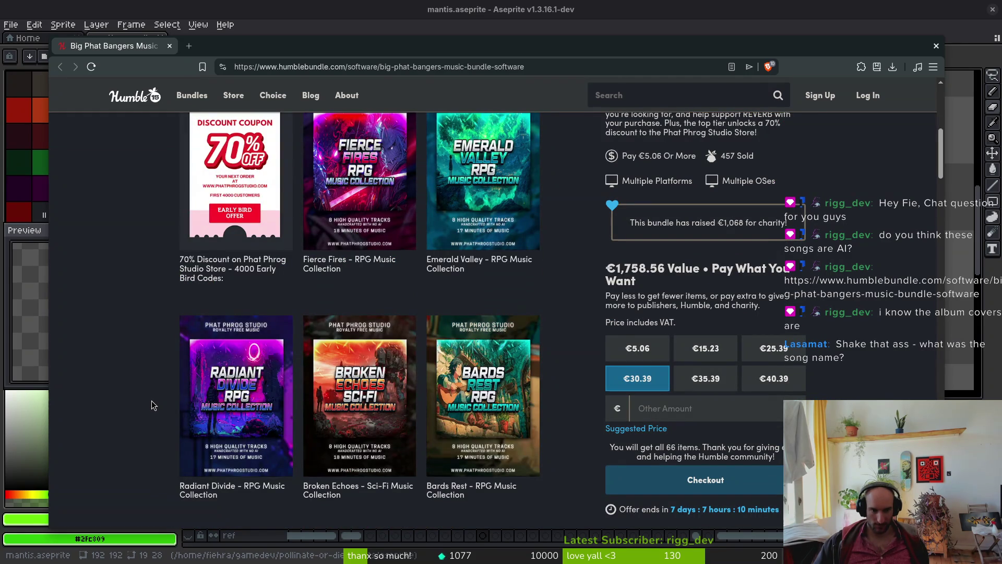
{"action": "scroll", "coordinate": [151, 406], "scroll_direction": "down", "scroll_amount": 3}
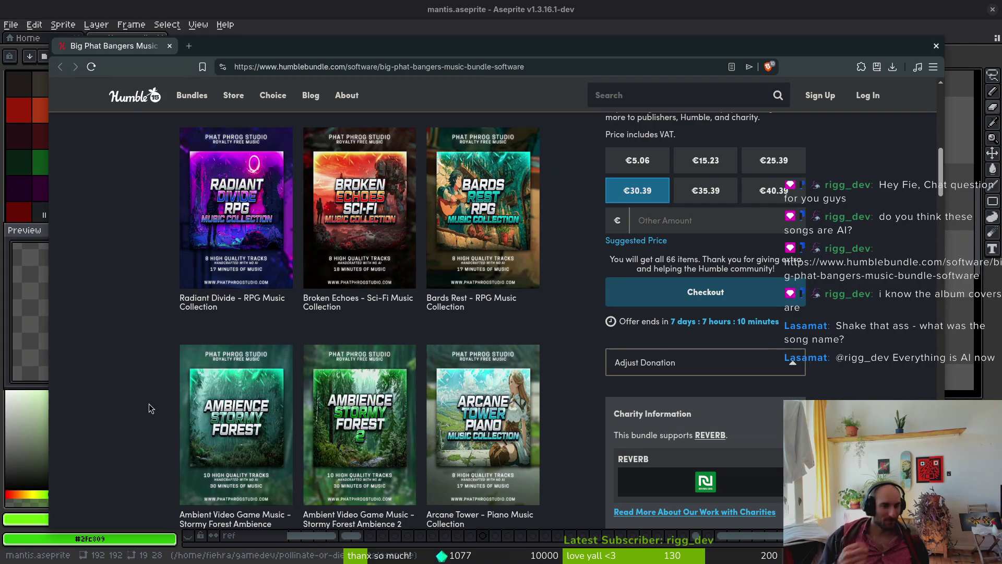
{"action": "scroll", "coordinate": [179, 488], "scroll_direction": "down", "scroll_amount": 3}
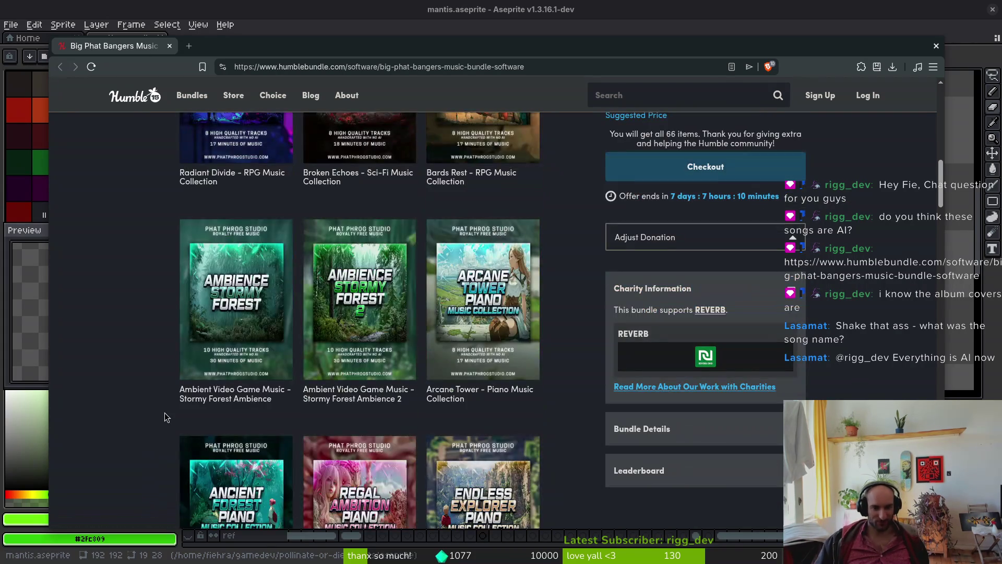
{"action": "scroll", "coordinate": [235, 339], "scroll_direction": "down", "scroll_amount": 3}
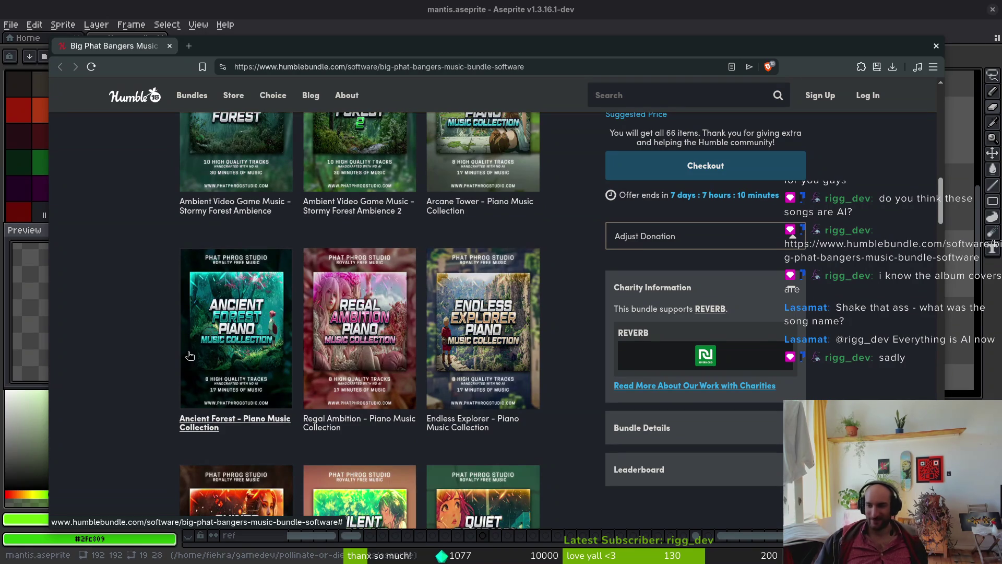
{"action": "scroll", "coordinate": [188, 365], "scroll_direction": "down", "scroll_amount": 2}
{"action": "scroll", "coordinate": [179, 409], "scroll_direction": "down", "scroll_amount": 3}
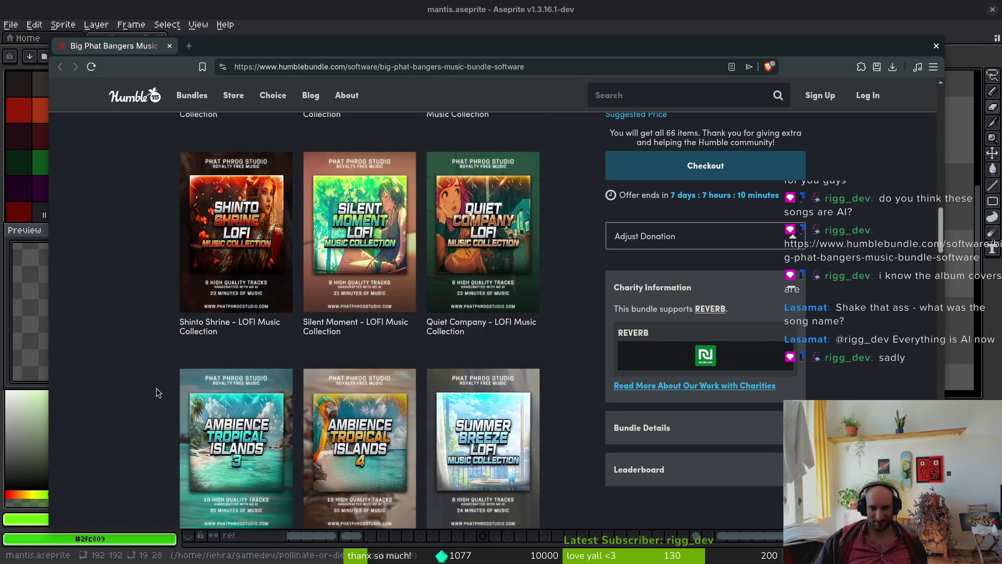
{"action": "scroll", "coordinate": [125, 369], "scroll_direction": "down", "scroll_amount": 4}
{"action": "left_click", "coordinate": [238, 292]}
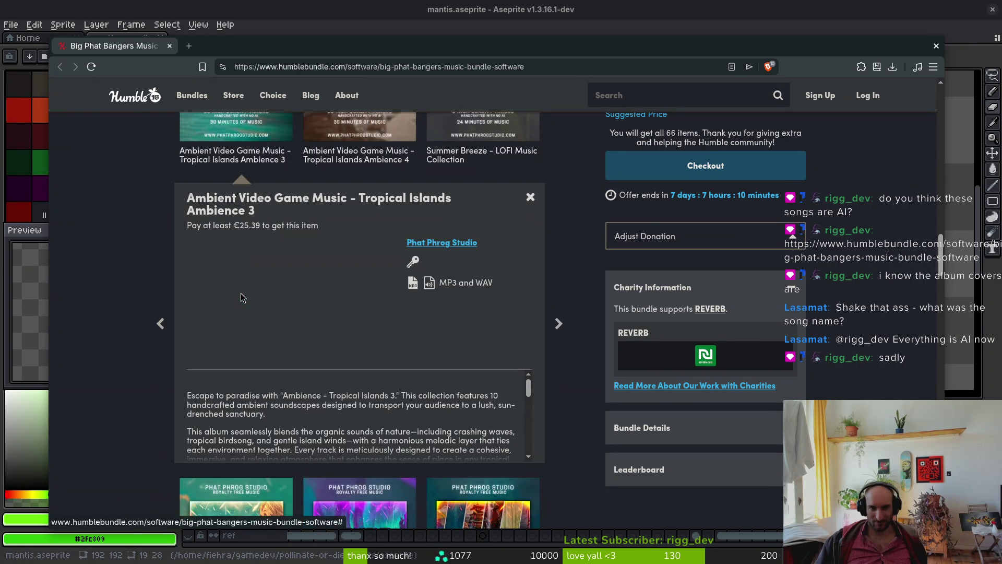
{"action": "left_click", "coordinate": [290, 297]}
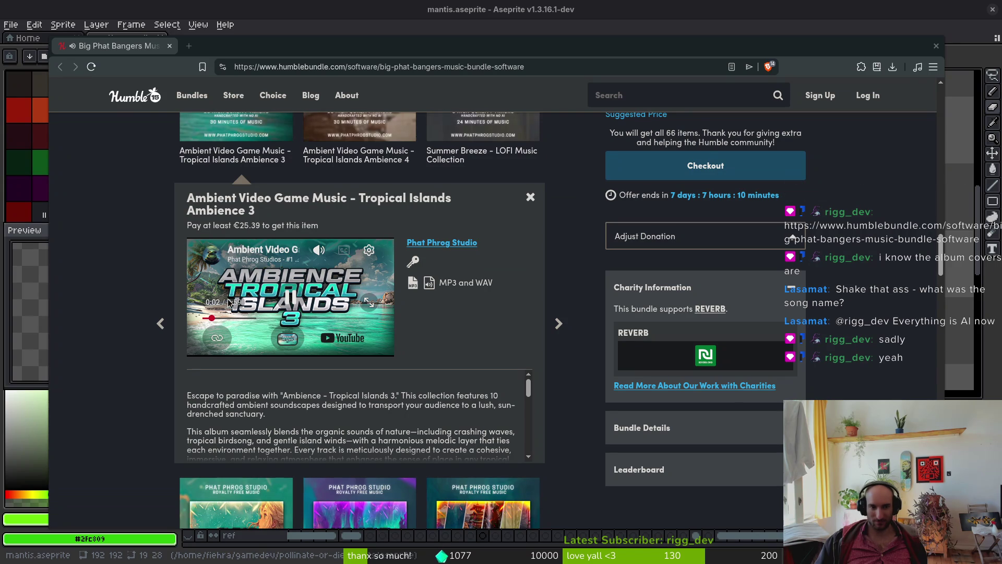
{"action": "left_click", "coordinate": [287, 318]}
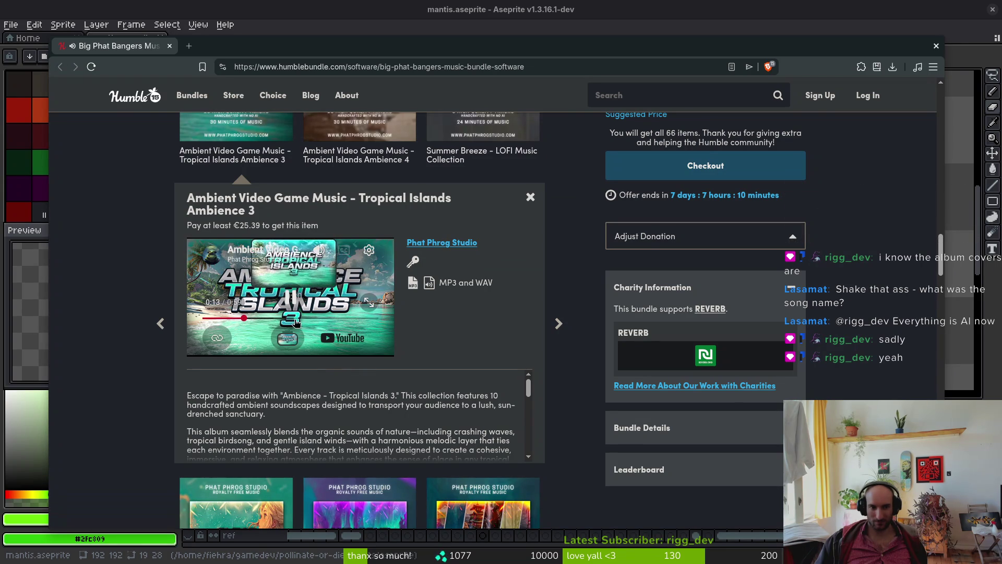
{"action": "scroll", "coordinate": [152, 373], "scroll_direction": "up", "scroll_amount": 5}
{"action": "left_click", "coordinate": [355, 370]}
{"action": "left_click", "coordinate": [288, 306]}
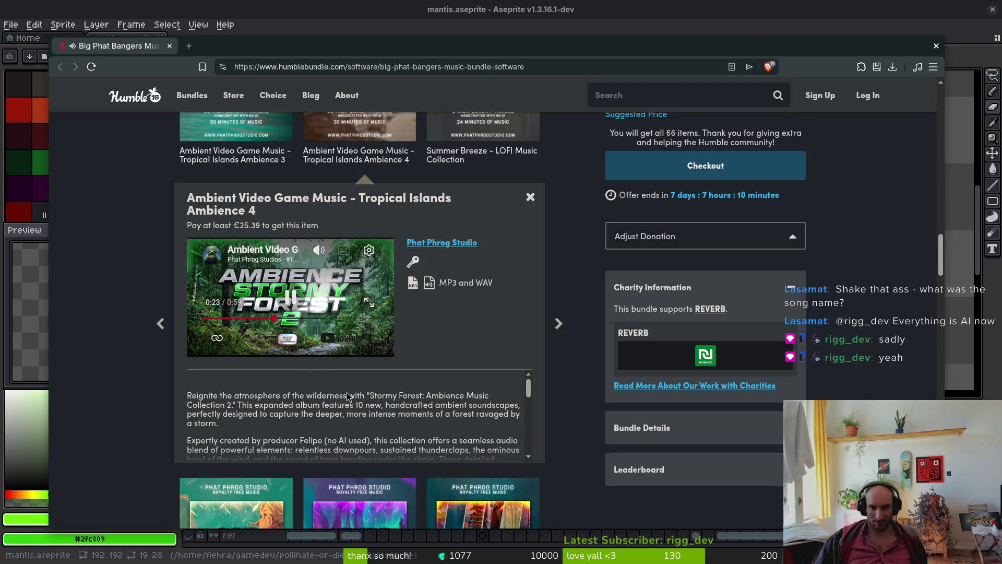
{"action": "scroll", "coordinate": [536, 412], "scroll_direction": "up", "scroll_amount": 5}
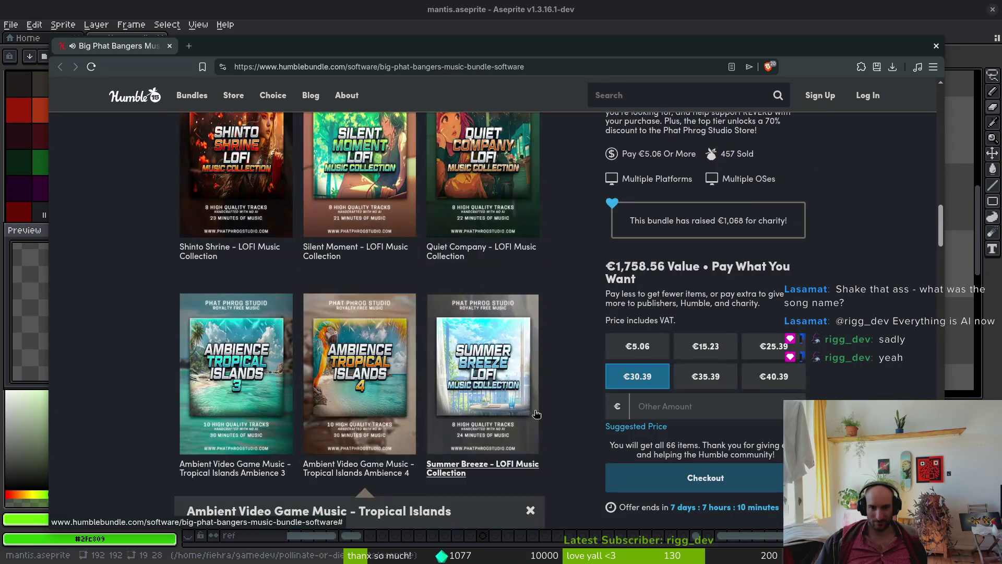
{"action": "scroll", "coordinate": [536, 413], "scroll_direction": "up", "scroll_amount": 3}
{"action": "left_click", "coordinate": [366, 423]}
{"action": "scroll", "coordinate": [368, 424], "scroll_direction": "down", "scroll_amount": 2}
{"action": "left_click", "coordinate": [277, 287]}
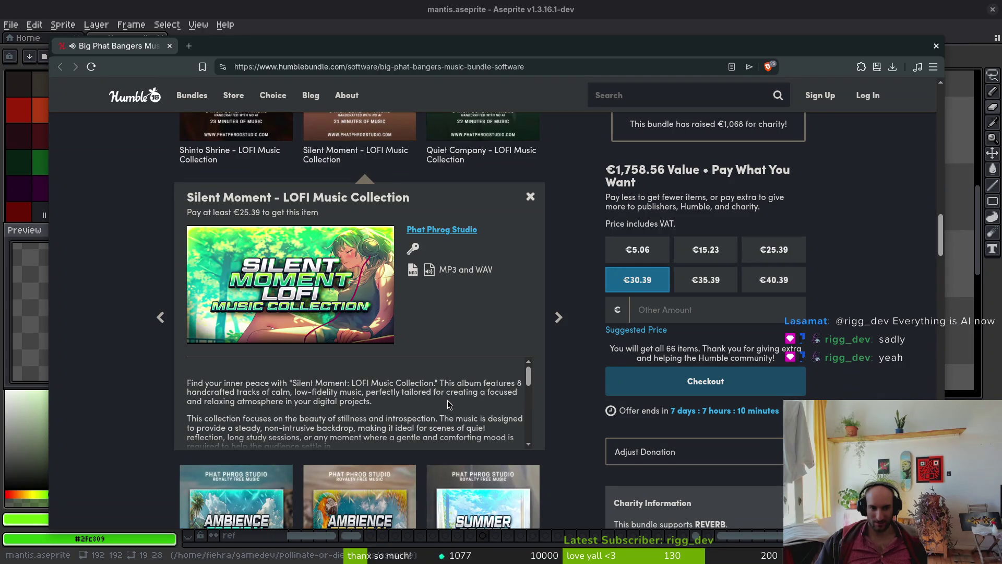
{"action": "scroll", "coordinate": [447, 404], "scroll_direction": "down", "scroll_amount": 5}
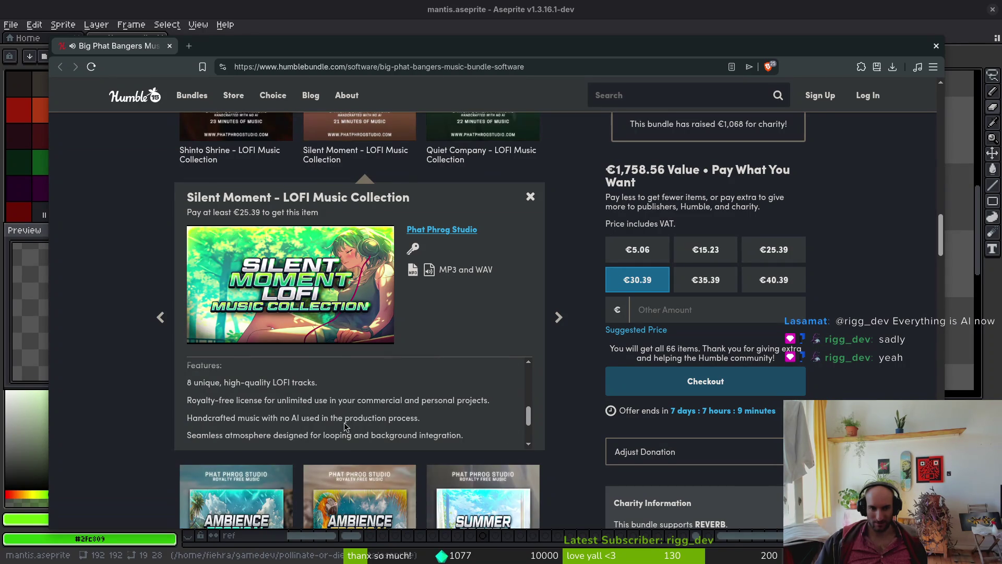
{"action": "left_click_drag", "start_coordinate": [403, 415], "coordinate": [264, 424]}
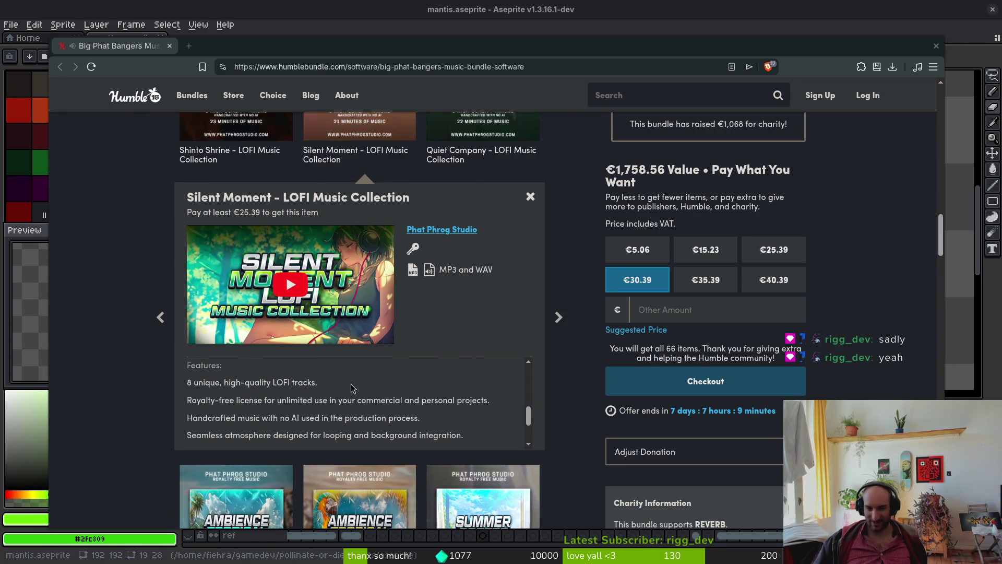
{"action": "scroll", "coordinate": [77, 410], "scroll_direction": "down", "scroll_amount": 3}
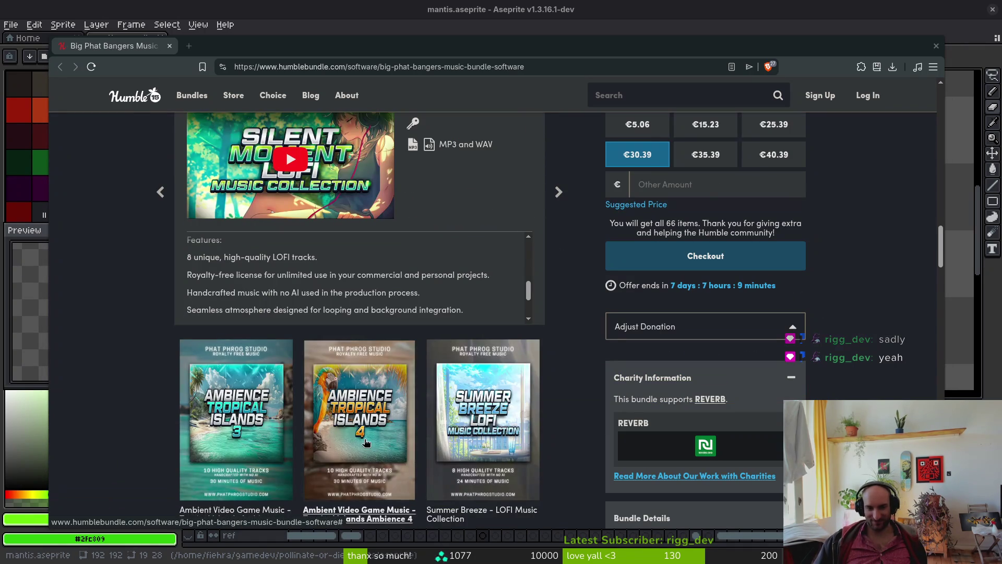
{"action": "scroll", "coordinate": [456, 236], "scroll_direction": "down", "scroll_amount": 4}
{"action": "left_click", "coordinate": [457, 236]}
{"action": "left_click", "coordinate": [290, 284]}
{"action": "left_click", "coordinate": [271, 306]}
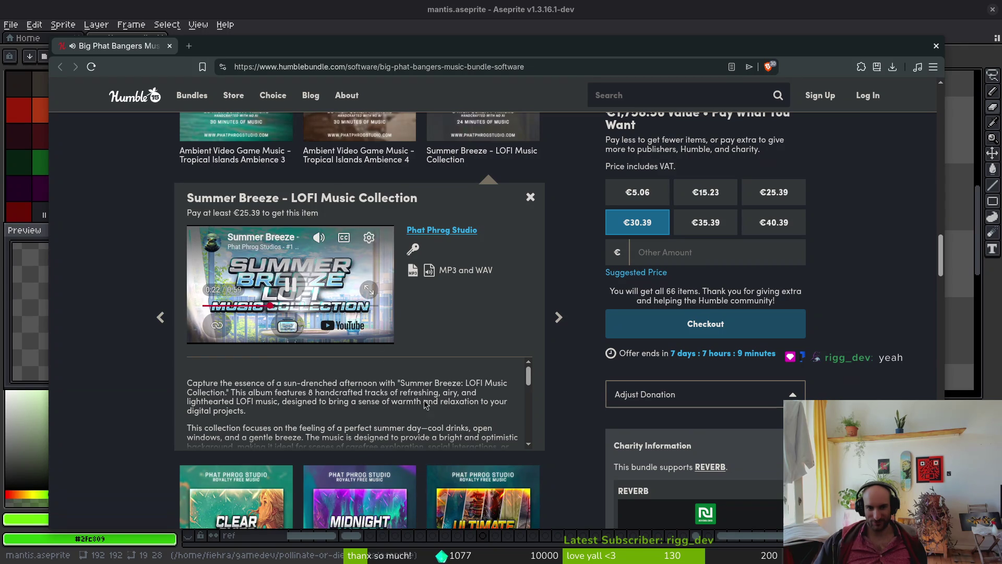
{"action": "scroll", "coordinate": [331, 413], "scroll_direction": "down", "scroll_amount": 5}
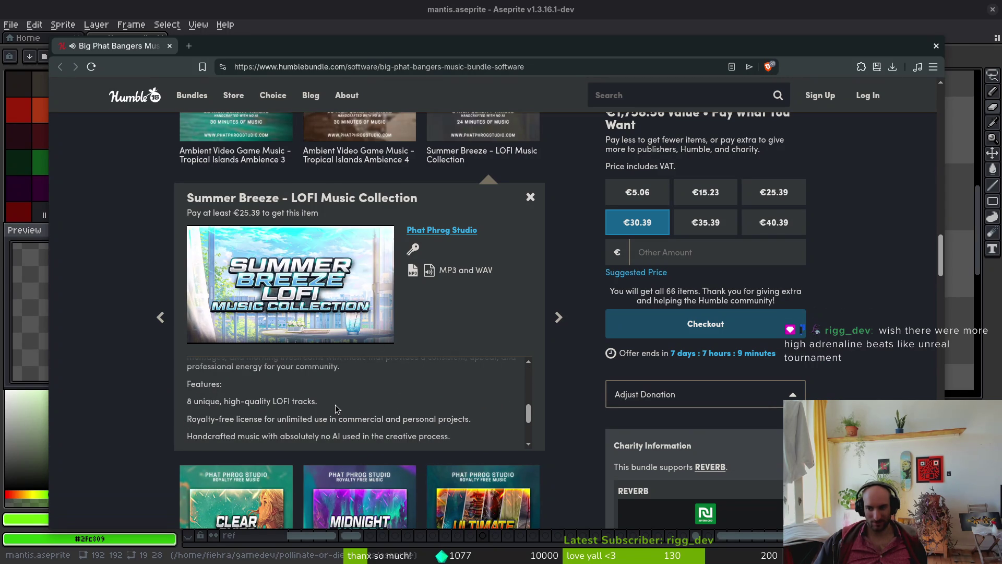
{"action": "scroll", "coordinate": [133, 461], "scroll_direction": "up", "scroll_amount": 10}
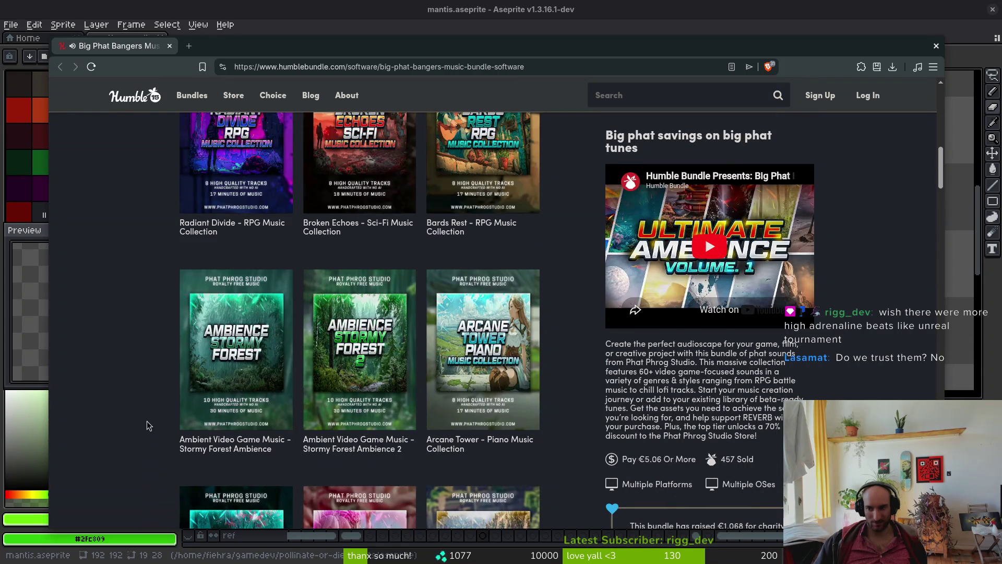
{"action": "scroll", "coordinate": [148, 425], "scroll_direction": "up", "scroll_amount": 5}
{"action": "scroll", "coordinate": [213, 357], "scroll_direction": "up", "scroll_amount": 2}
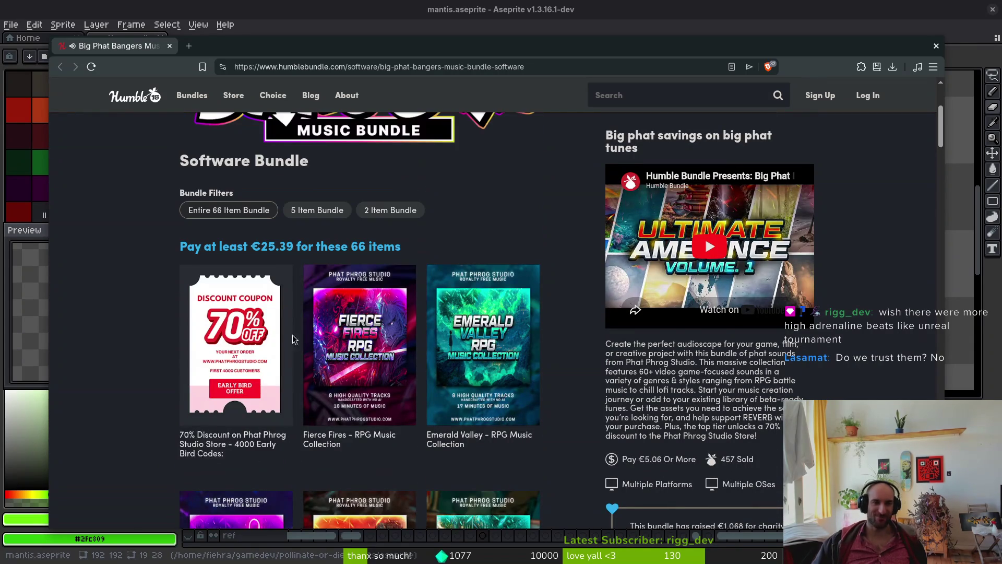
{"action": "left_click", "coordinate": [400, 357]}
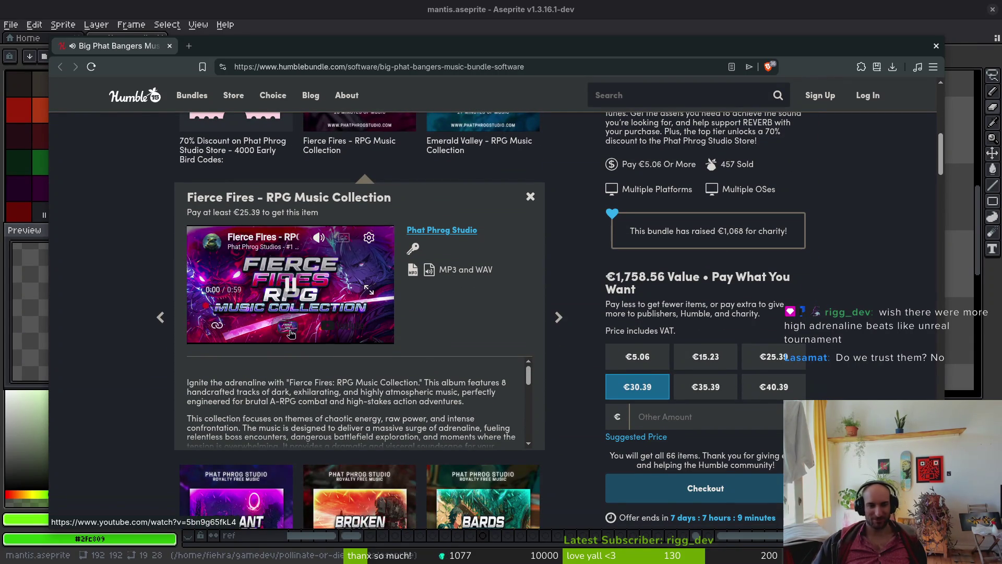
{"action": "left_click", "coordinate": [263, 308]}
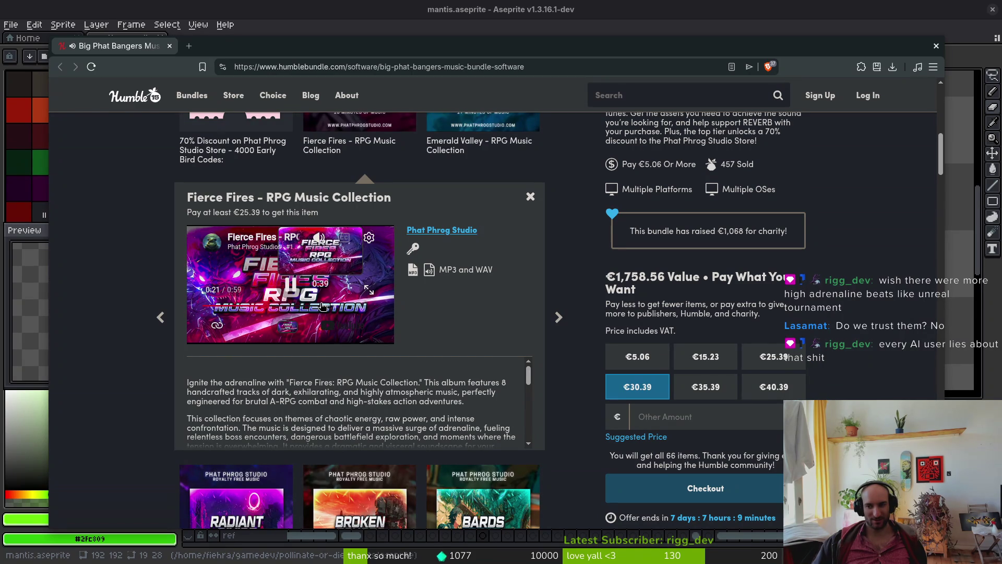
{"action": "left_click", "coordinate": [313, 306]}
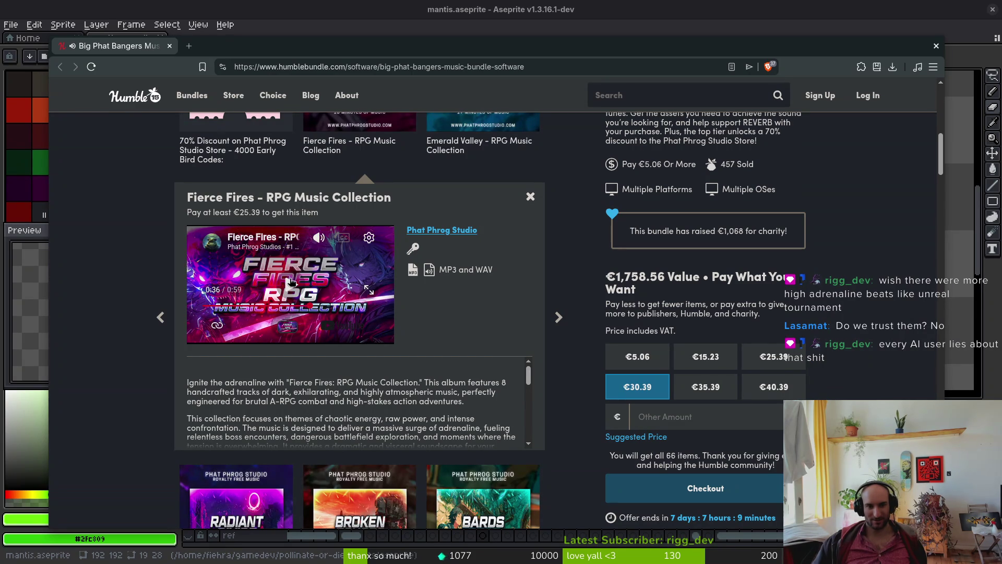
{"action": "left_click", "coordinate": [290, 281]}
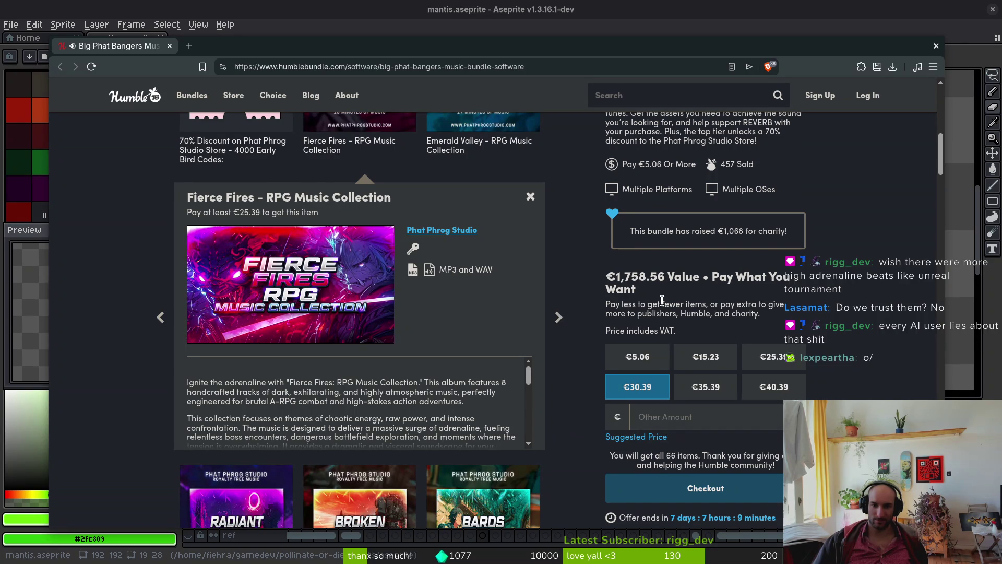
{"action": "left_click_drag", "start_coordinate": [618, 280], "coordinate": [672, 280]}
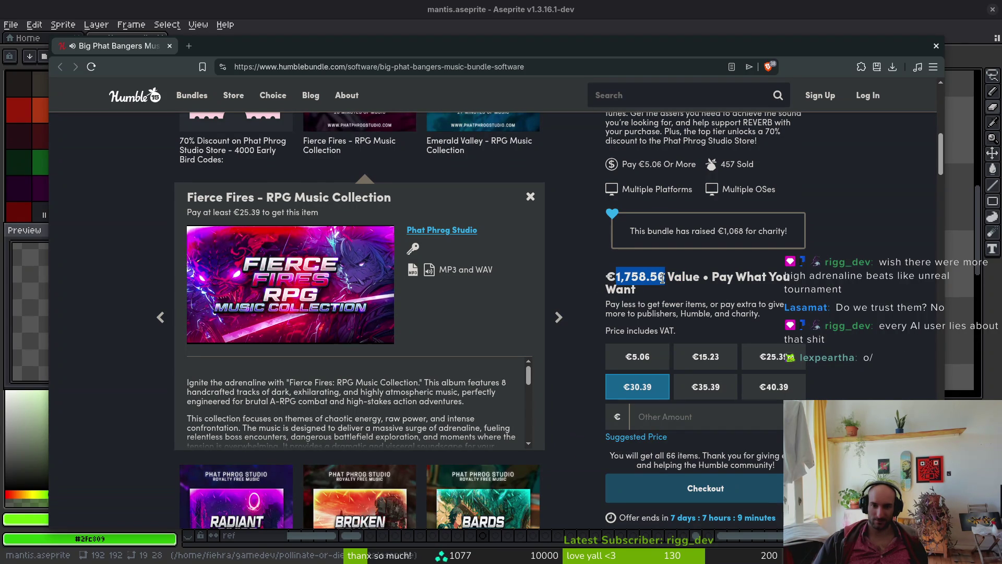
{"action": "scroll", "coordinate": [833, 337], "scroll_direction": "up", "scroll_amount": 5}
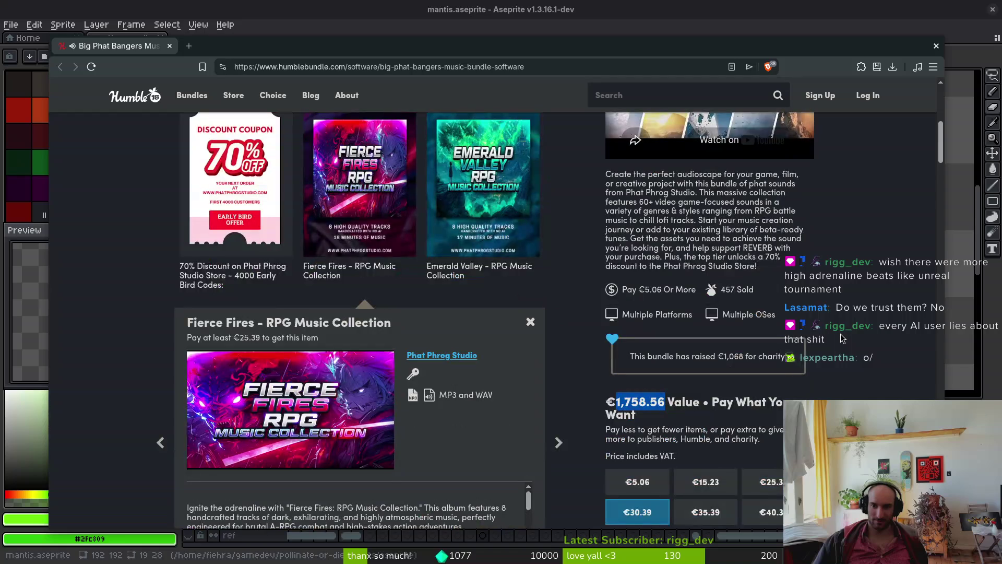
{"action": "scroll", "coordinate": [852, 344], "scroll_direction": "down", "scroll_amount": 4}
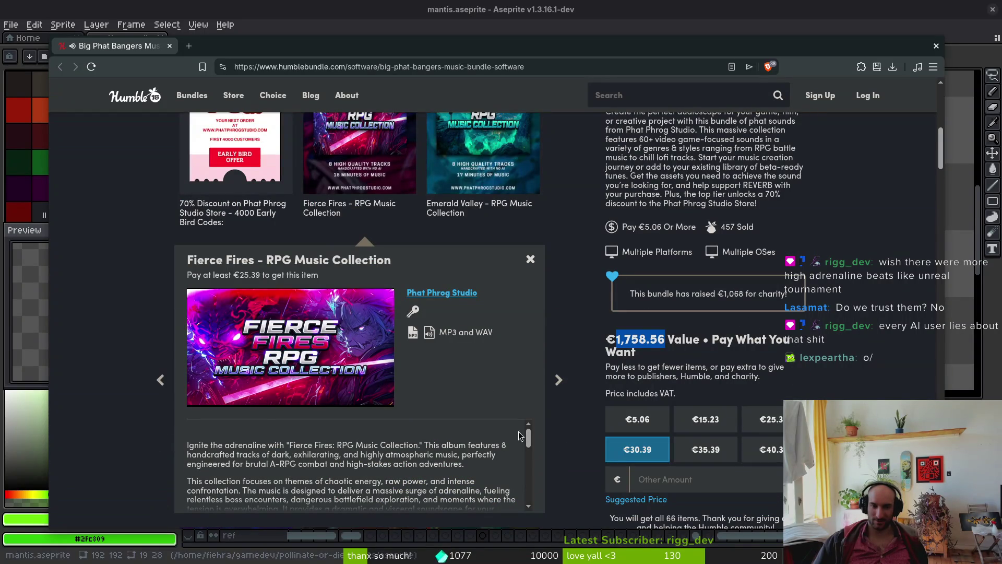
{"action": "scroll", "coordinate": [354, 464], "scroll_direction": "down", "scroll_amount": 3}
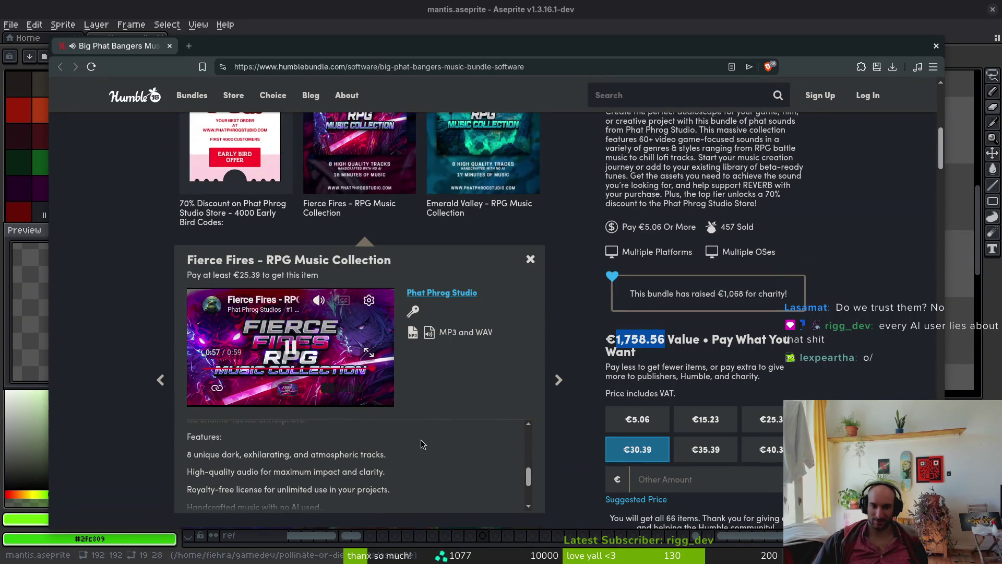
{"action": "scroll", "coordinate": [66, 426], "scroll_direction": "down", "scroll_amount": 1}
{"action": "scroll", "coordinate": [83, 423], "scroll_direction": "down", "scroll_amount": 6}
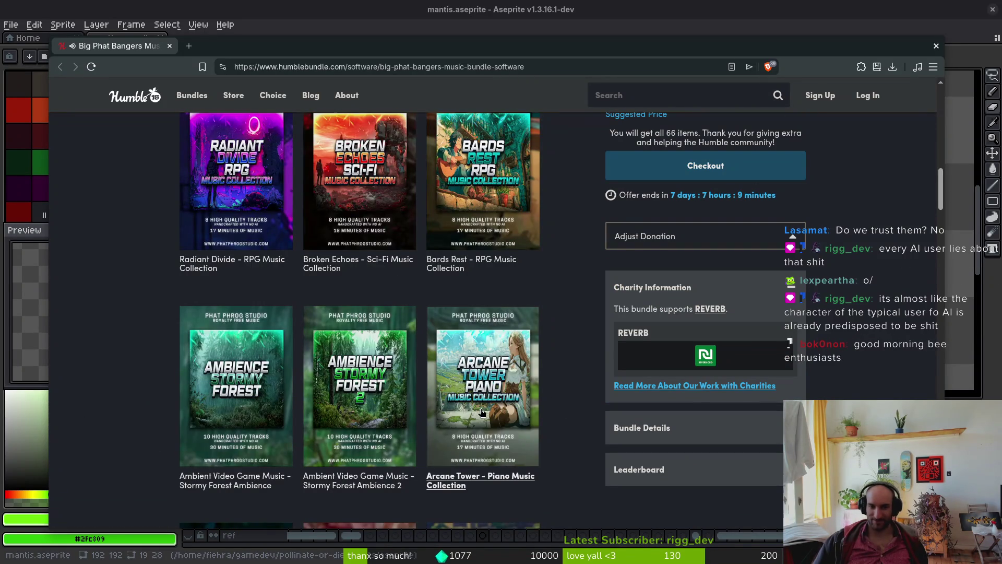
{"action": "scroll", "coordinate": [358, 257], "scroll_direction": "up", "scroll_amount": 12}
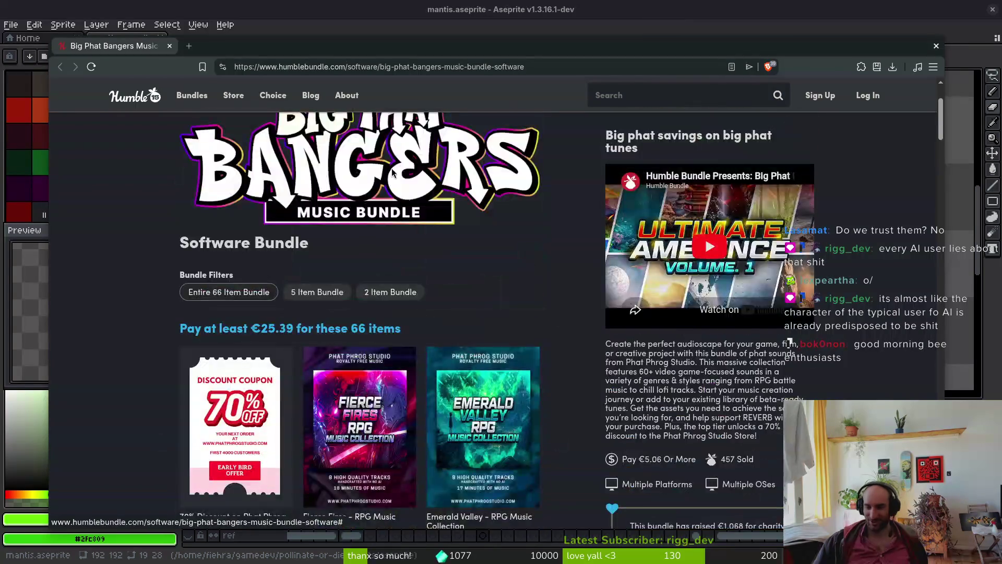
{"action": "key", "text": "ctrl+w"}
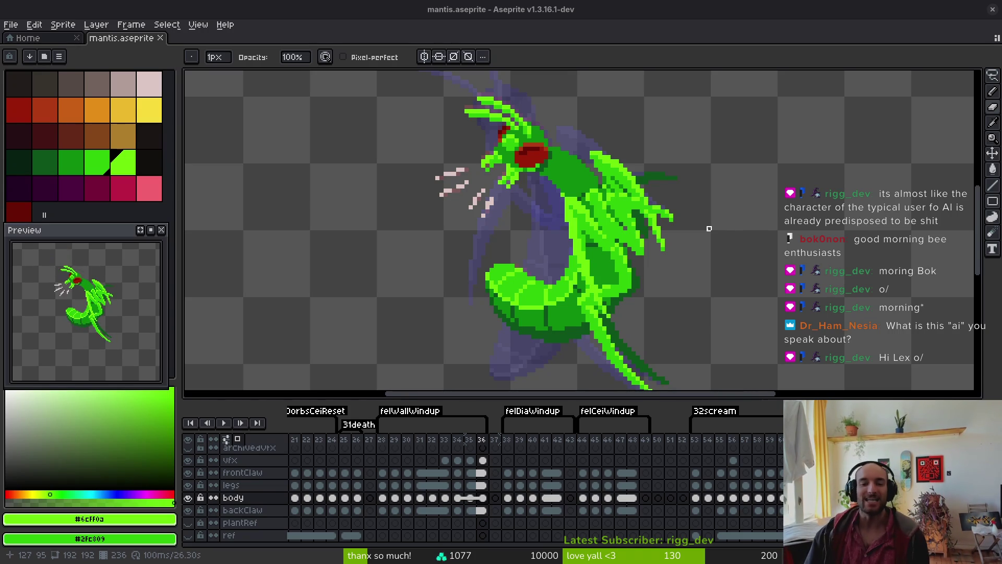
{"action": "left_click_drag", "start_coordinate": [645, 301], "coordinate": [656, 287]}
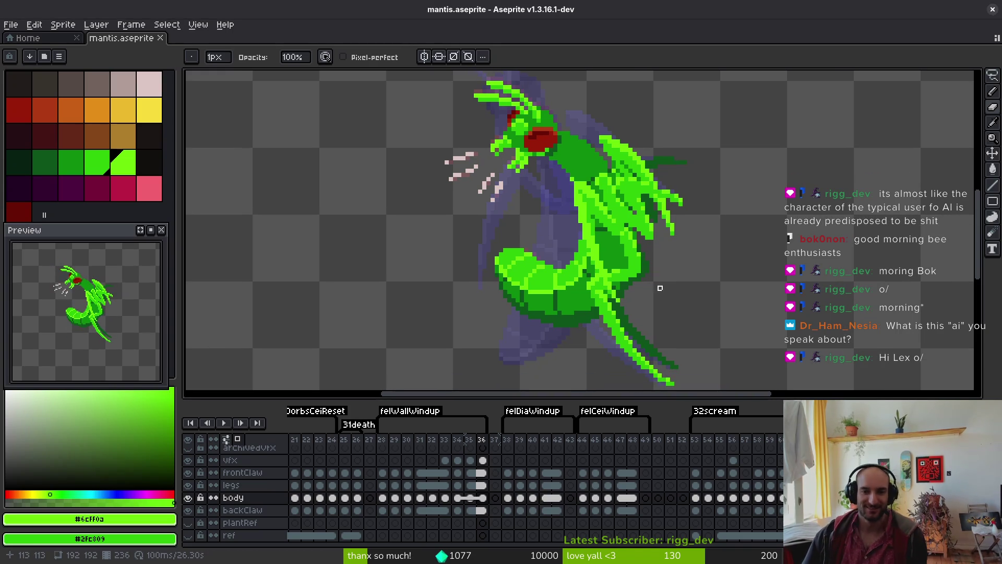
{"action": "left_click_drag", "start_coordinate": [576, 300], "coordinate": [605, 314]}
{"action": "key", "text": "i"}
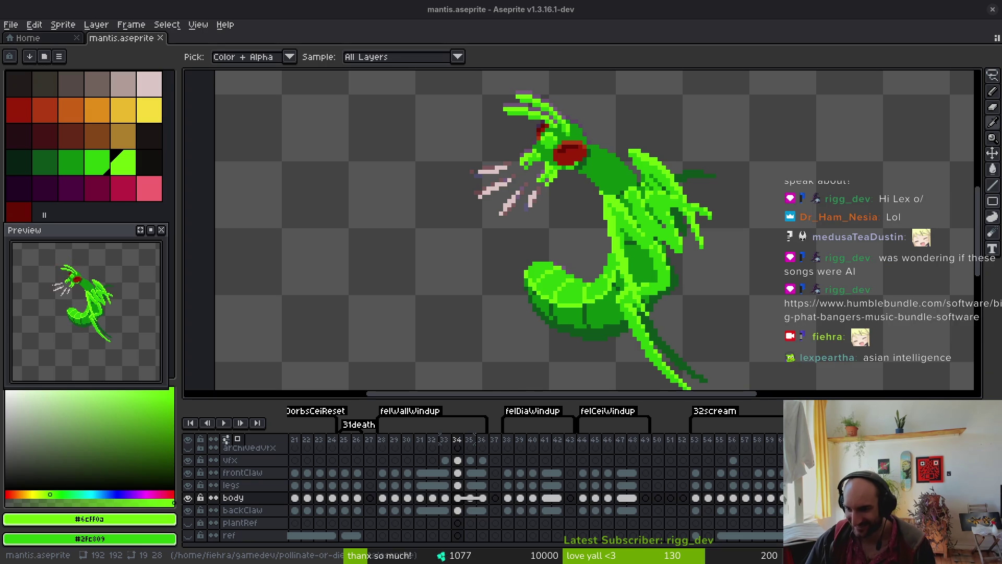
{"action": "key", "text": "b"}
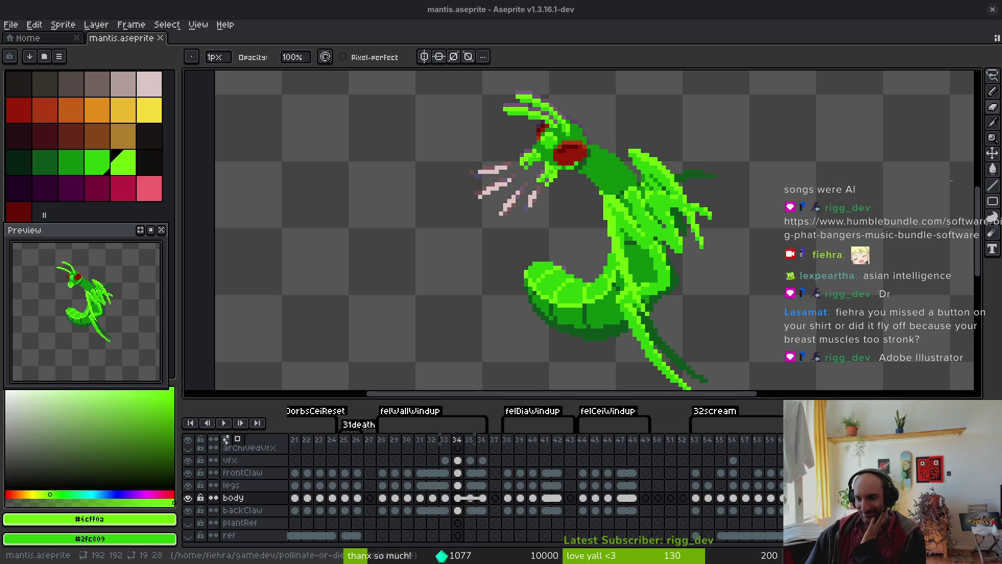
{"action": "left_click_drag", "start_coordinate": [547, 204], "coordinate": [526, 208]}
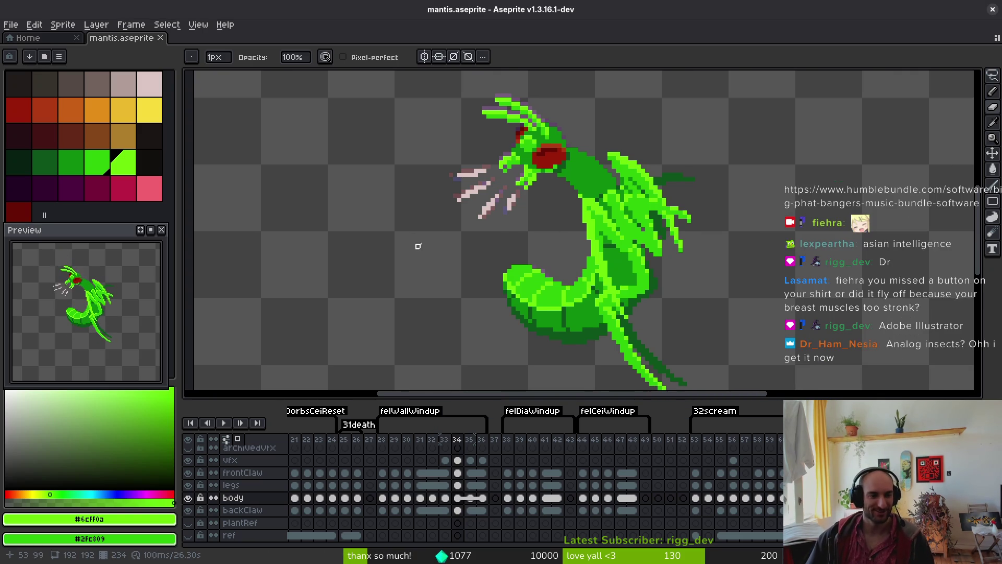
Toggle between the eyedropper and pencil tools and step from frame 33 back to frame 32
{"action": "scroll", "coordinate": [616, 311], "scroll_direction": "up", "scroll_amount": 1}
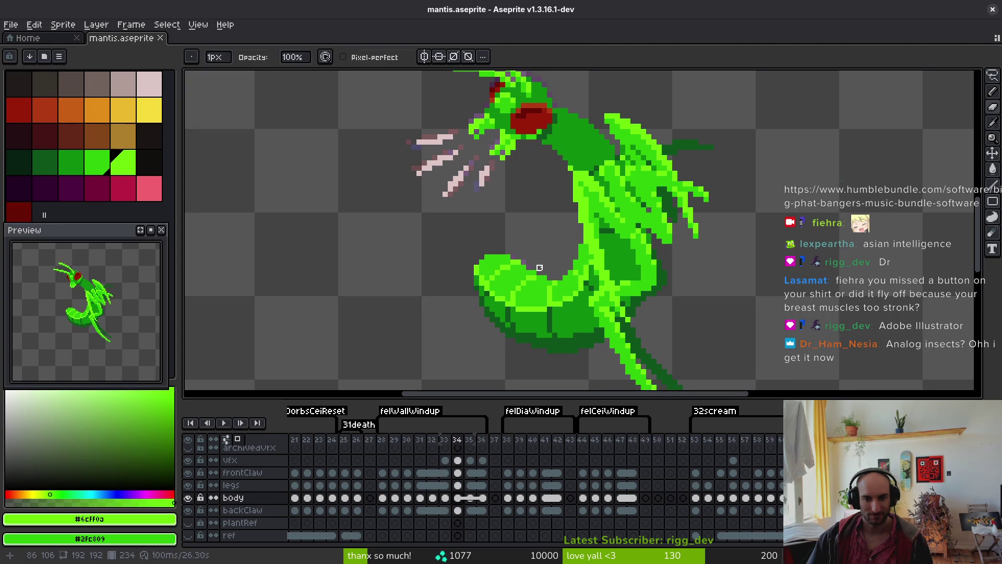
{"action": "scroll", "coordinate": [540, 256], "scroll_direction": "down", "scroll_amount": 1}
{"action": "key", "text": "i"}
{"action": "key", "text": "comma"}
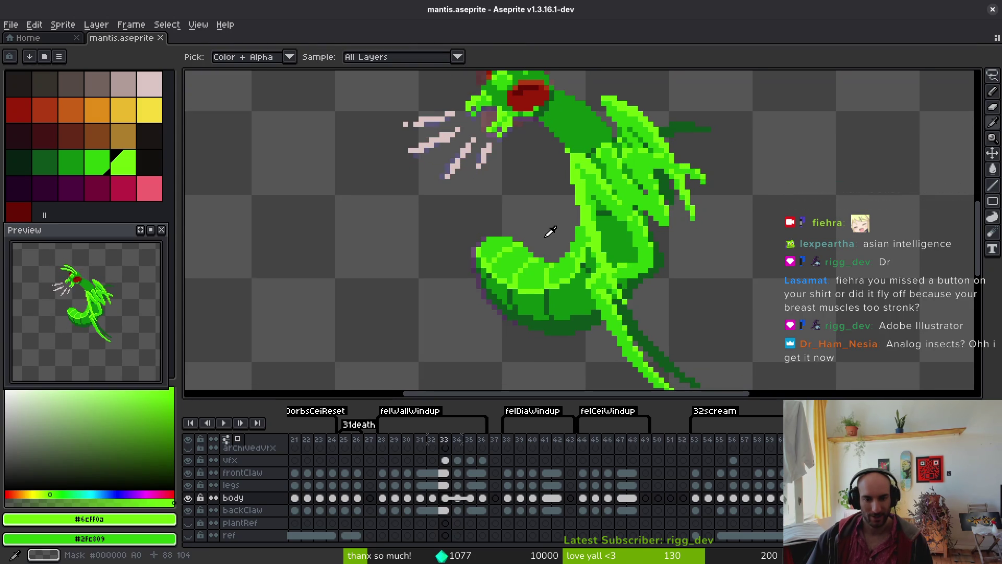
{"action": "key", "text": "b"}
{"action": "scroll", "coordinate": [542, 243], "scroll_direction": "up", "scroll_amount": 1}
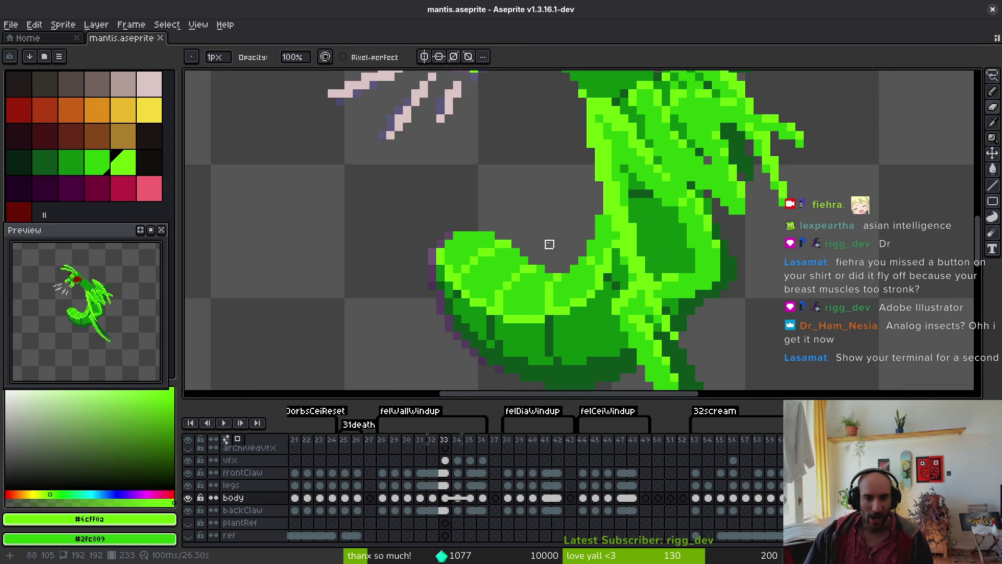
{"action": "scroll", "coordinate": [549, 253], "scroll_direction": "down", "scroll_amount": 1}
{"action": "key", "text": "comma"}
Lasso the abdomen on frame 32, carry it to frame 33, and move it one pixel right
{"action": "key", "text": "shift+w"}
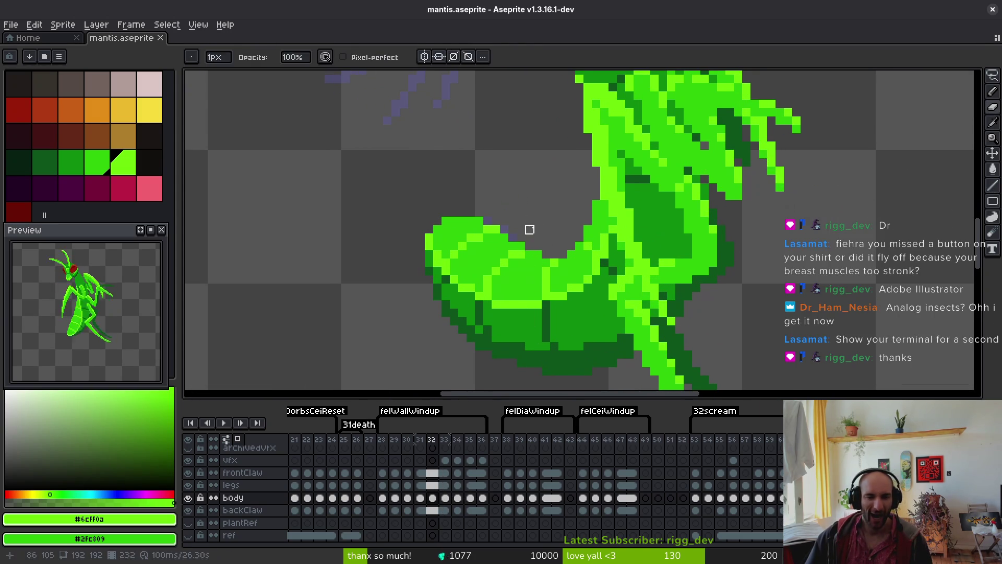
{"action": "mouse_move", "coordinate": [546, 228]}
{"action": "left_mouse_down"}
{"action": "mouse_move", "coordinate": [399, 276]}
{"action": "mouse_move", "coordinate": [508, 383]}
{"action": "mouse_move", "coordinate": [571, 357]}
{"action": "mouse_move", "coordinate": [547, 215]}
{"action": "left_mouse_up"}
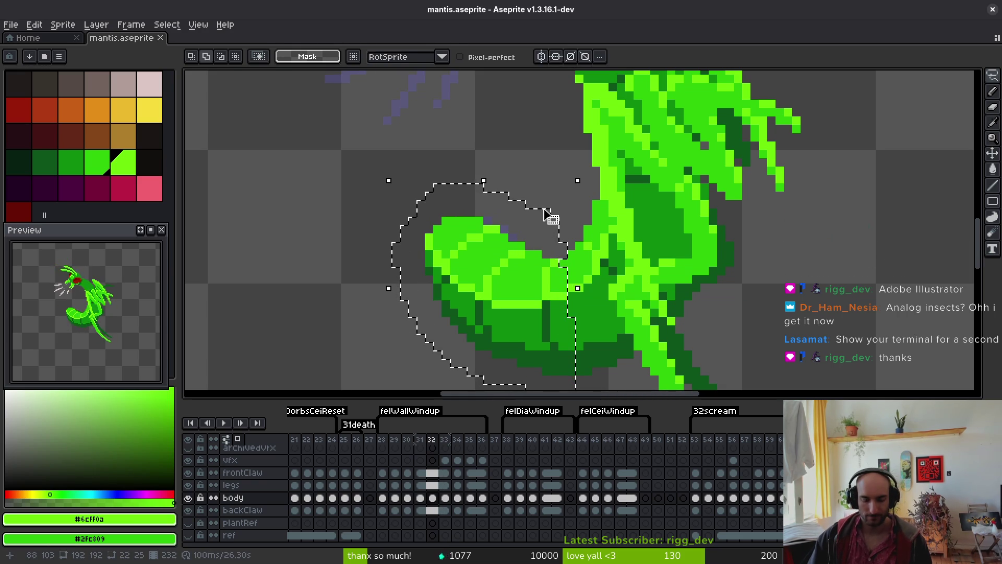
{"action": "key", "text": "Right"}
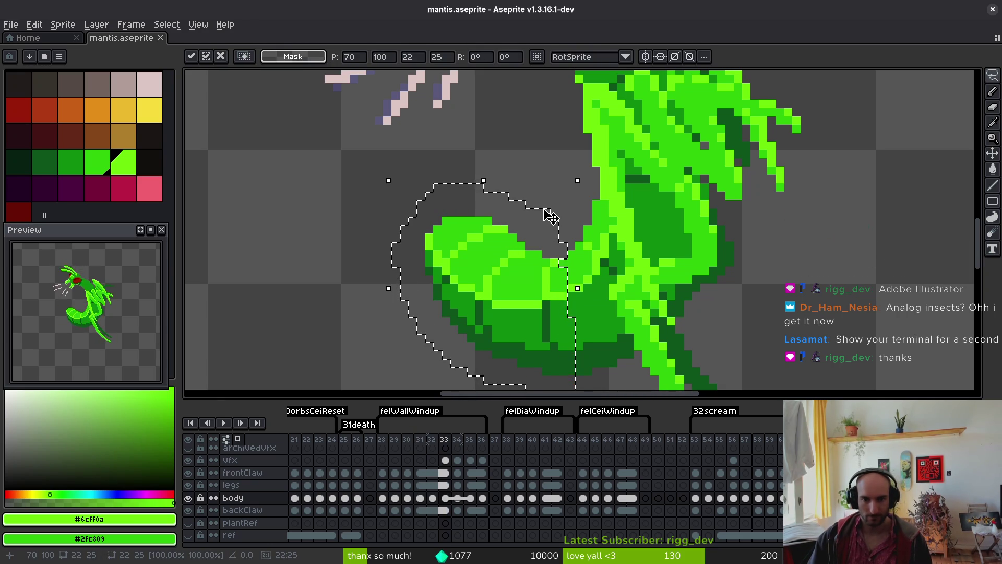
{"action": "key", "text": "period"}
{"action": "key", "text": "Return"}
Clear the selection and make the frontClaw cel on frame 33 active
{"action": "scroll", "coordinate": [537, 242], "scroll_direction": "down", "scroll_amount": 4}
{"action": "key", "text": "i"}
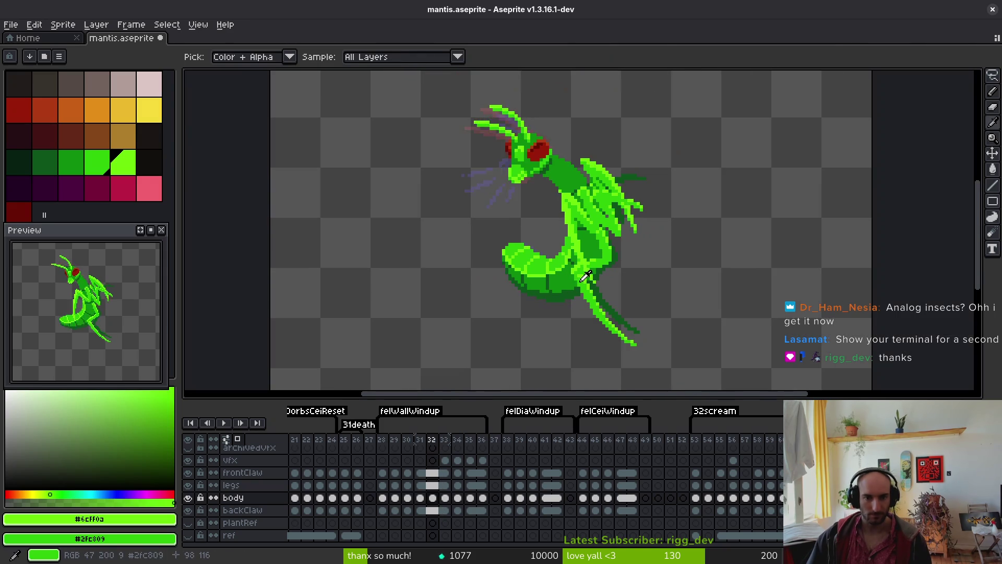
{"action": "key", "text": "m"}
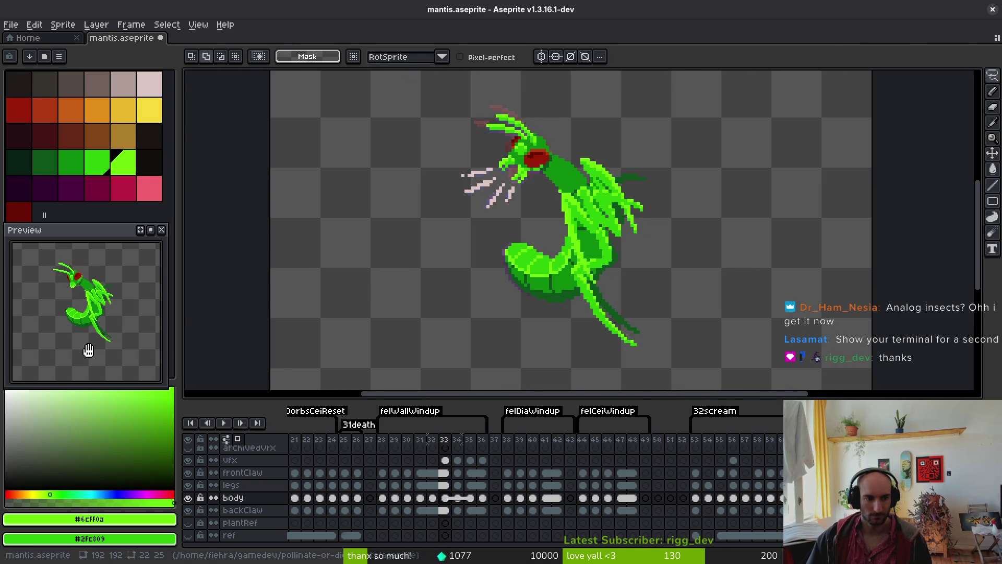
{"action": "scroll", "coordinate": [609, 265], "scroll_direction": "up", "scroll_amount": 2}
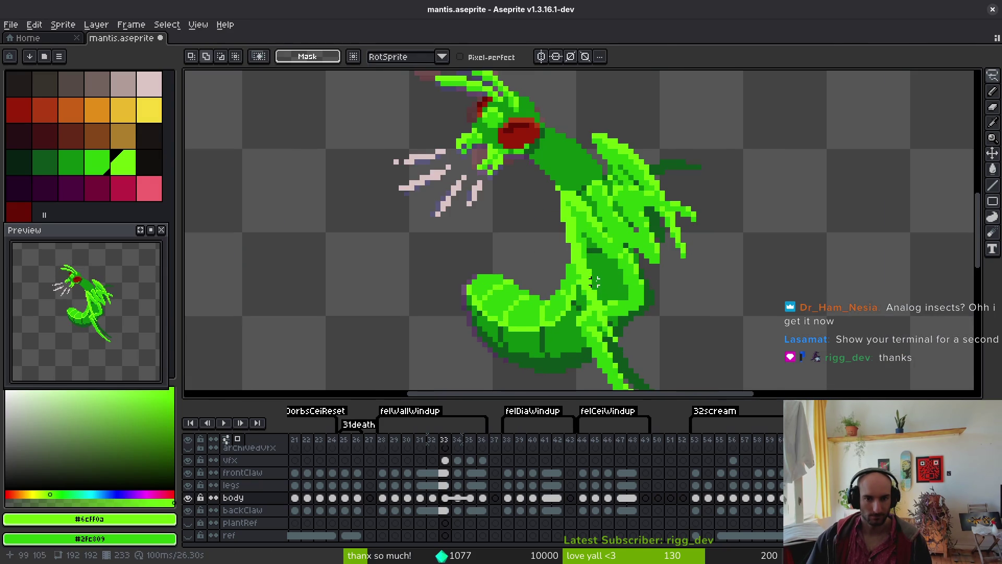
{"action": "key", "text": "i"}
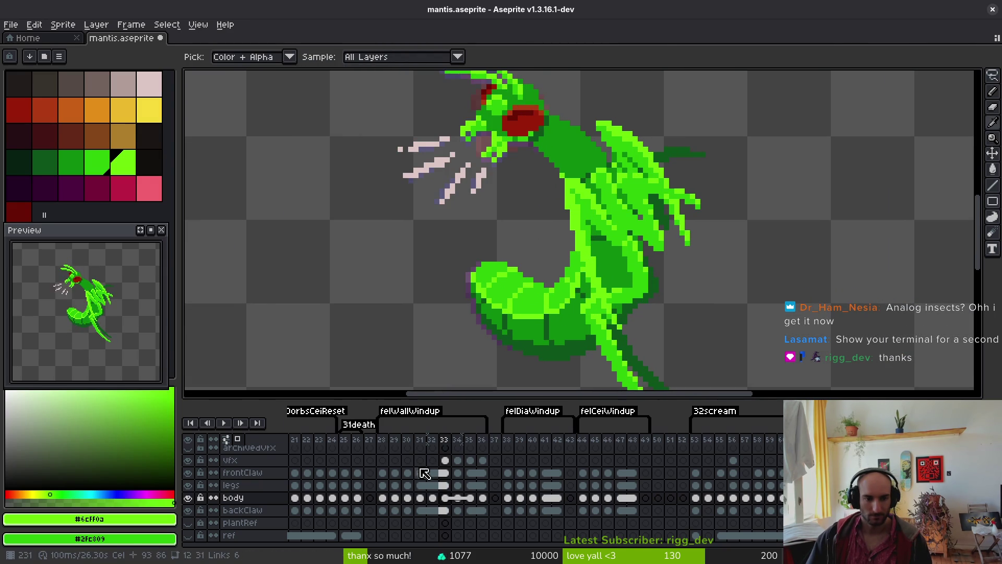
{"action": "left_click", "coordinate": [445, 473]}
Change the frontClaw cel's linking on frame 33 and save the sprite
{"action": "key", "text": "m"}
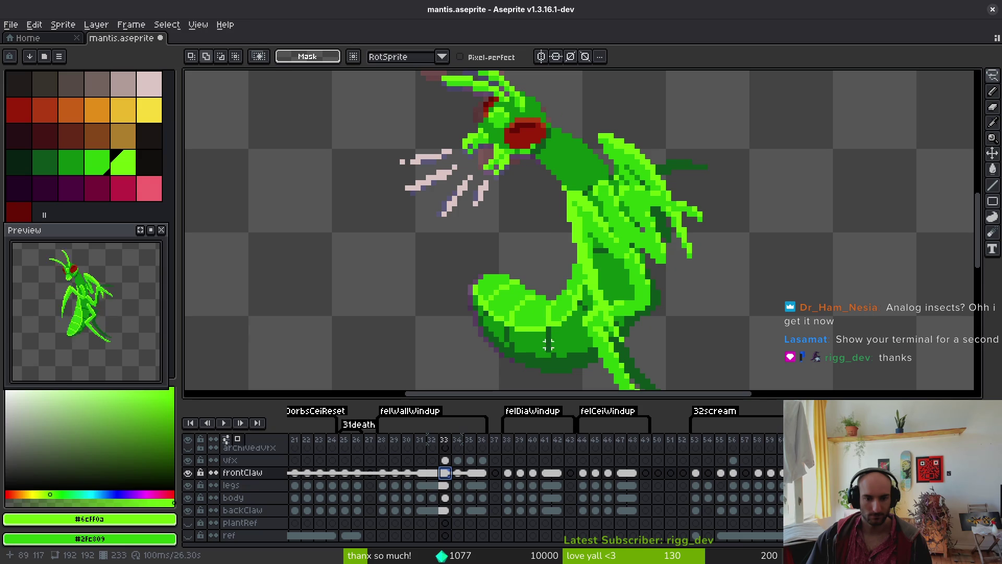
{"action": "key", "text": "i"}
{"action": "key", "text": "Left"}
{"action": "key", "text": "Right"}
{"action": "right_click", "coordinate": [445, 475]}
{"action": "left_click", "coordinate": [490, 513]}
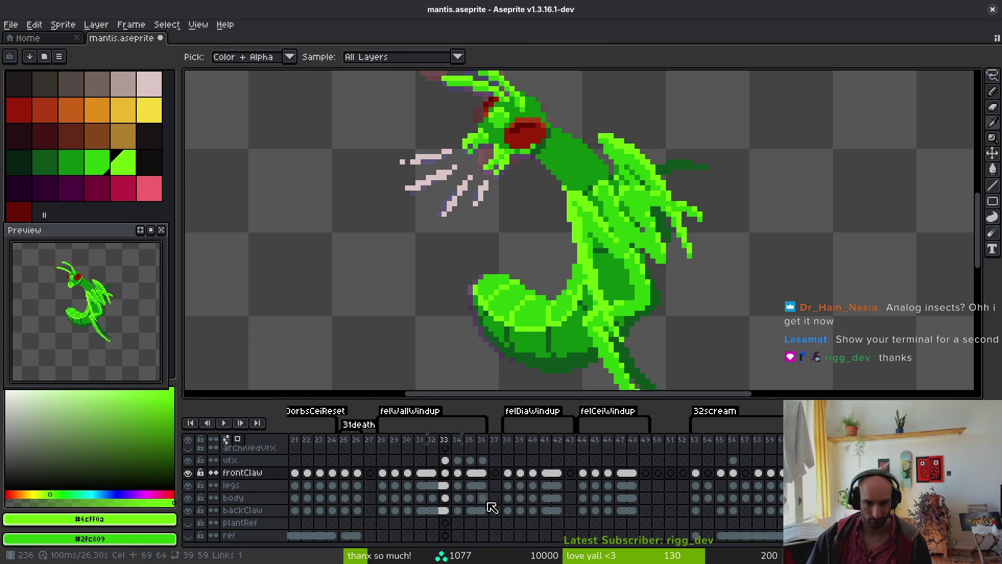
{"action": "left_click", "coordinate": [444, 473]}
{"action": "key", "text": "ctrl+s"}
On frame 35, hide the body, backClaw and legs layers
{"action": "key", "text": "Right"}
{"action": "key", "text": "Right"}
{"action": "key", "text": "m"}
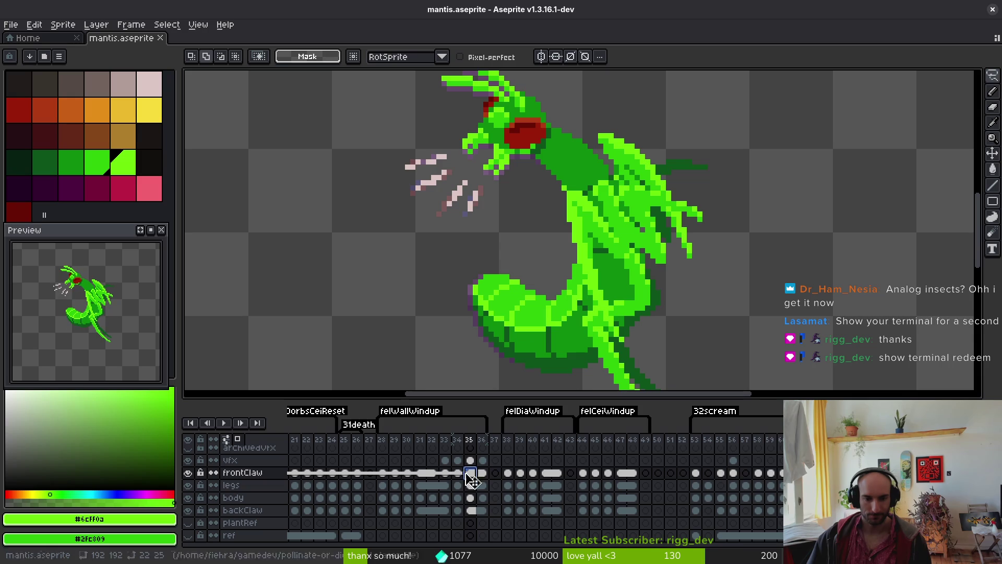
{"action": "scroll", "coordinate": [655, 222], "scroll_direction": "up", "scroll_amount": 2}
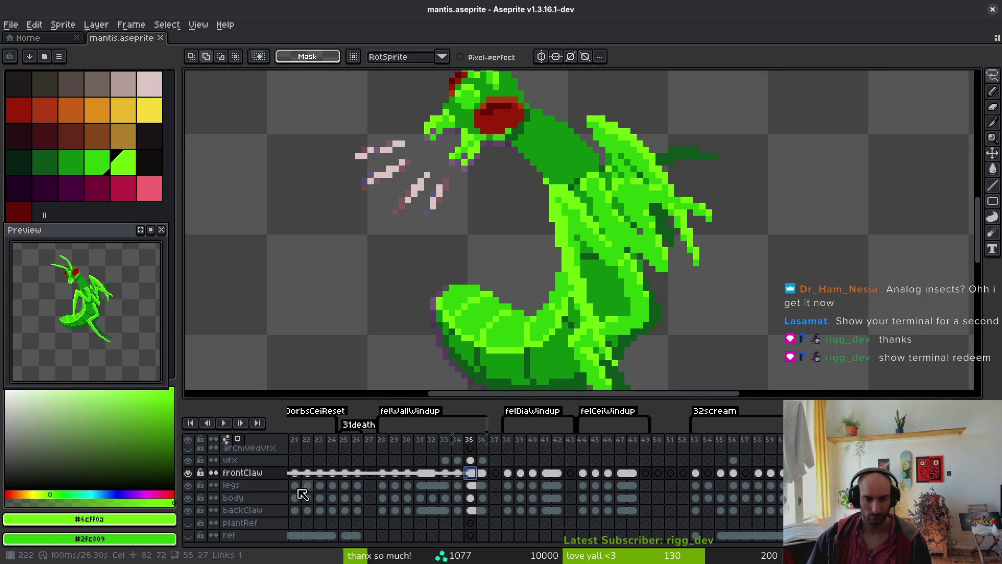
{"action": "left_click", "coordinate": [187, 498]}
{"action": "left_click", "coordinate": [187, 510]}
{"action": "left_click", "coordinate": [187, 485]}
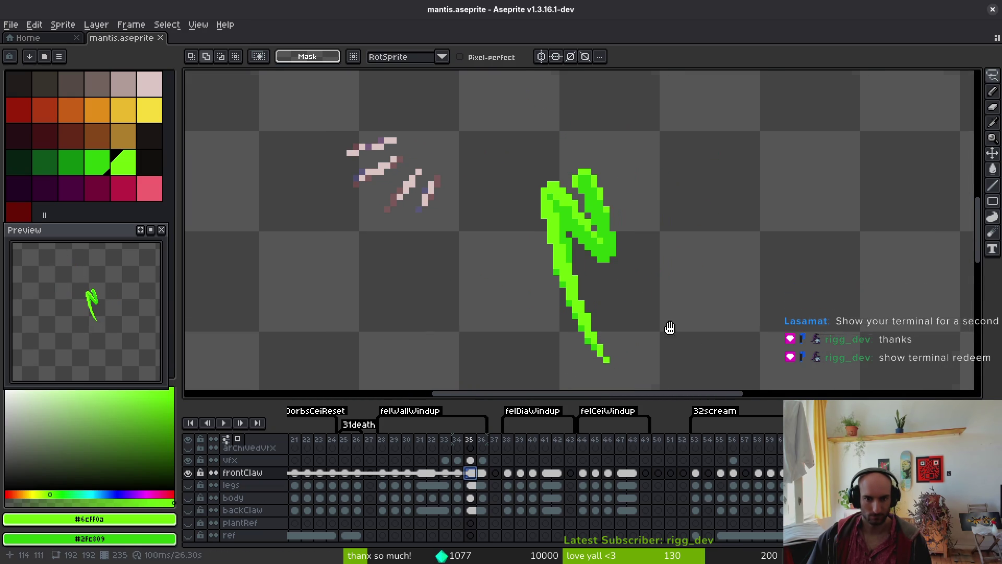
Lasso-select the front claw, adding the area to its right and excluding the body and legs
{"action": "mouse_move", "coordinate": [547, 235]}
{"action": "left_mouse_down"}
{"action": "mouse_move", "coordinate": [522, 189]}
{"action": "mouse_move", "coordinate": [476, 237]}
{"action": "mouse_move", "coordinate": [595, 303]}
{"action": "mouse_move", "coordinate": [584, 246]}
{"action": "mouse_move", "coordinate": [634, 238]}
{"action": "left_mouse_up"}
{"action": "scroll", "coordinate": [594, 304], "scroll_direction": "up", "scroll_amount": 2}
{"action": "left_click_drag", "start_coordinate": [655, 342], "coordinate": [518, 334]}
{"action": "scroll", "coordinate": [735, 319], "scroll_direction": "down", "scroll_amount": 3}
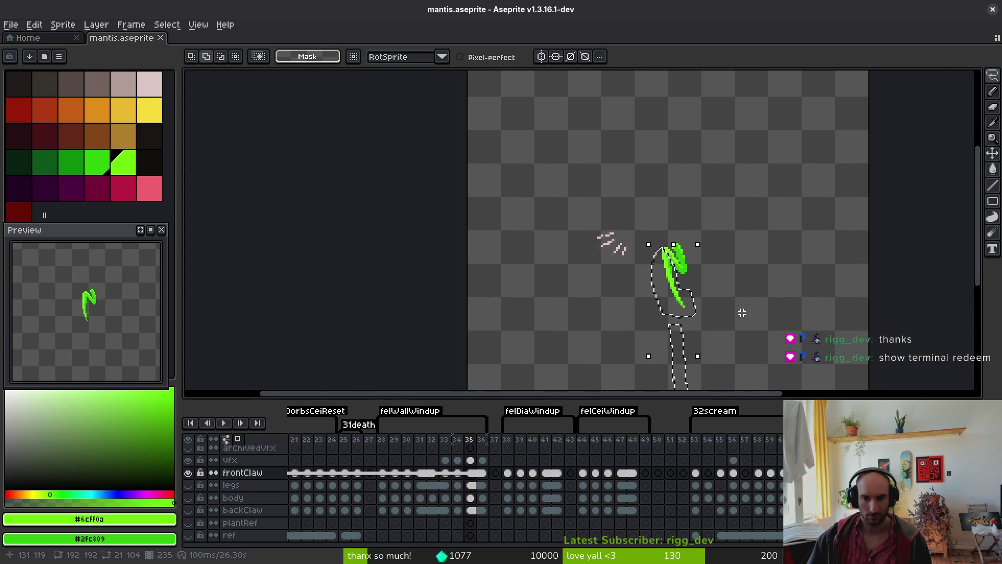
{"action": "scroll", "coordinate": [750, 317], "scroll_direction": "up", "scroll_amount": 2}
{"action": "scroll", "coordinate": [751, 326], "scroll_direction": "down", "scroll_amount": 2}
{"action": "mouse_move", "coordinate": [653, 224]}
{"action": "left_mouse_down"}
{"action": "mouse_move", "coordinate": [597, 296]}
{"action": "mouse_move", "coordinate": [634, 365]}
{"action": "mouse_move", "coordinate": [661, 235]}
{"action": "left_mouse_up"}
{"action": "scroll", "coordinate": [698, 284], "scroll_direction": "up", "scroll_amount": 2}
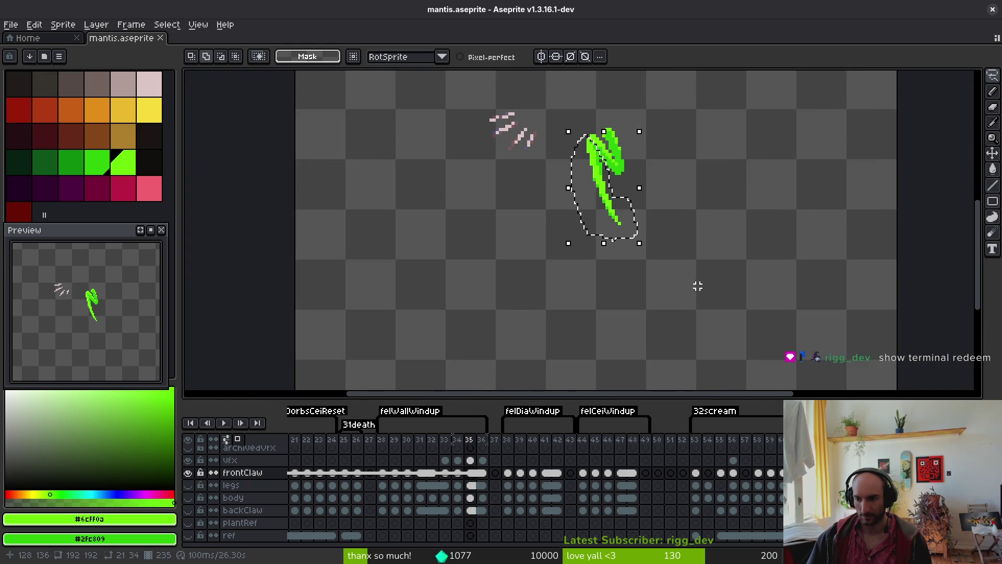
{"action": "scroll", "coordinate": [697, 282], "scroll_direction": "down", "scroll_amount": 1}
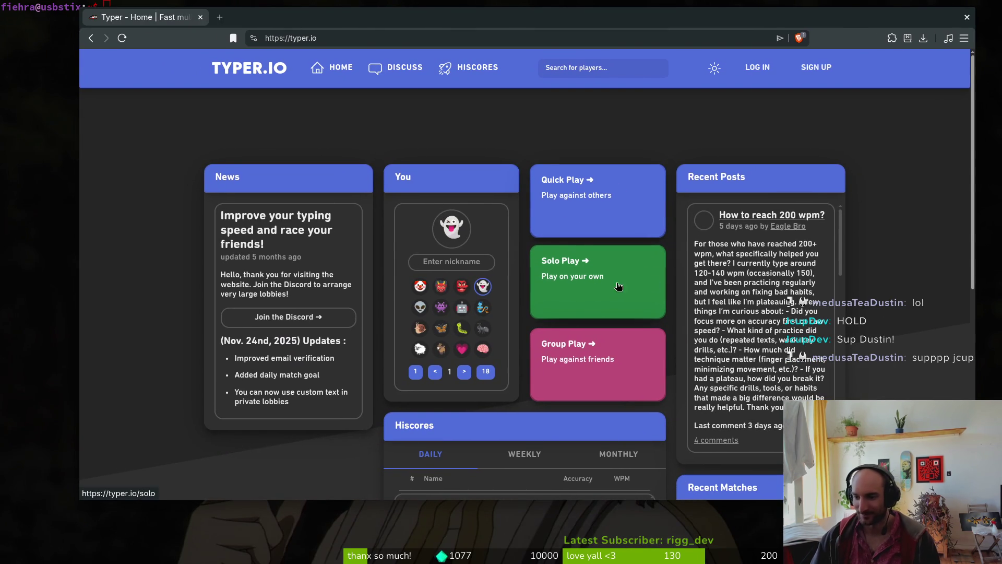
Enter a player nickname, start a Group Play private lobby, and copy its invite link
{"action": "left_click", "coordinate": [467, 261]}
{"action": "type", "text": "fiehra"}
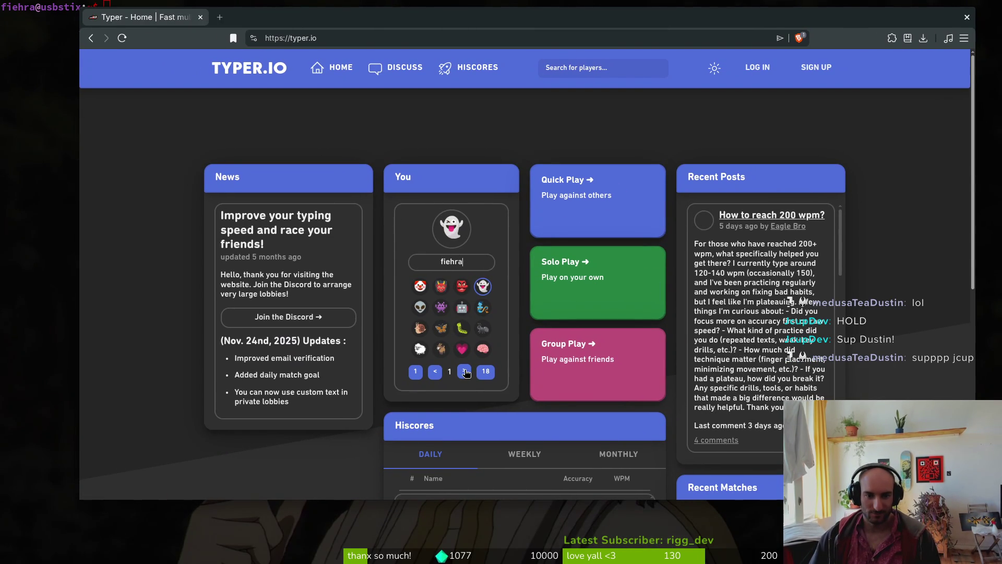
{"action": "left_click", "coordinate": [552, 331]}
{"action": "left_click", "coordinate": [502, 260]}
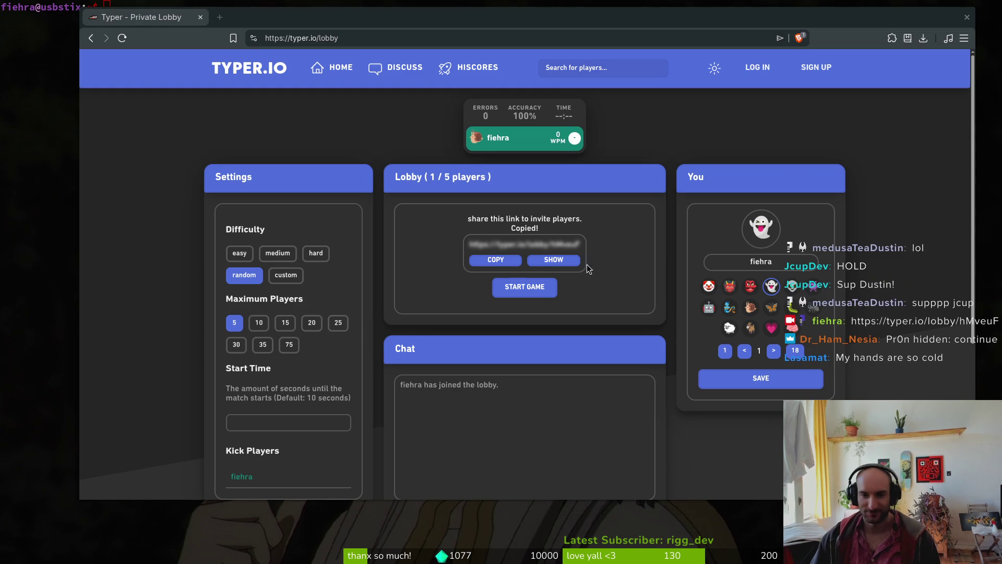
Page through the avatars and save the bee as the player avatar
{"action": "left_click", "coordinate": [774, 349]}
{"action": "left_click", "coordinate": [774, 350]}
{"action": "left_click", "coordinate": [774, 350]}
{"action": "left_click", "coordinate": [774, 350]}
{"action": "left_click", "coordinate": [774, 349]}
{"action": "left_click", "coordinate": [810, 311]}
{"action": "left_click", "coordinate": [780, 381]}
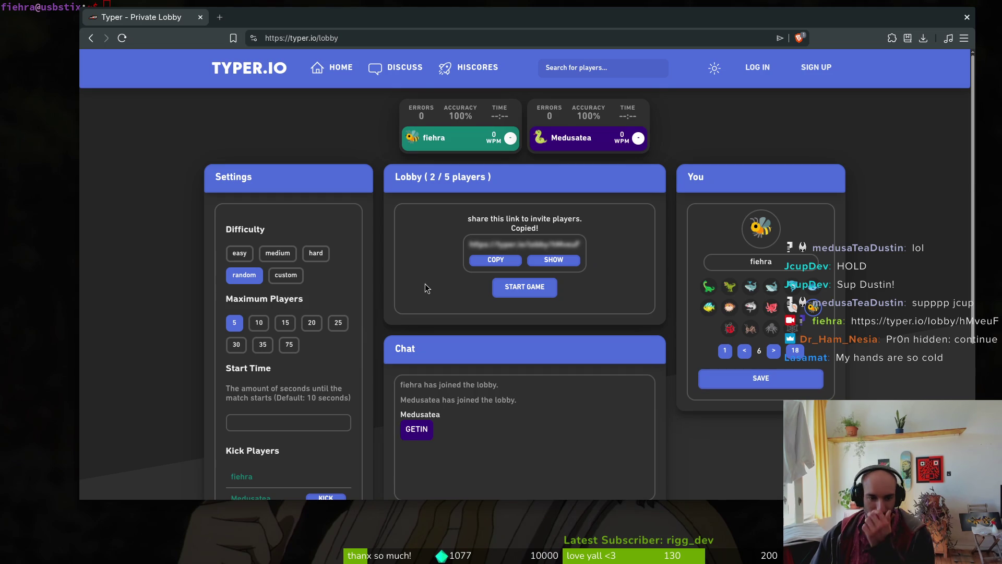
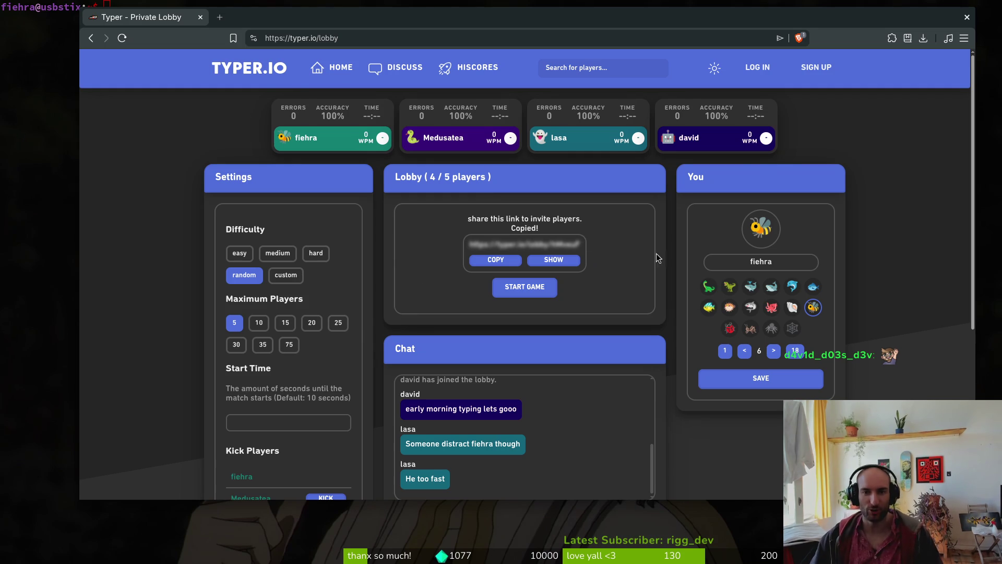
Start the Typer.io lobby race, maximize the browser, and focus the typing box for GO
{"action": "left_click", "coordinate": [524, 290]}
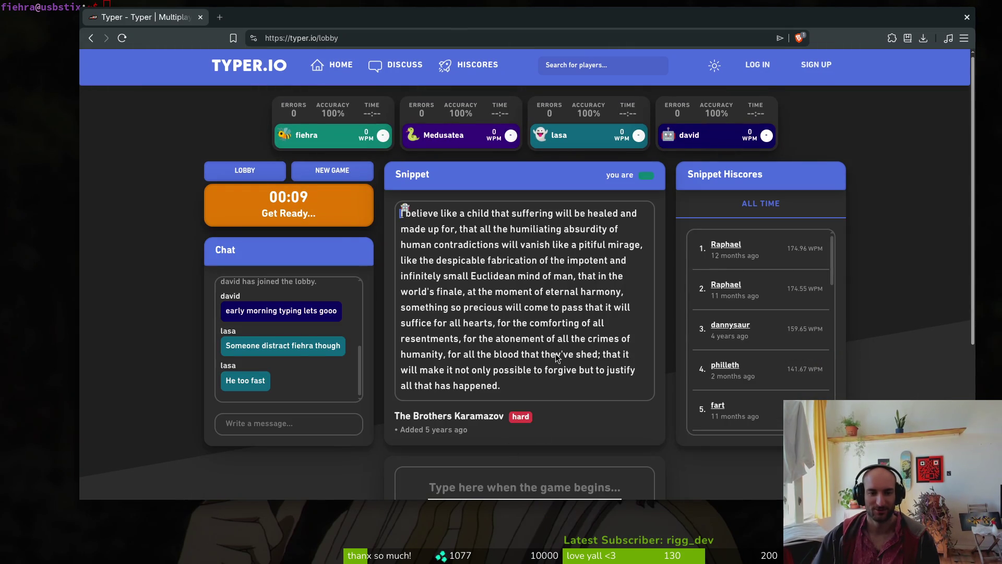
{"action": "double_click", "coordinate": [525, 20]}
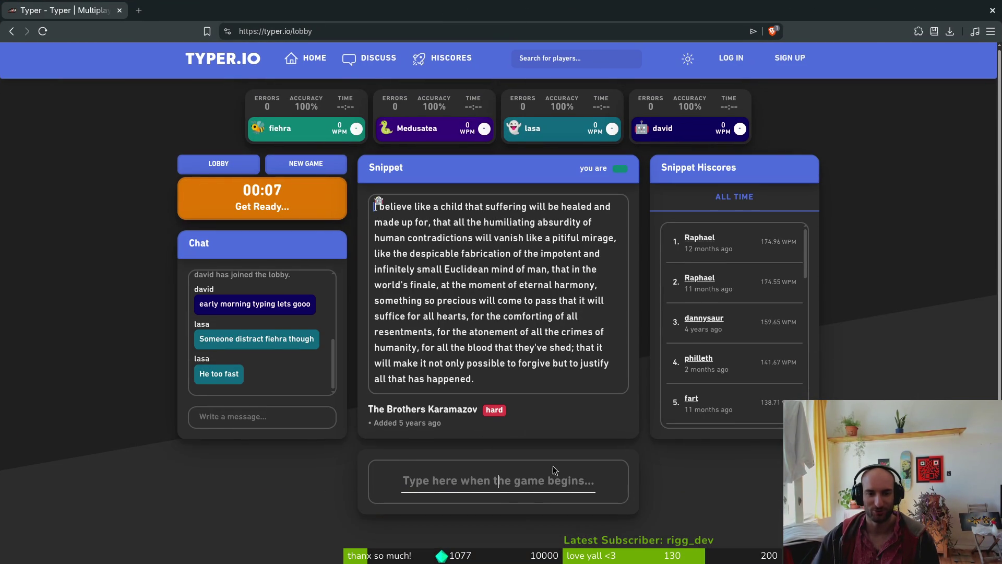
{"action": "left_click", "coordinate": [496, 488]}
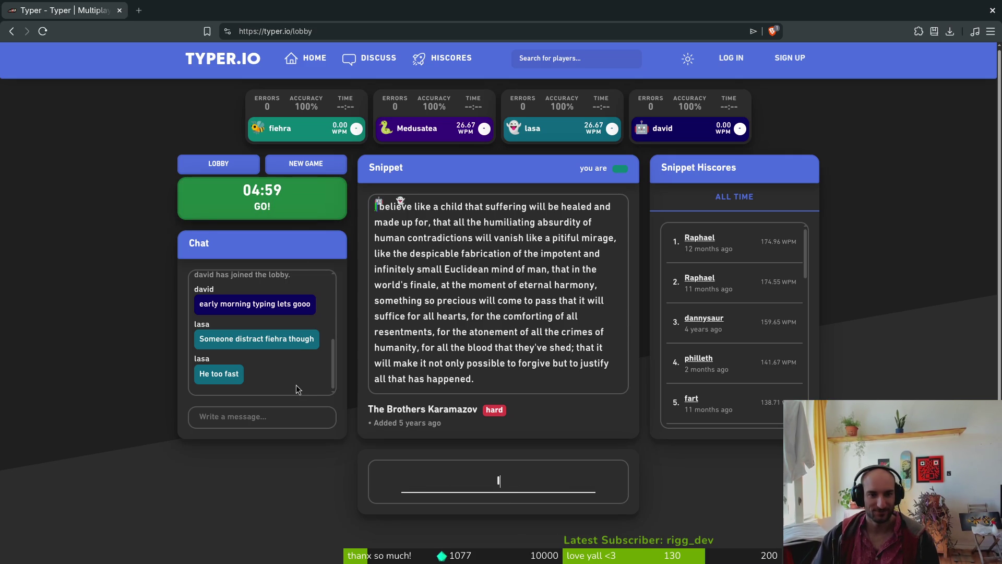
Type the Karamazov snippet from 'I believe like a child' through 'infinitely small Euclidean mind', fixing typos
{"action": "type", "text": "I bvel"}
{"action": "key", "text": "BackSpace"}
{"action": "key", "text": "BackSpace"}
{"action": "key", "text": "BackSpace"}
{"action": "type", "text": "eliv"}
{"action": "key", "text": "BackSpace"}
{"action": "type", "text": "eve like "}
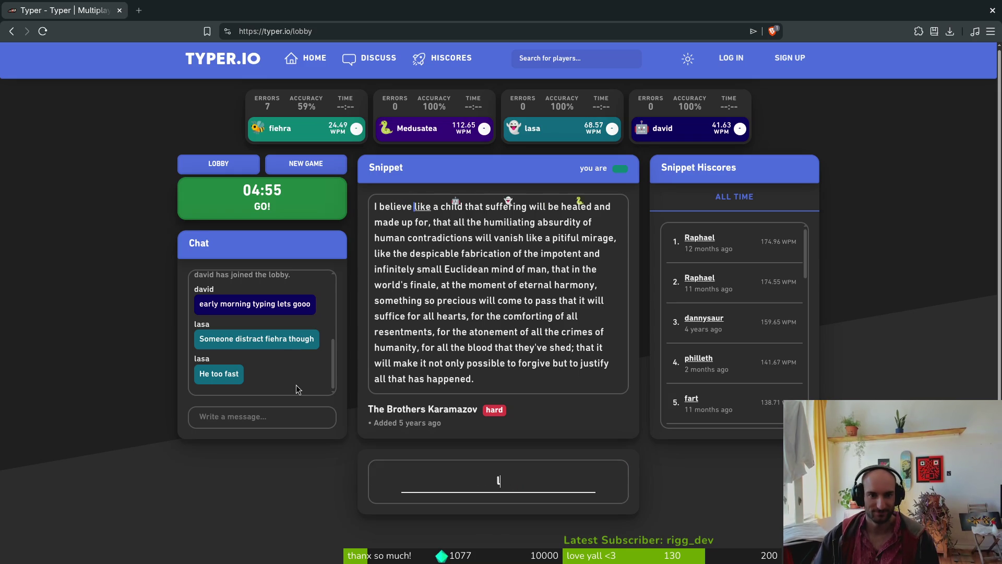
{"action": "type", "text": "a child that suffering"}
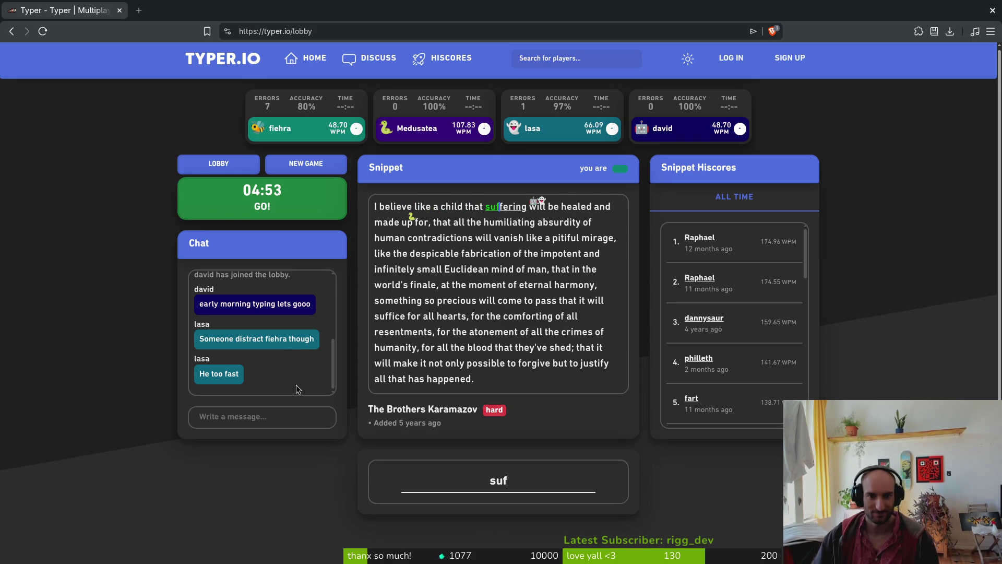
{"action": "type", "text": " will be healed an"}
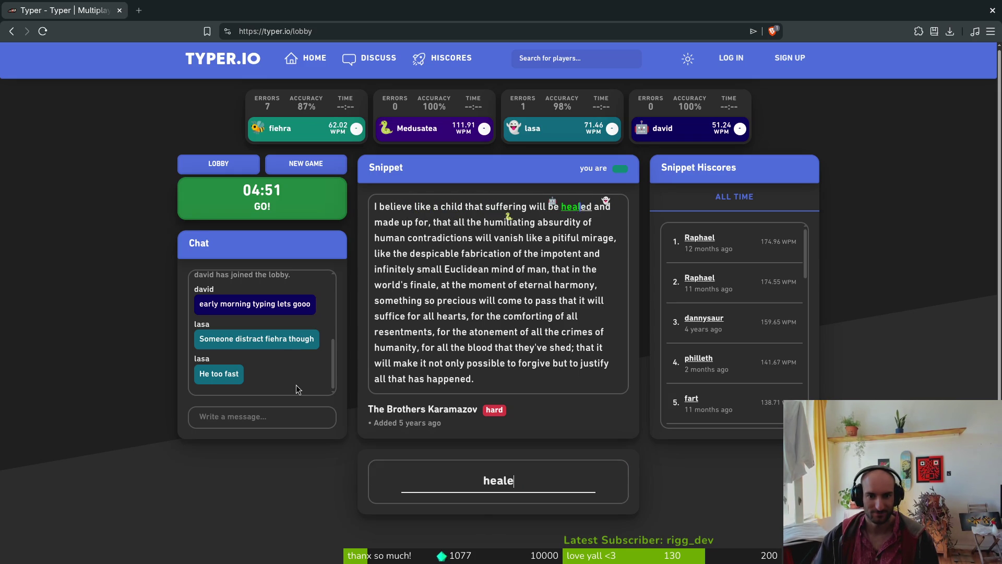
{"action": "type", "text": "d made up for, "}
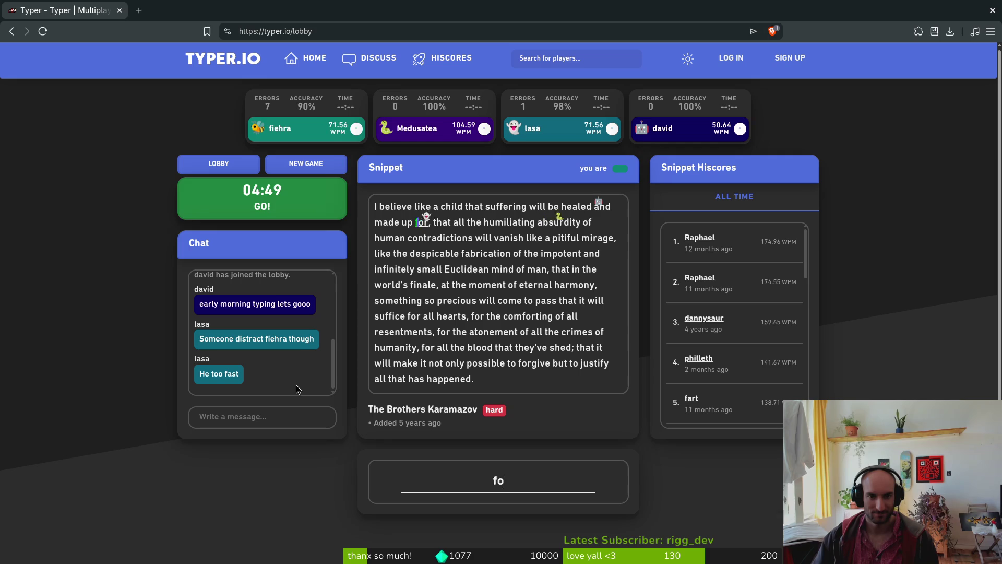
{"action": "type", "text": "that all the h"}
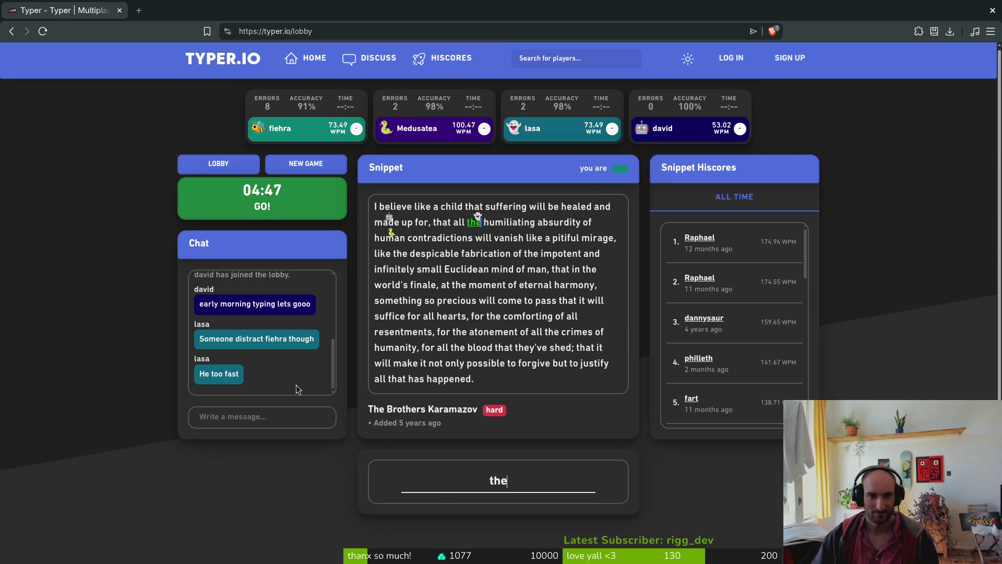
{"action": "type", "text": "umiliating"}
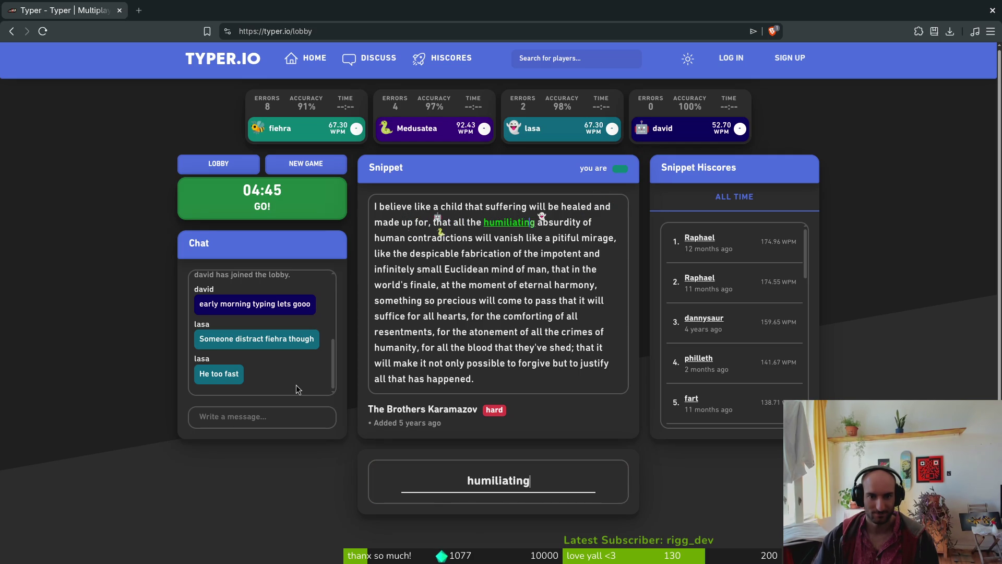
{"action": "type", "text": " absd"}
{"action": "key", "text": "BackSpace"}
{"action": "type", "text": "urd"}
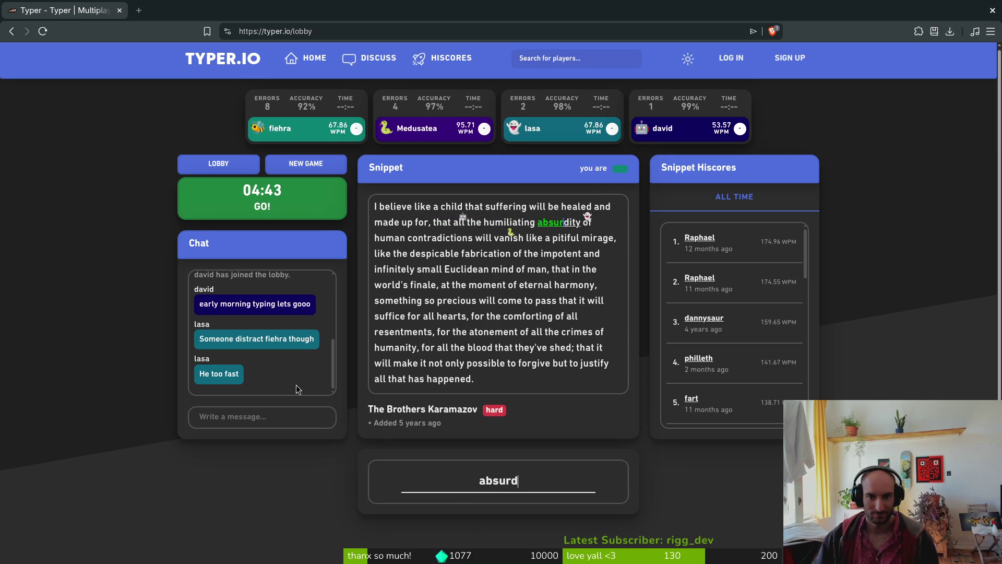
{"action": "type", "text": "ity of human contra"}
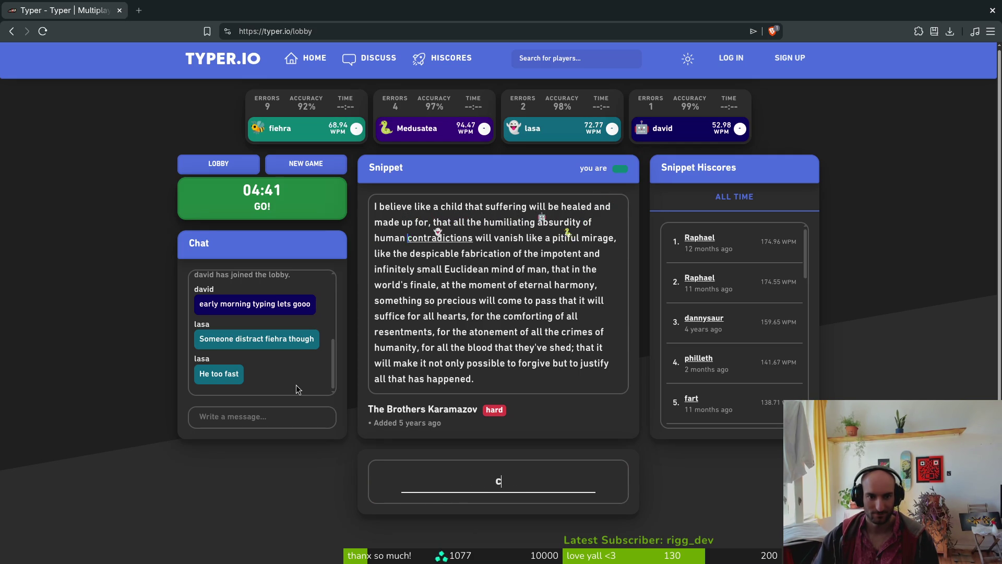
{"action": "type", "text": "dictions will "}
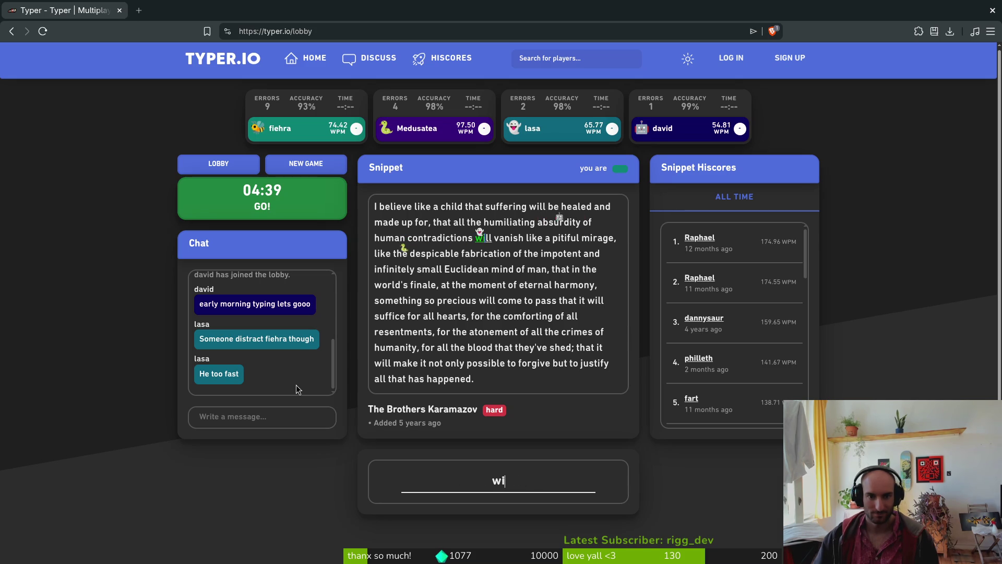
{"action": "type", "text": "vanish like a pit"}
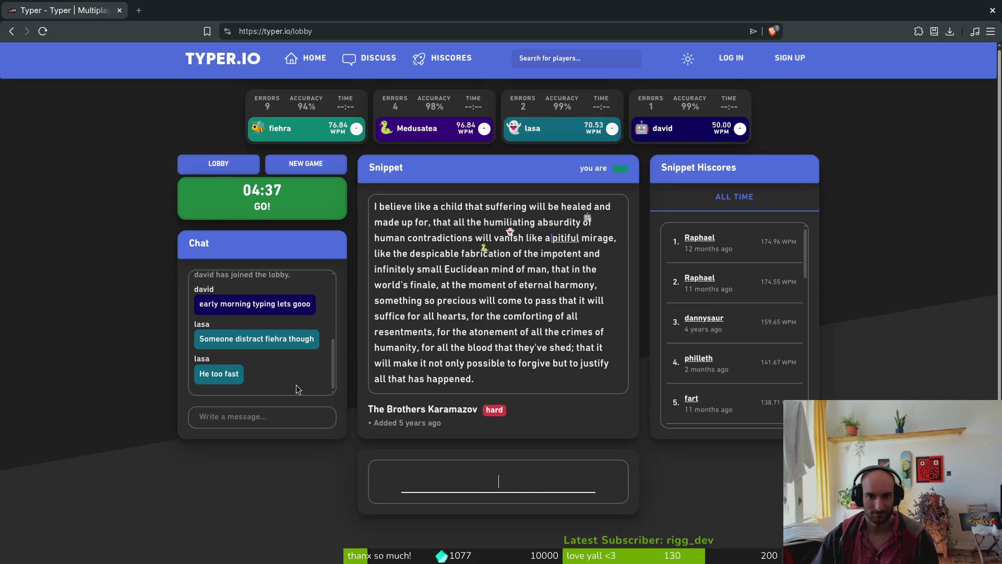
{"action": "type", "text": "iful mirage, "}
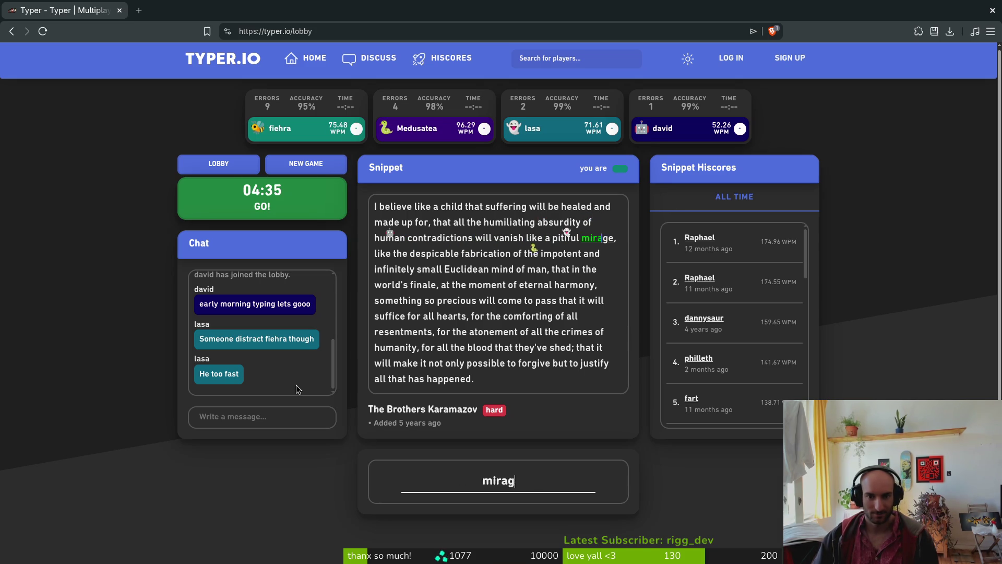
{"action": "type", "text": "like the despi"}
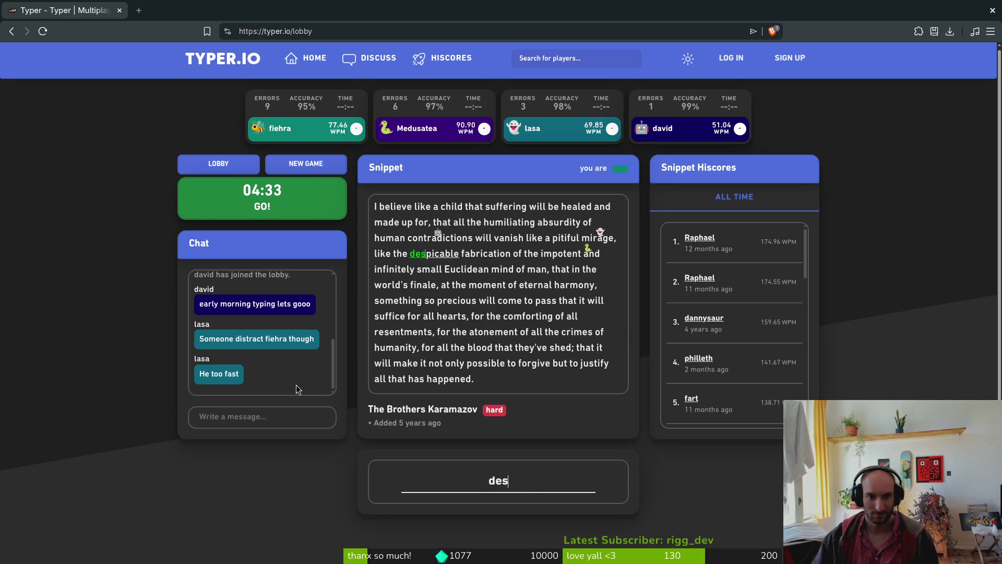
{"action": "type", "text": "cable far"}
{"action": "key", "text": "BackSpace"}
{"action": "type", "text": "brication of the impo"}
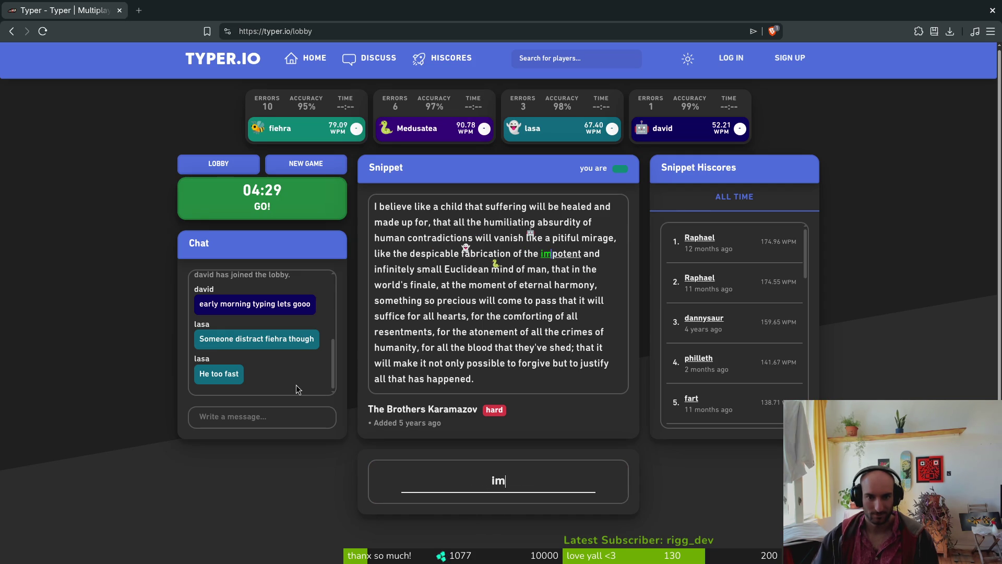
{"action": "type", "text": "tent infine"}
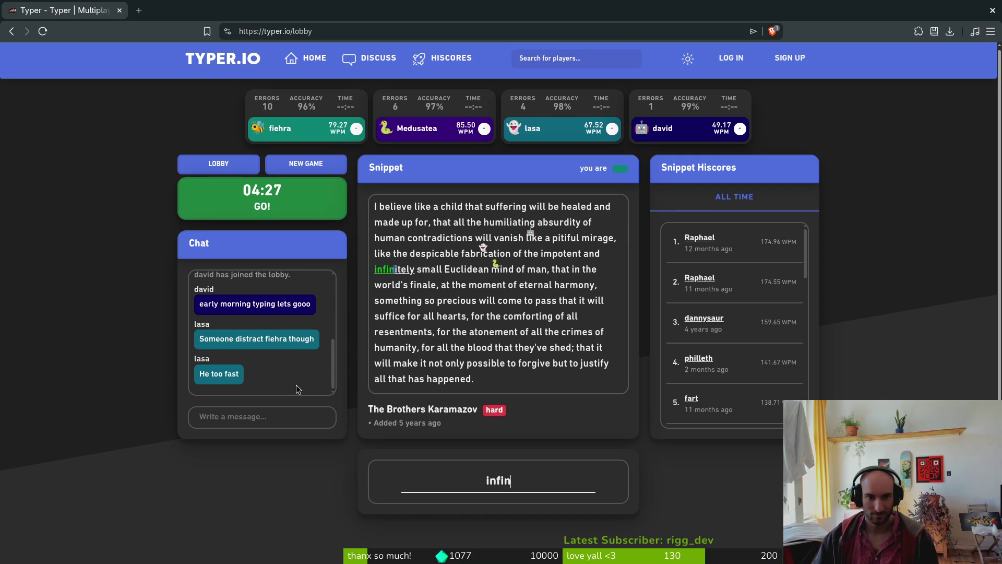
{"action": "key", "text": "BackSpace"}
{"action": "type", "text": "itely small E"}
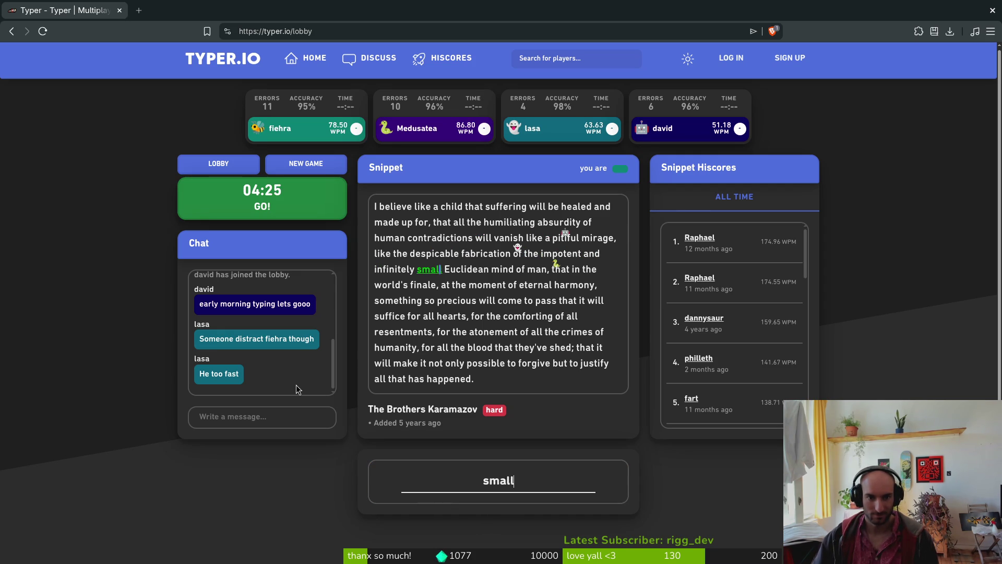
{"action": "type", "text": "uclidea"}
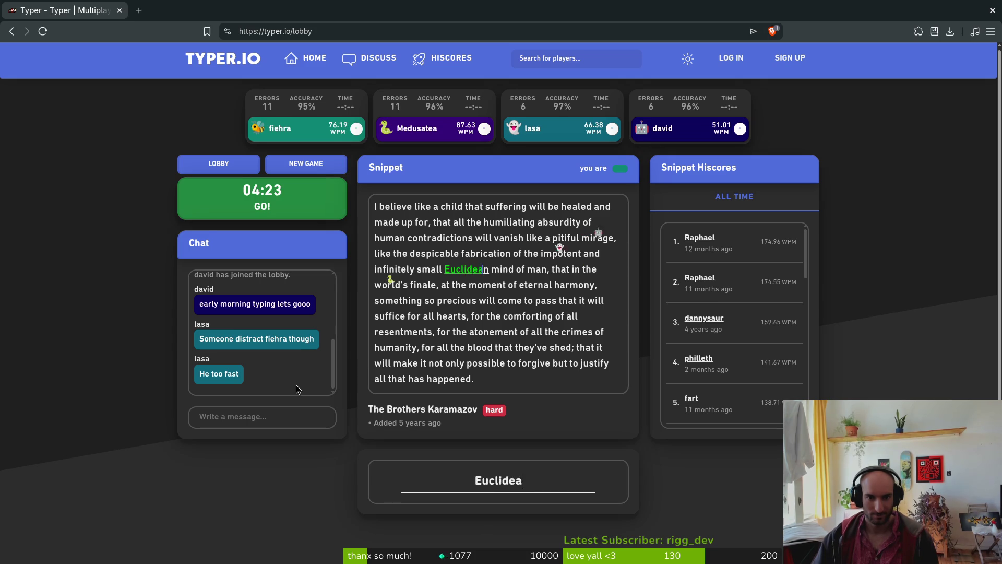
{"action": "type", "text": "n mind of man, that in "}
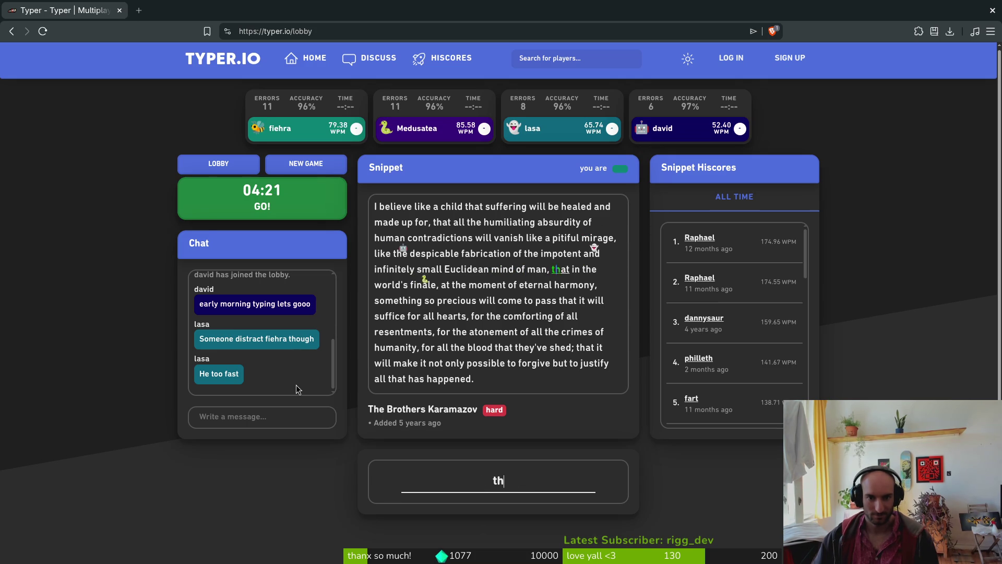
{"action": "type", "text": "the world's"}
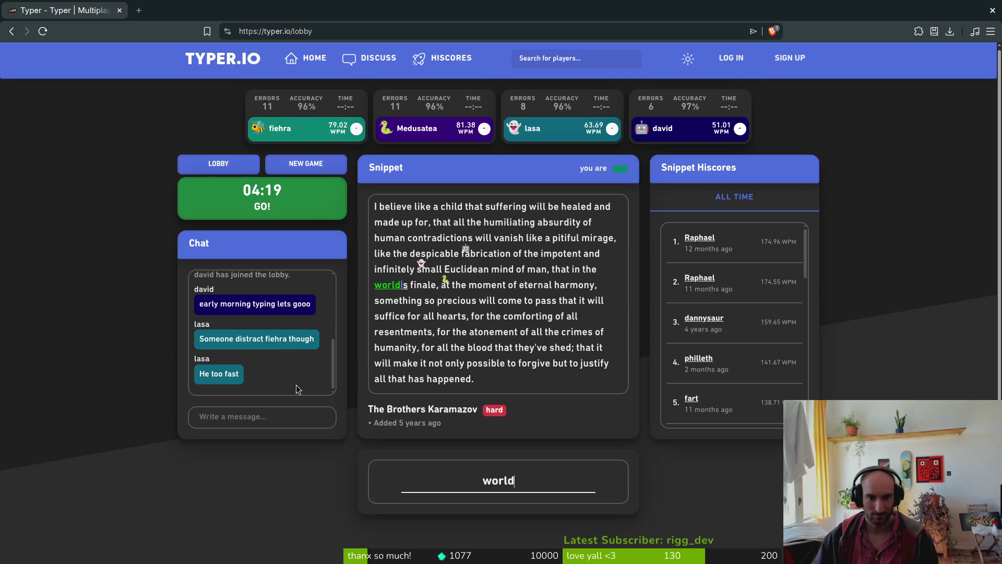
{"action": "type", "text": " finale, at "}
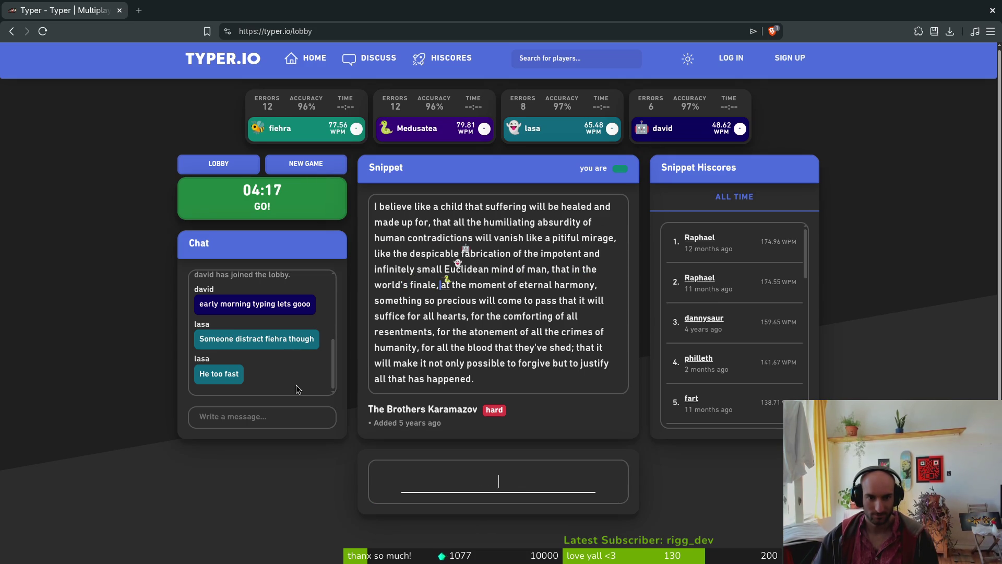
{"action": "type", "text": "the moment of eter"}
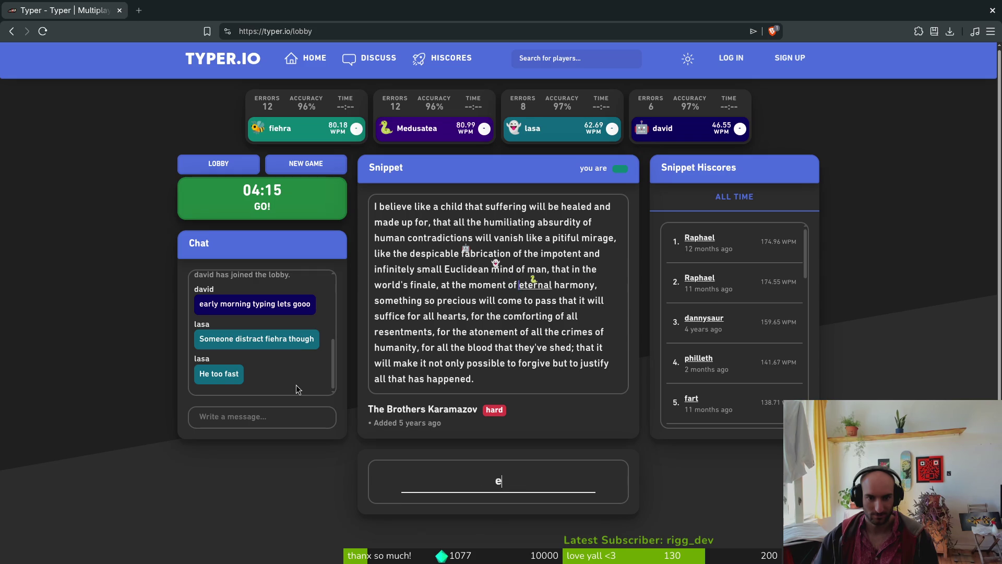
{"action": "type", "text": "nal harmony, "}
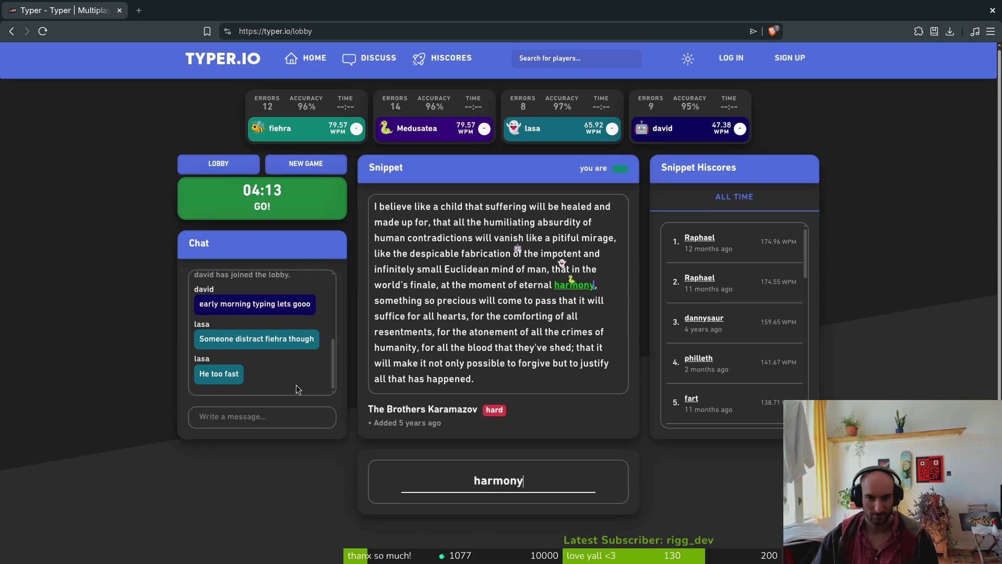
{"action": "type", "text": "something so preci"}
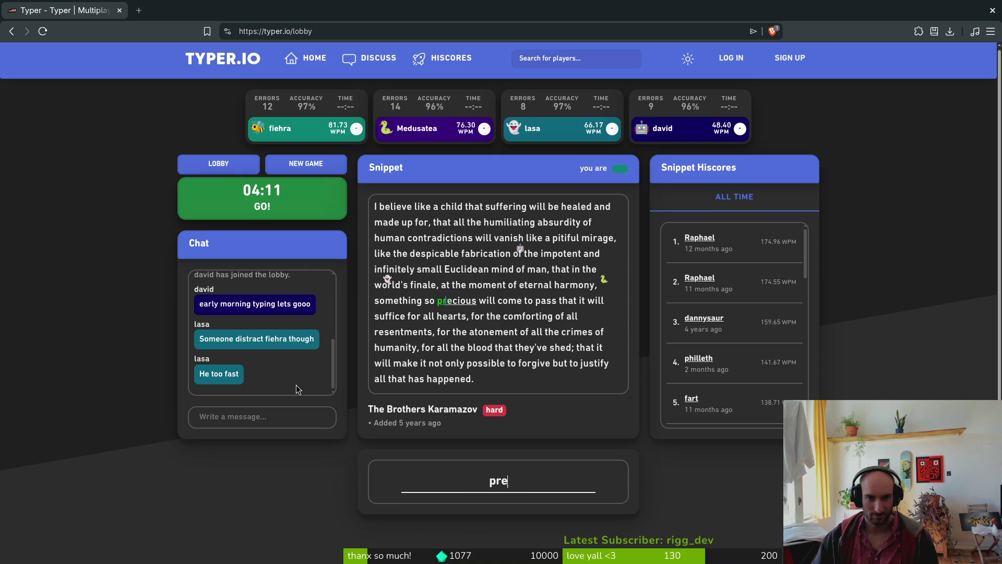
{"action": "type", "text": "ous will come to pas"}
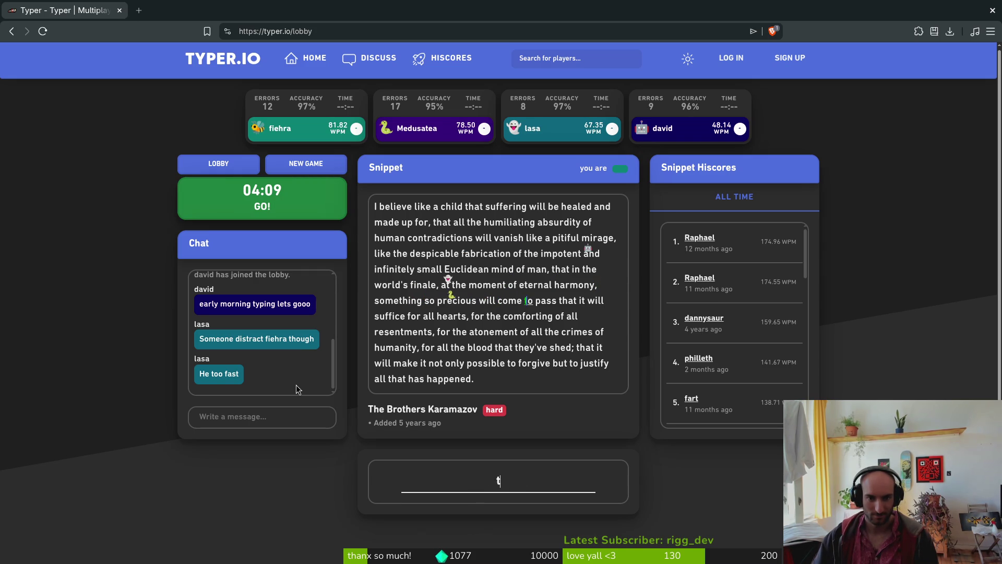
{"action": "type", "text": "s that it will suf"}
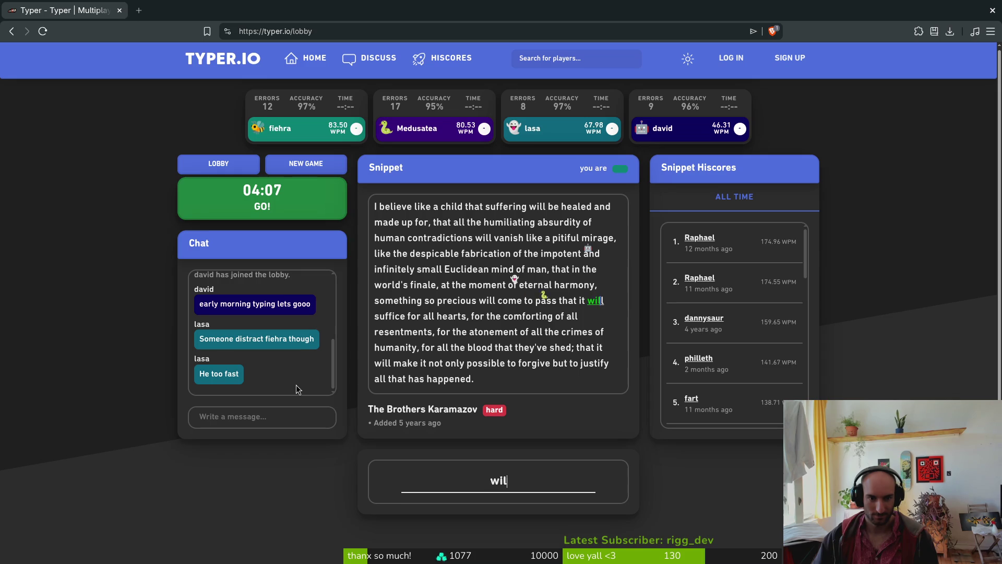
{"action": "type", "text": "fice for all hear"}
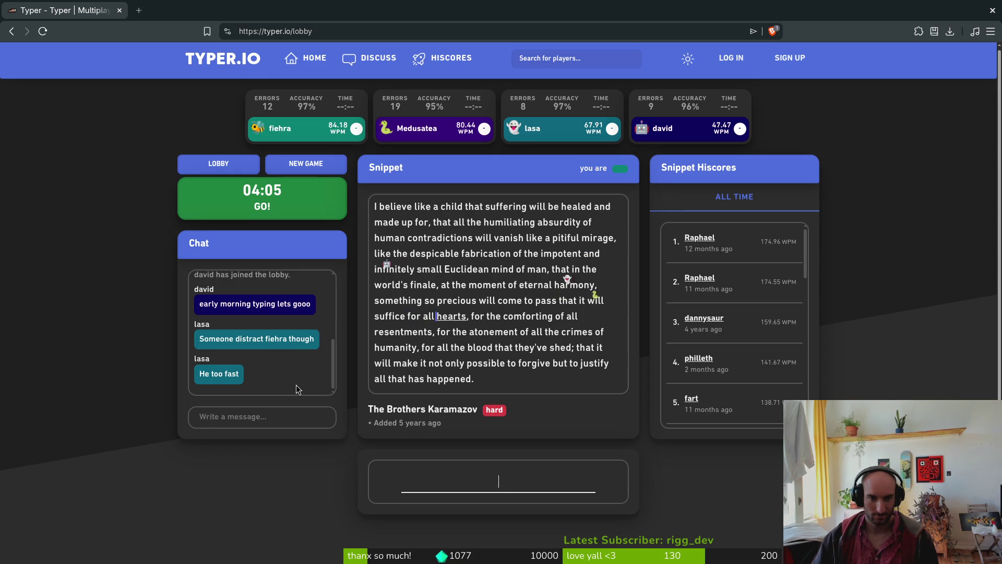
{"action": "type", "text": "ts, for the comfor"}
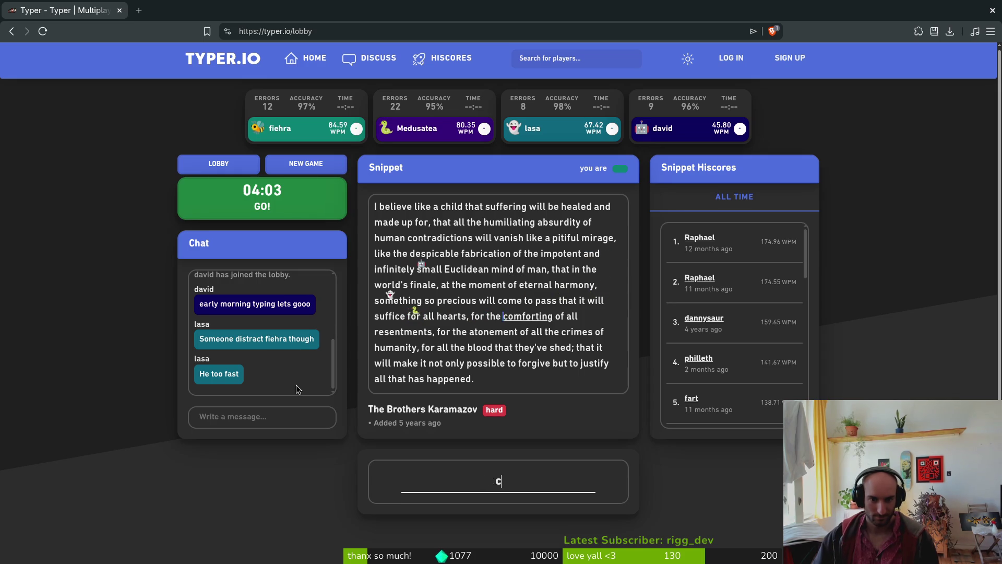
{"action": "type", "text": "ting of all r"}
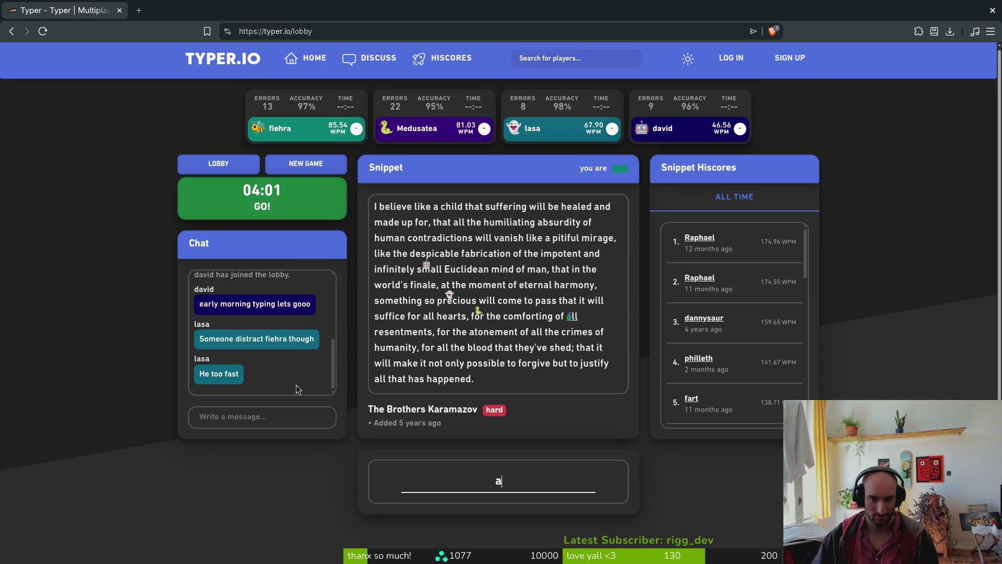
{"action": "type", "text": "esentments, for "}
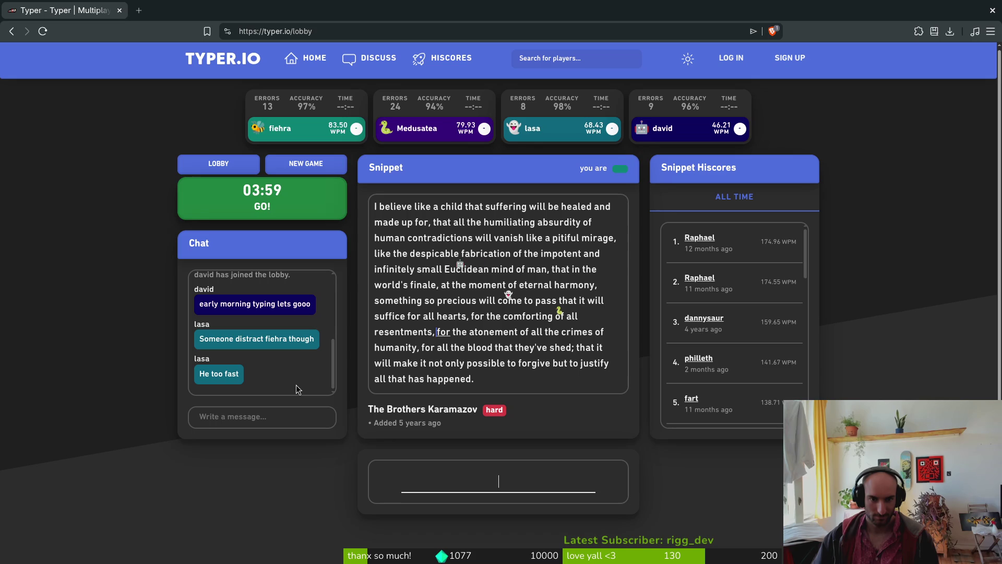
{"action": "type", "text": "the atonement "}
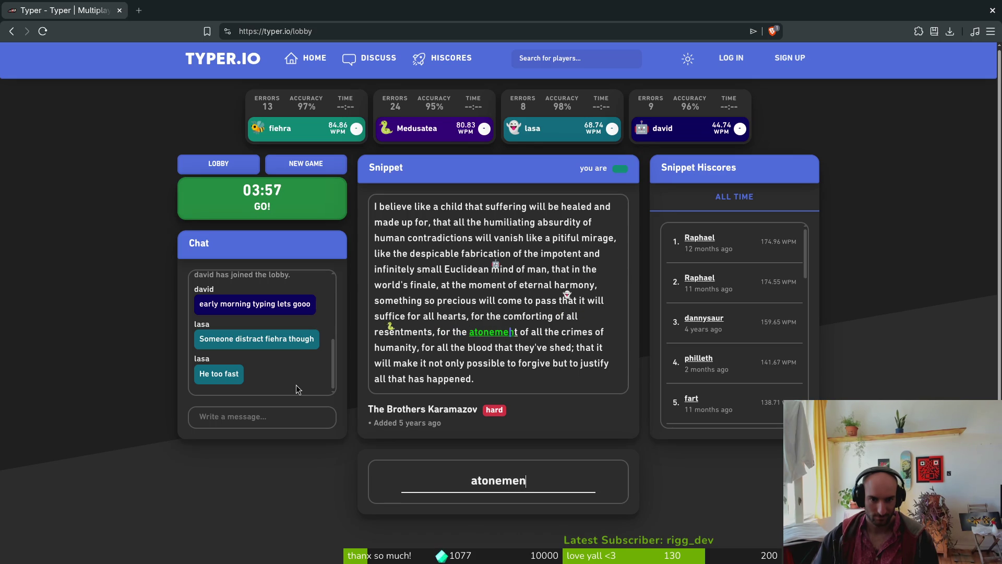
{"action": "type", "text": "of all the crimes of "}
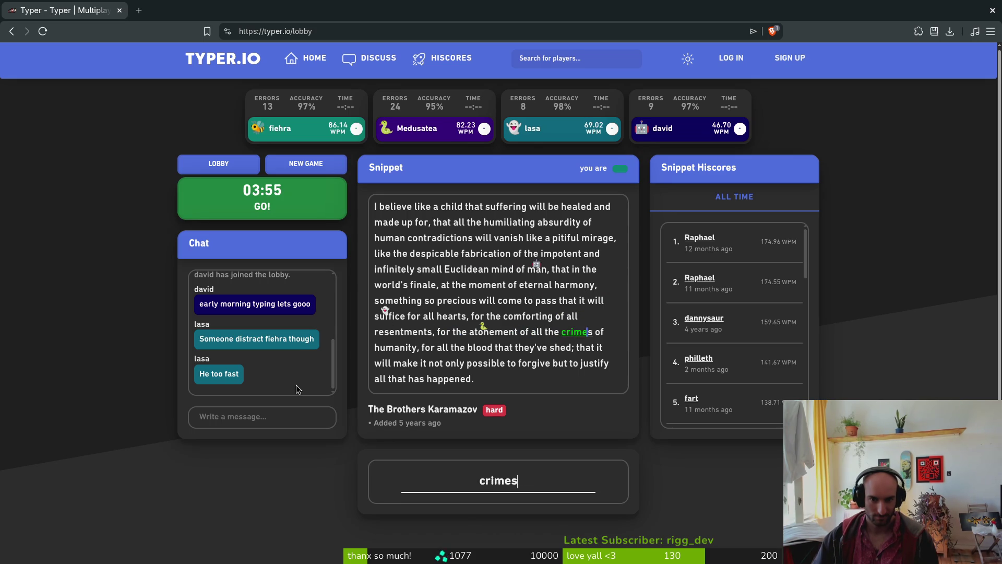
{"action": "type", "text": "humanity"}
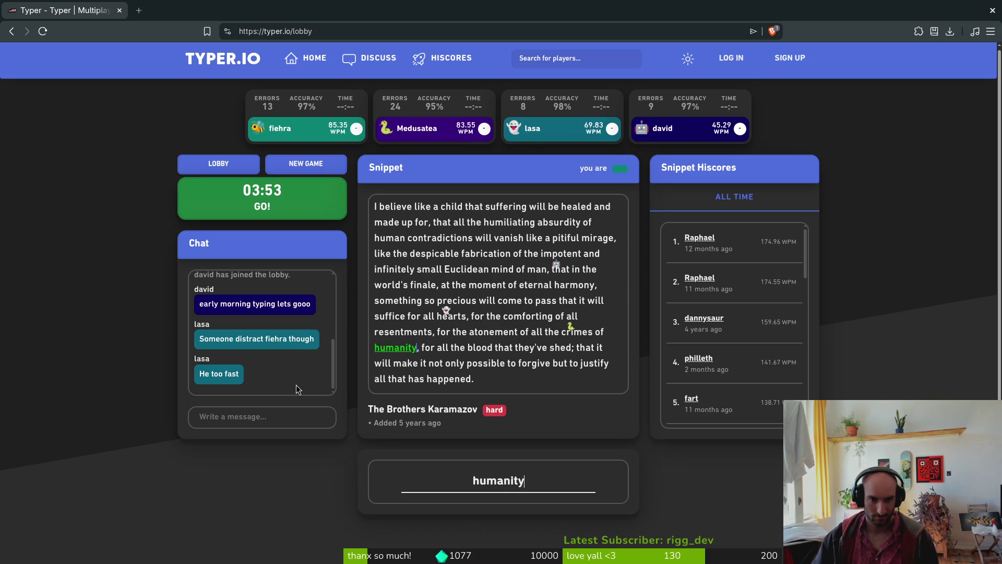
{"action": "type", "text": ", for all the od that they've shed; that it will make it on"}
Finish the snippet with 'justify all that has happened.' to win at 85.73 WPM, then return to the lobby
{"action": "key", "text": "BackSpace"}
{"action": "key", "text": "BackSpace"}
{"action": "type", "text": "not only possible to forgive but to justi"}
{"action": "key", "text": "BackSpace"}
{"action": "key", "text": "BackSpace"}
{"action": "type", "text": "give but to justify all that has happened."}
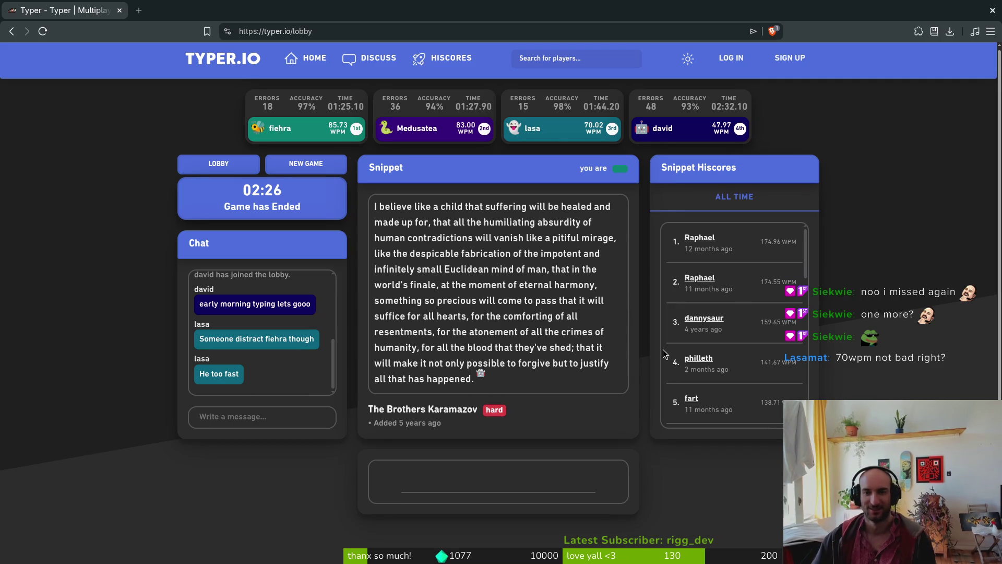
{"action": "left_click", "coordinate": [221, 161]}
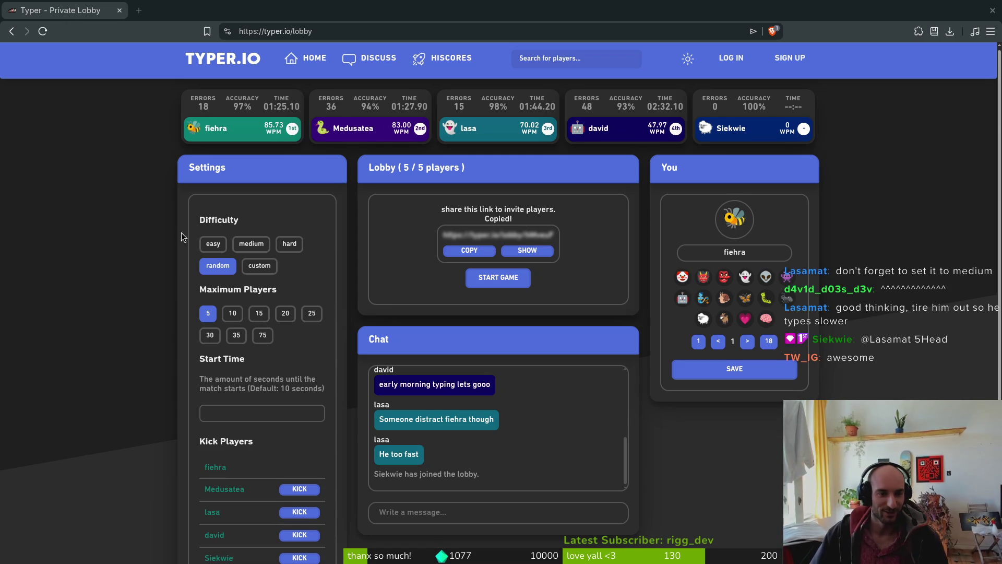
Set lobby difficulty to medium and max players to 15, then start a new game
{"action": "left_click", "coordinate": [251, 243]}
{"action": "left_click", "coordinate": [257, 313]}
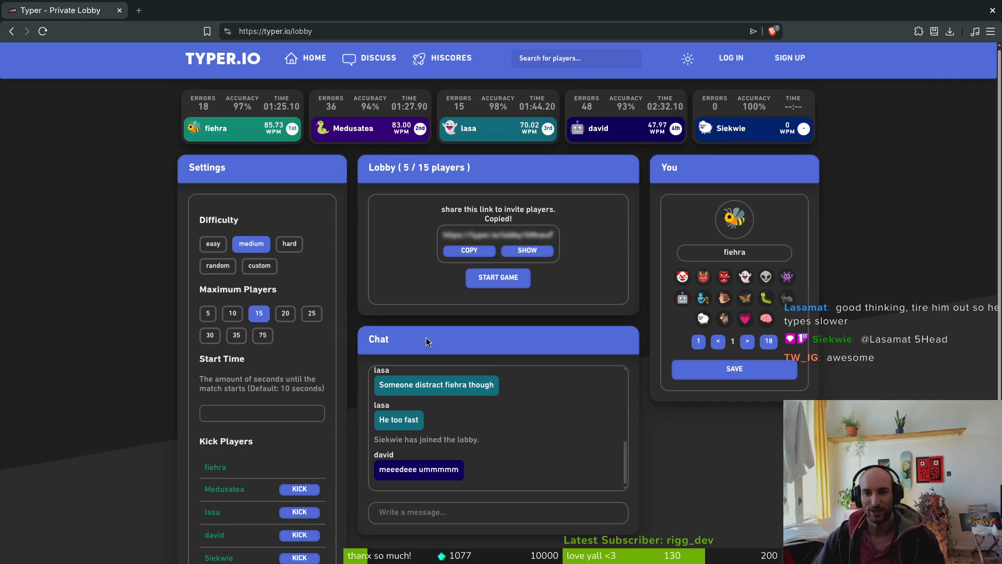
{"action": "left_click", "coordinate": [498, 276]}
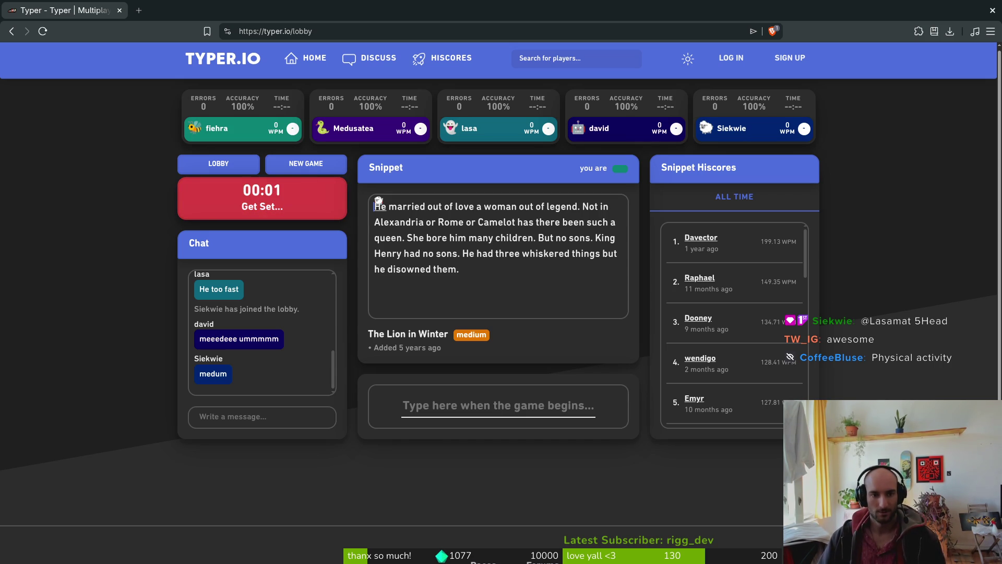
Type the Lion in Winter snippet through 'but he disowned them.', correcting Alexandria and King
{"action": "type", "text": "He married o"}
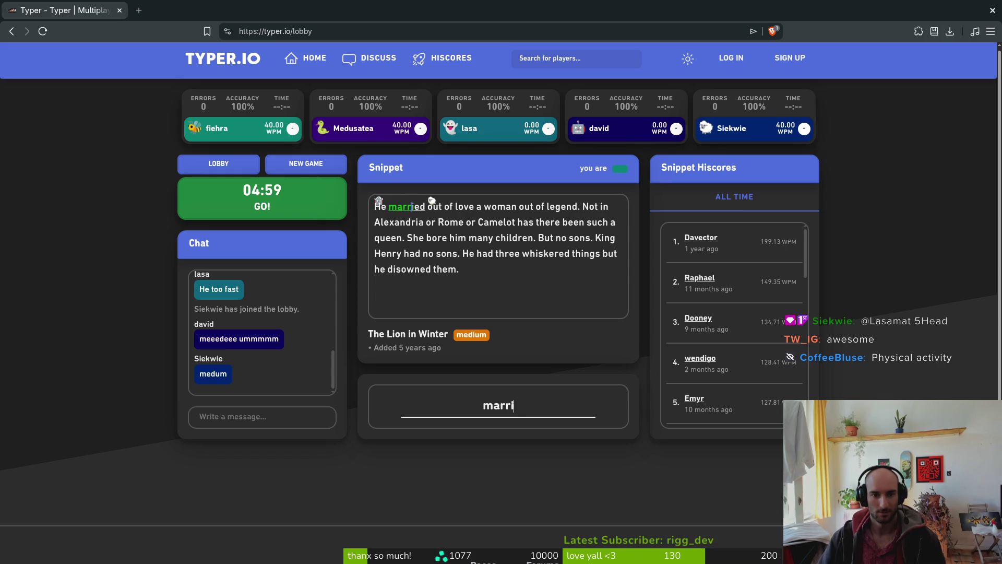
{"action": "type", "text": "ut of love a woman "}
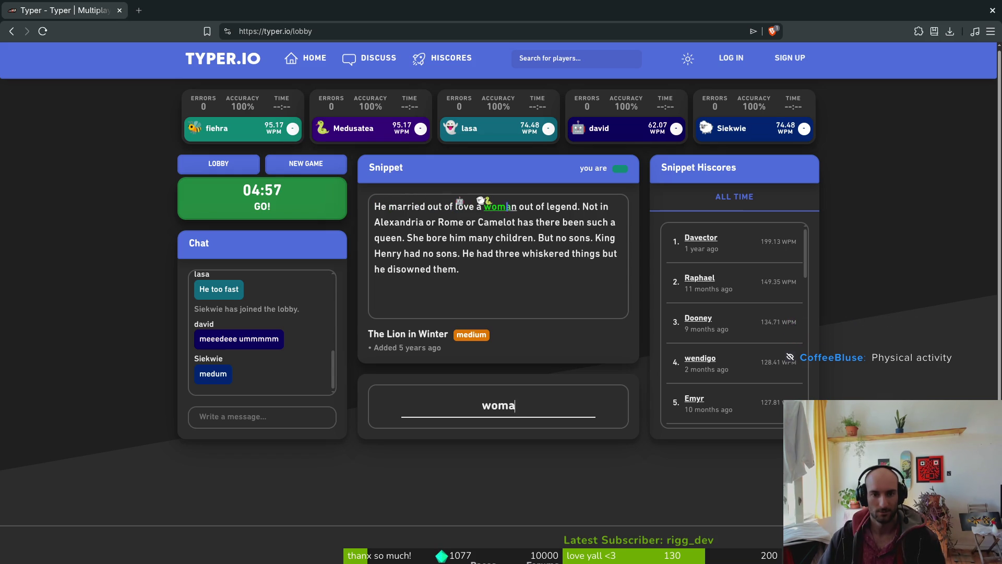
{"action": "type", "text": "out of legend. "}
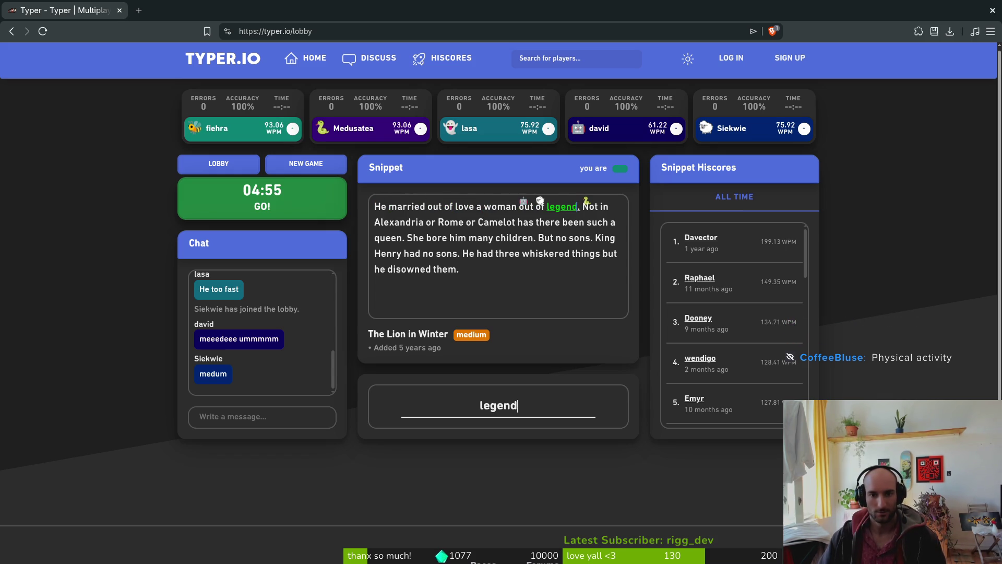
{"action": "type", "text": "Not in "}
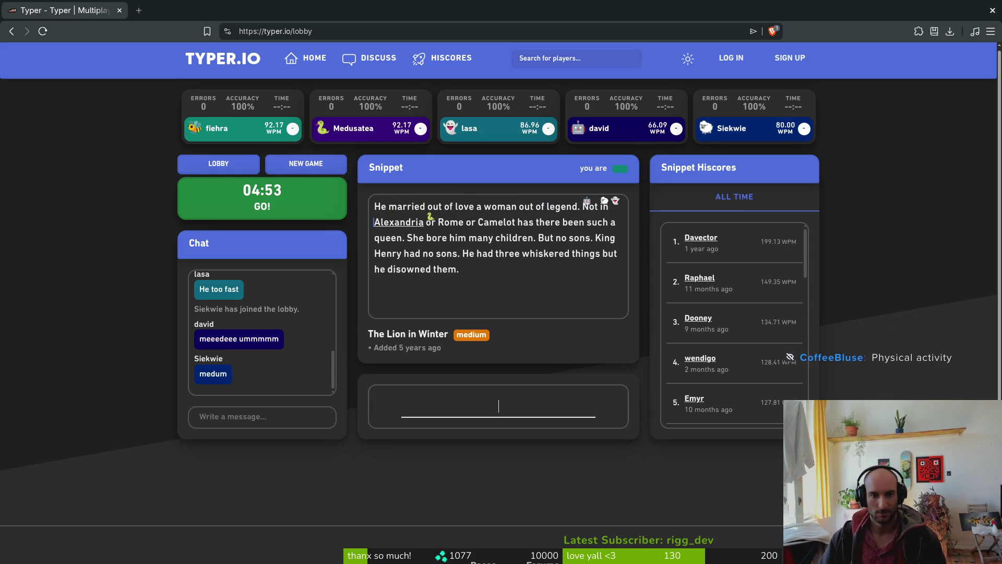
{"action": "type", "text": "can"}
{"action": "key", "text": "BackSpace"}
{"action": "key", "text": "BackSpace"}
{"action": "key", "text": "BackSpace"}
{"action": "type", "text": "xna"}
{"action": "key", "text": "BackSpace"}
{"action": "key", "text": "BackSpace"}
{"action": "type", "text": "andria or"}
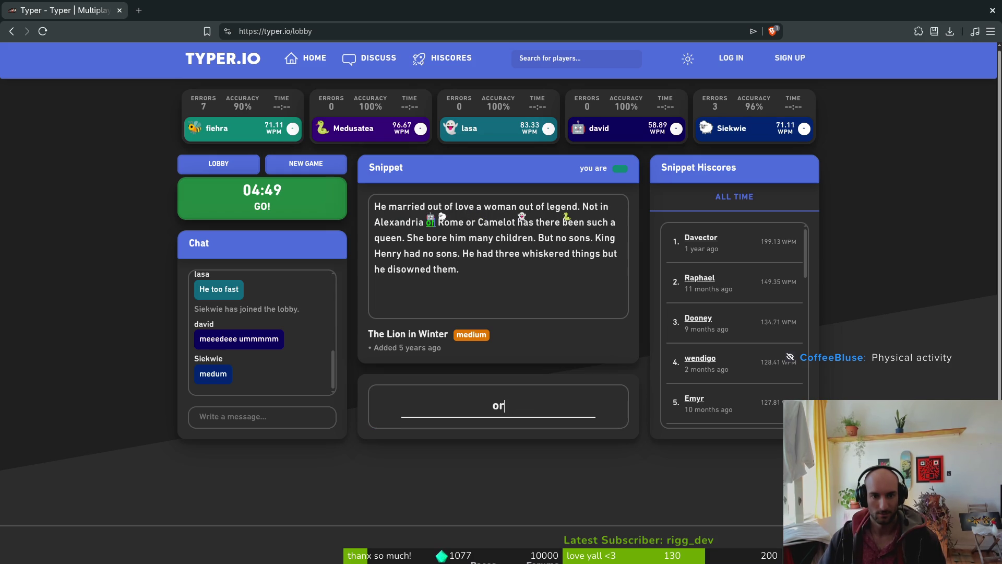
{"action": "type", "text": " Rome or"}
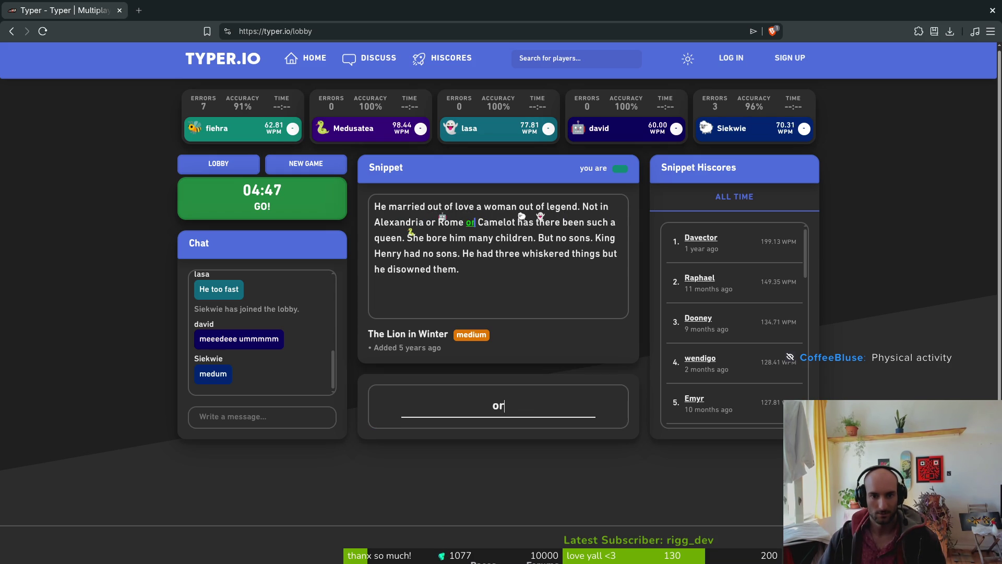
{"action": "type", "text": " Camelot has th"}
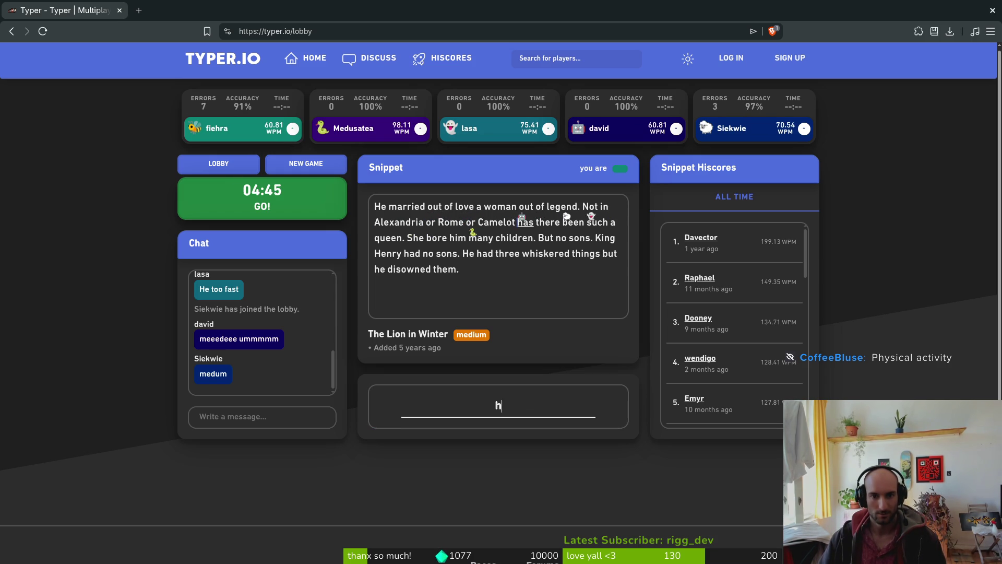
{"action": "type", "text": "ere been such a "}
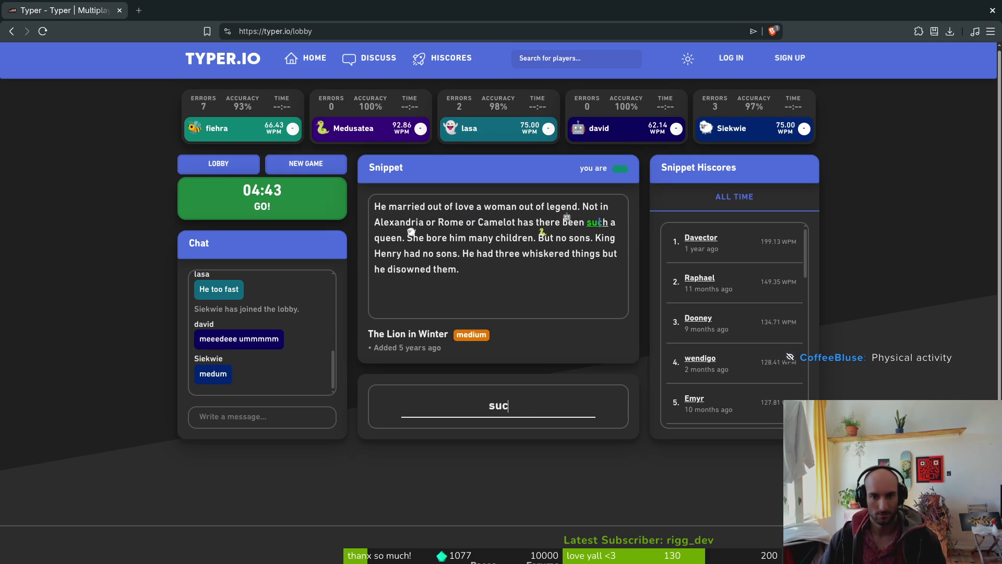
{"action": "type", "text": "queen. She b"}
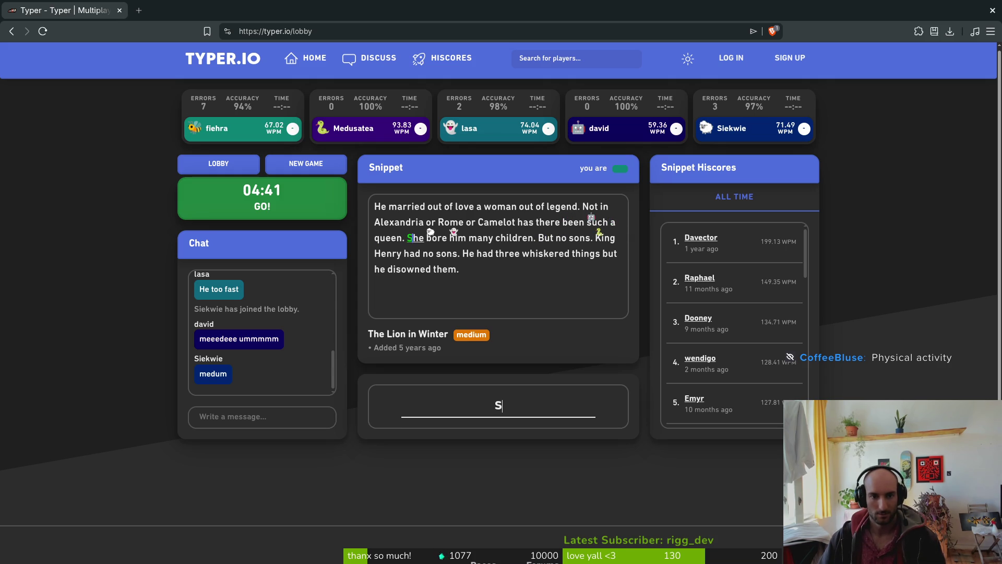
{"action": "type", "text": "ore him many chil"}
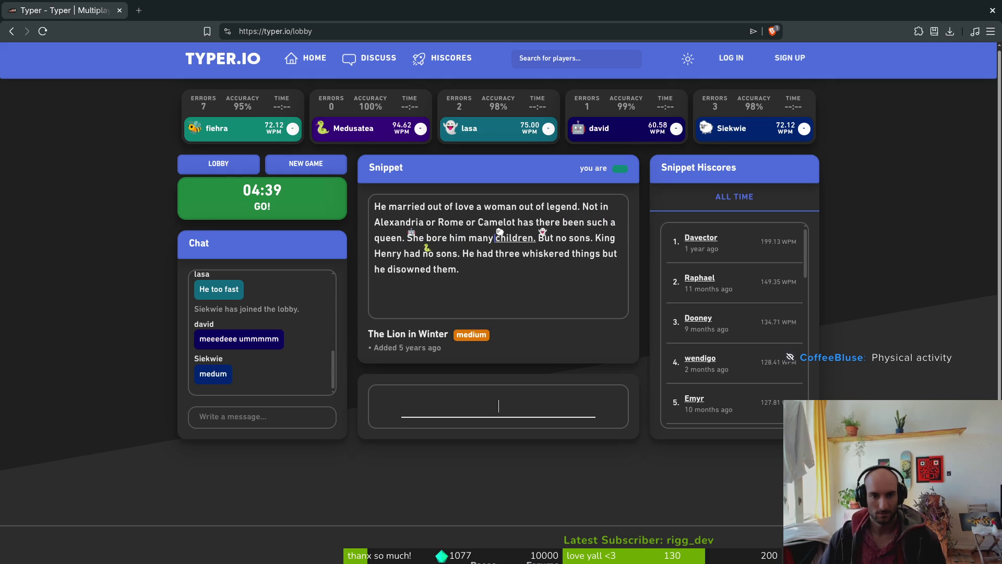
{"action": "type", "text": "dren. "}
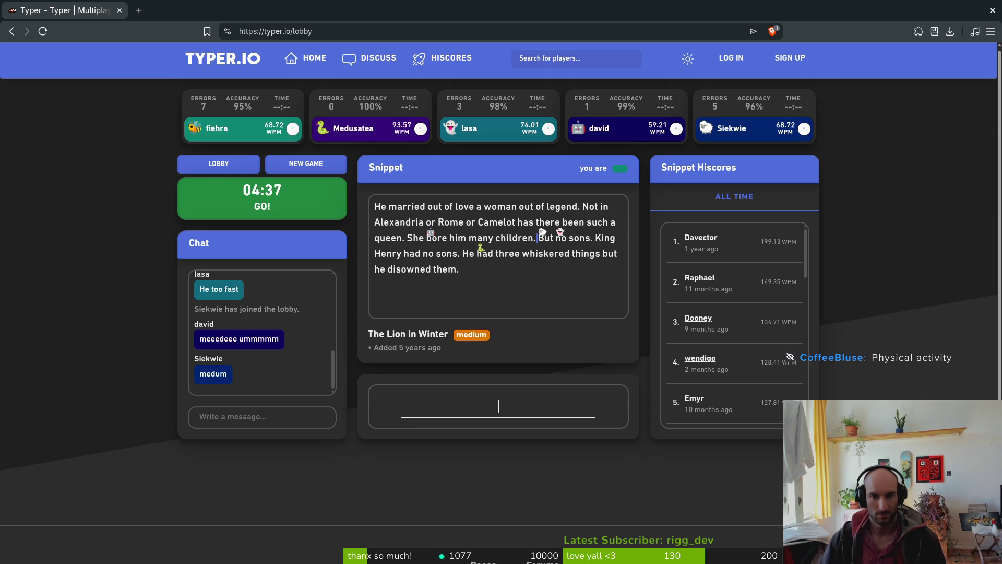
{"action": "type", "text": "ut"}
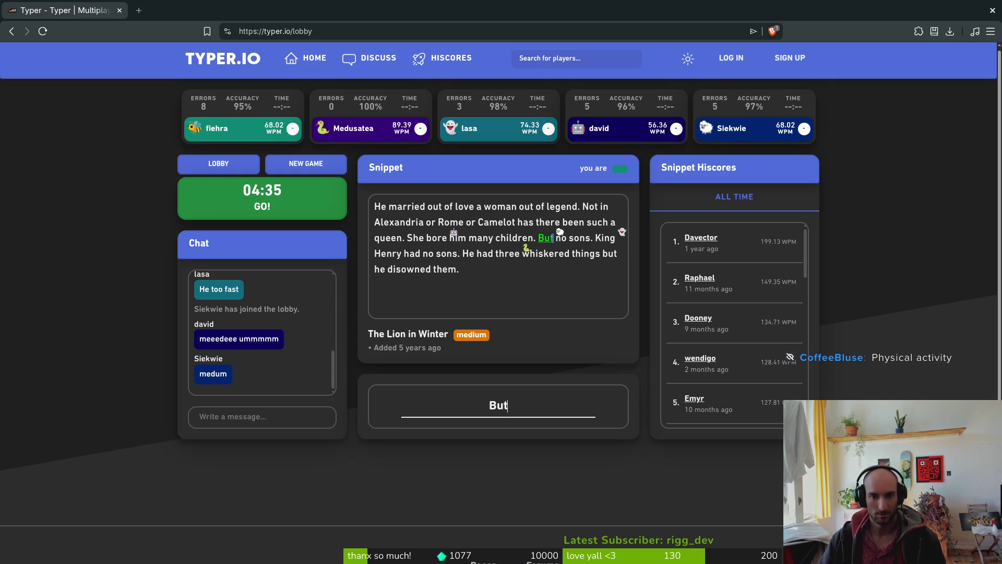
{"action": "type", "text": " no sons. Kind"}
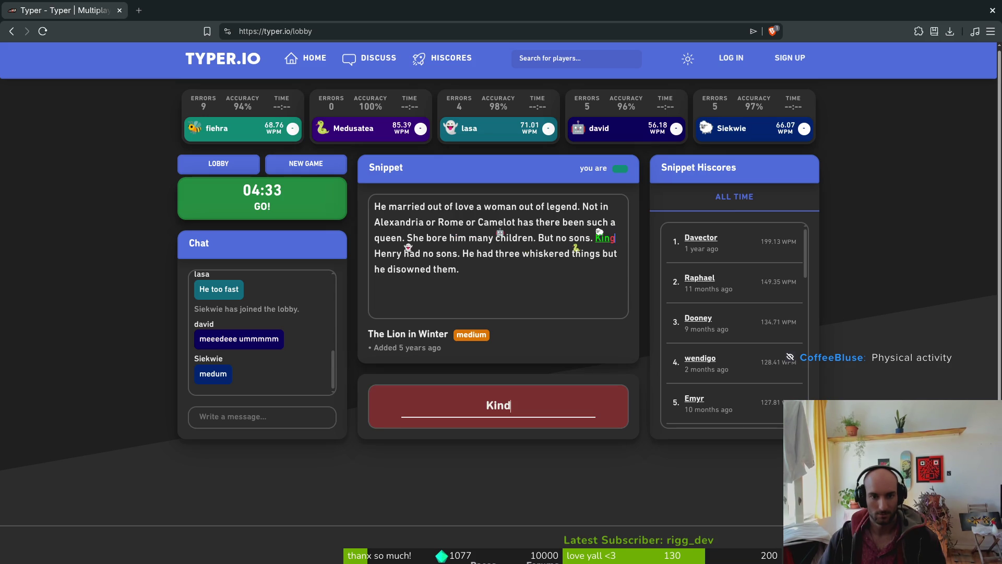
{"action": "key", "text": "BackSpace"}
{"action": "type", "text": "g Henry "}
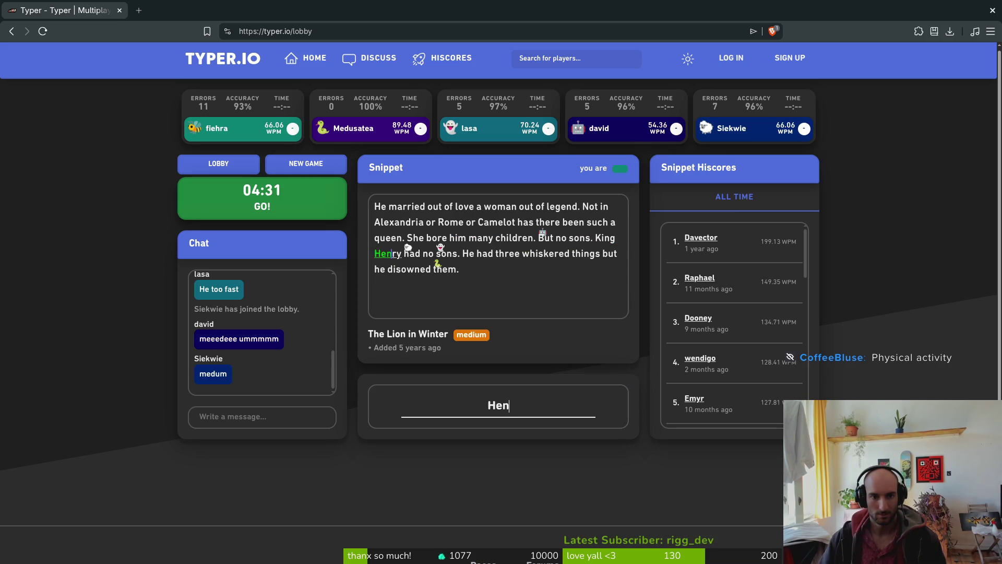
{"action": "type", "text": "had no sons. He "}
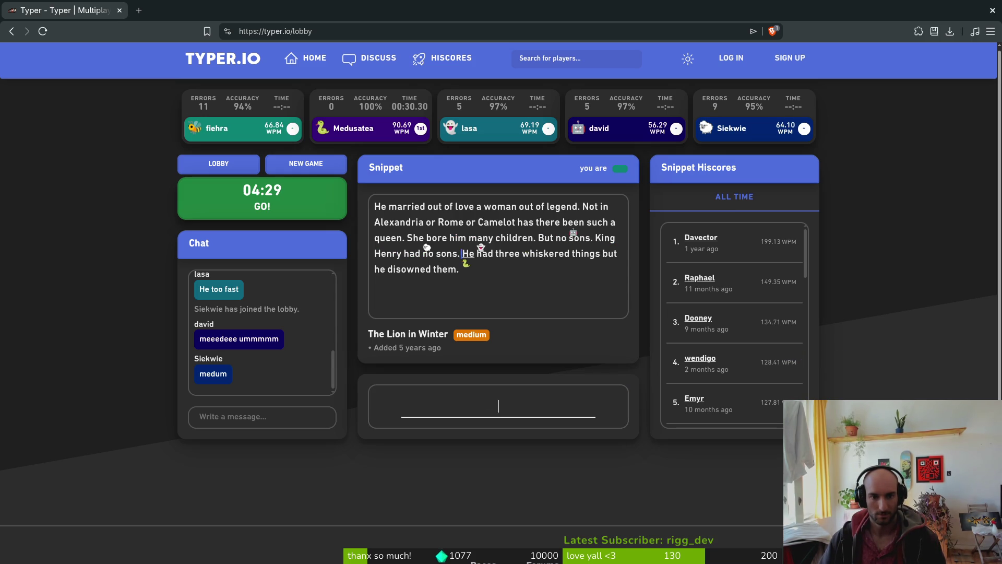
{"action": "type", "text": "had three w"}
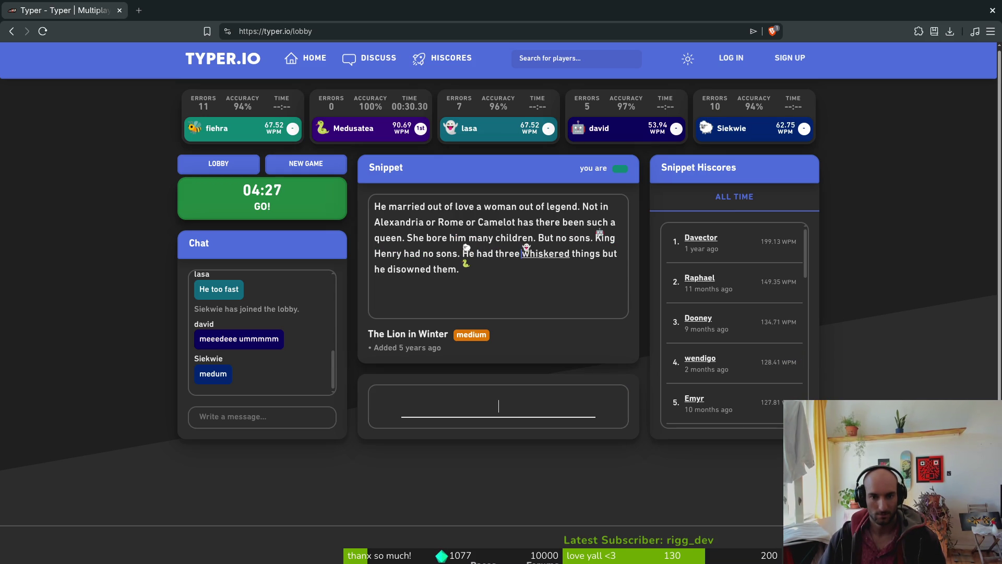
{"action": "type", "text": "hiskered things but he "}
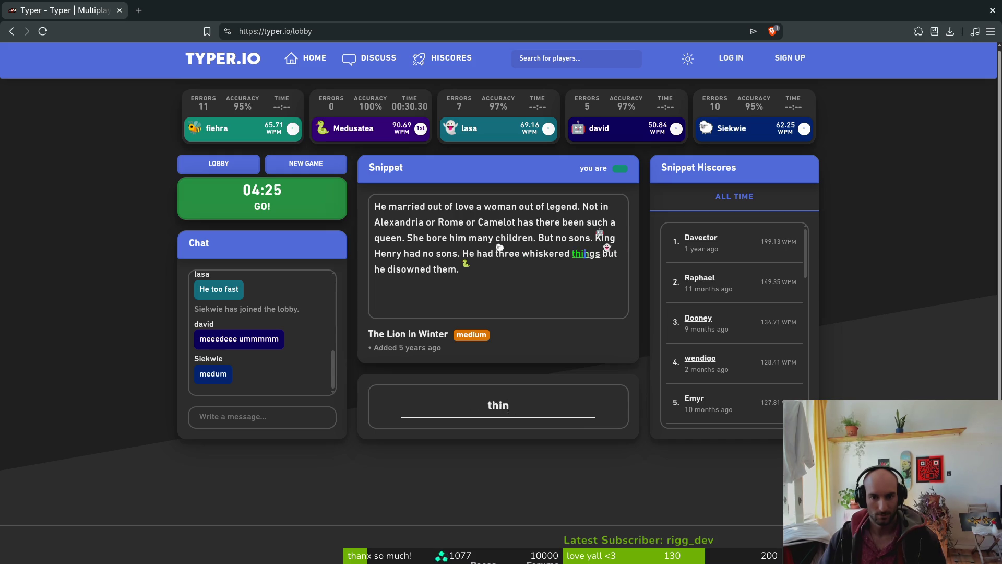
{"action": "type", "text": "d"}
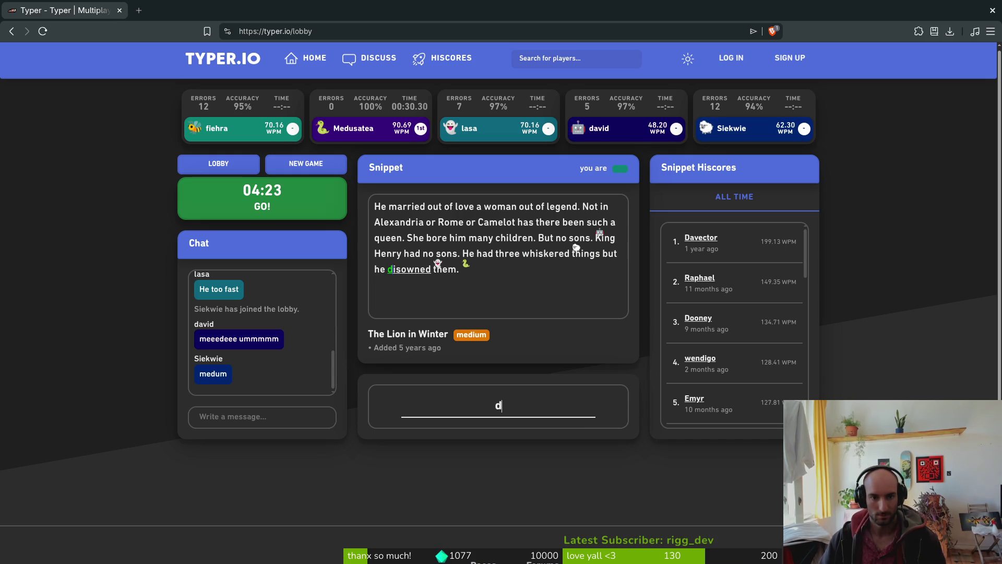
{"action": "type", "text": "isowned the"}
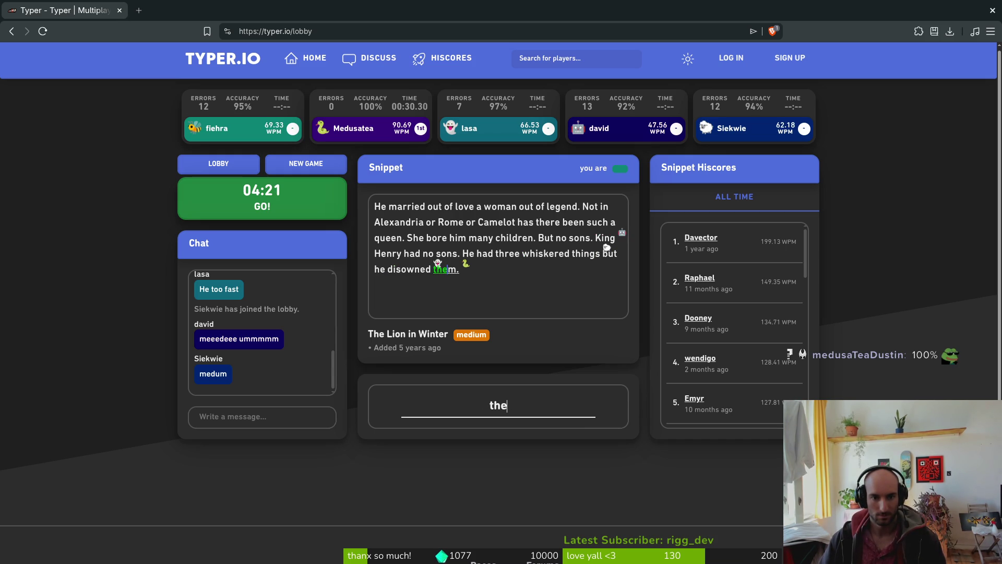
{"action": "type", "text": "m."}
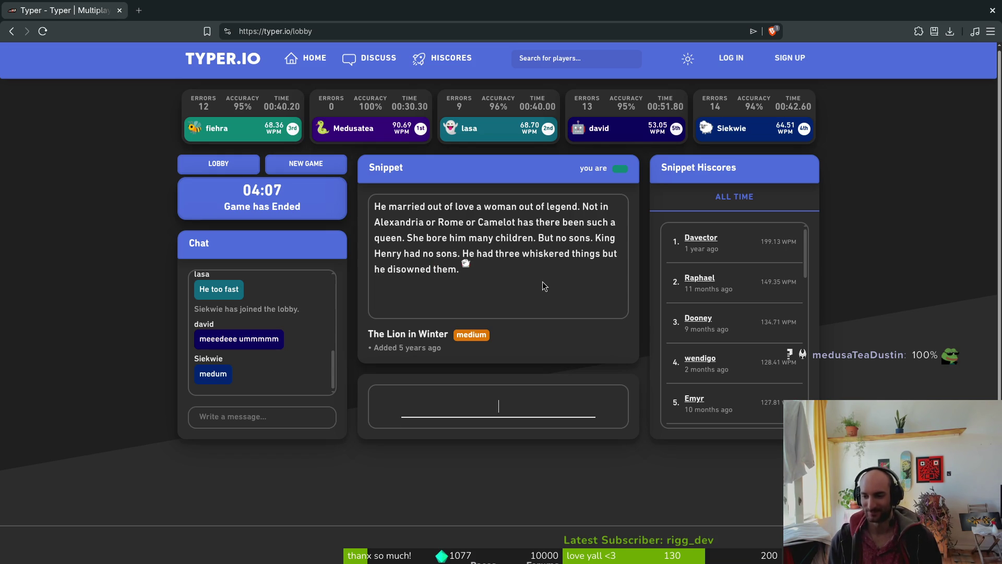
Start another race and type the Hiding snippet through 'Well, who's hiding it?'
{"action": "left_click", "coordinate": [306, 164]}
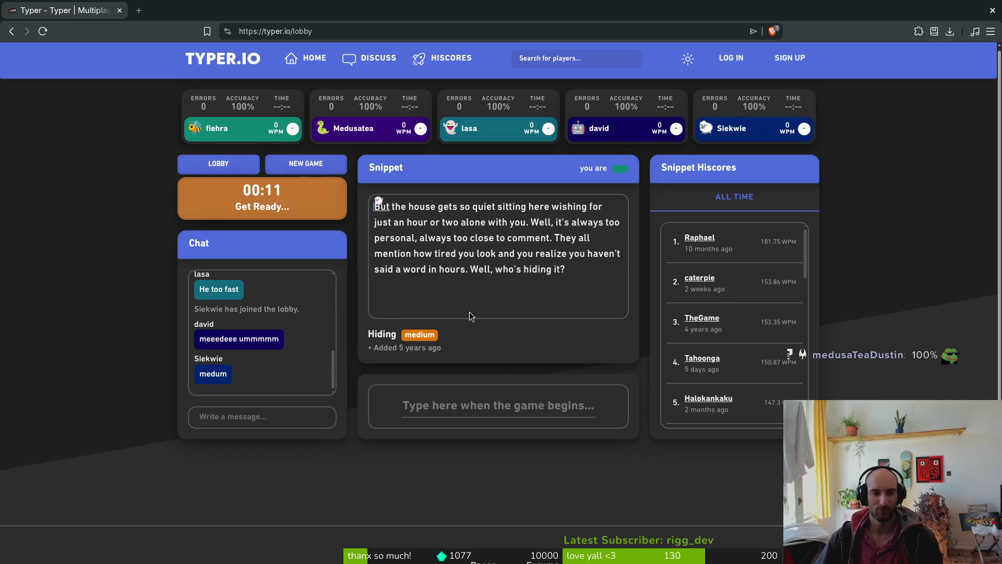
{"action": "left_click", "coordinate": [494, 402]}
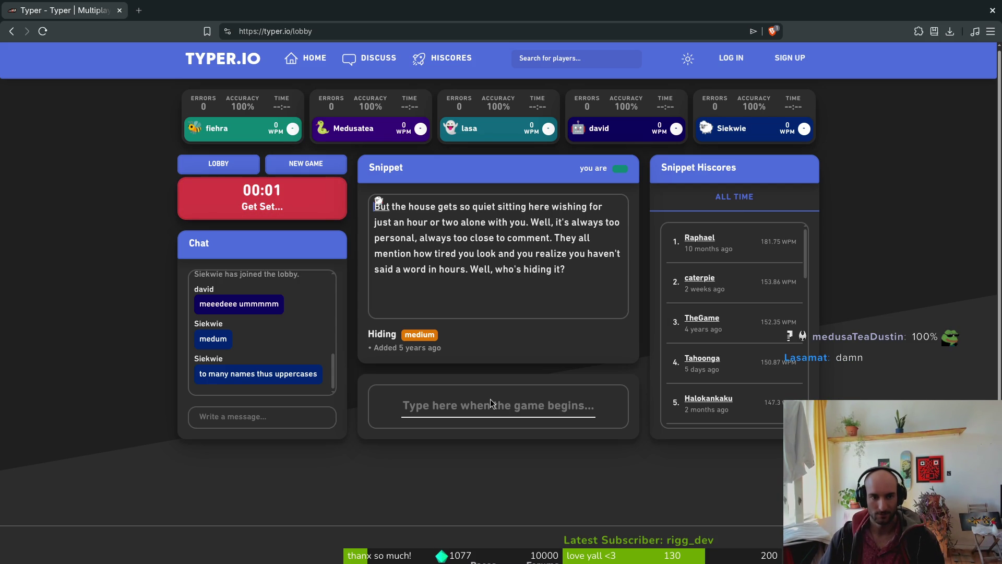
{"action": "type", "text": "But the hou"}
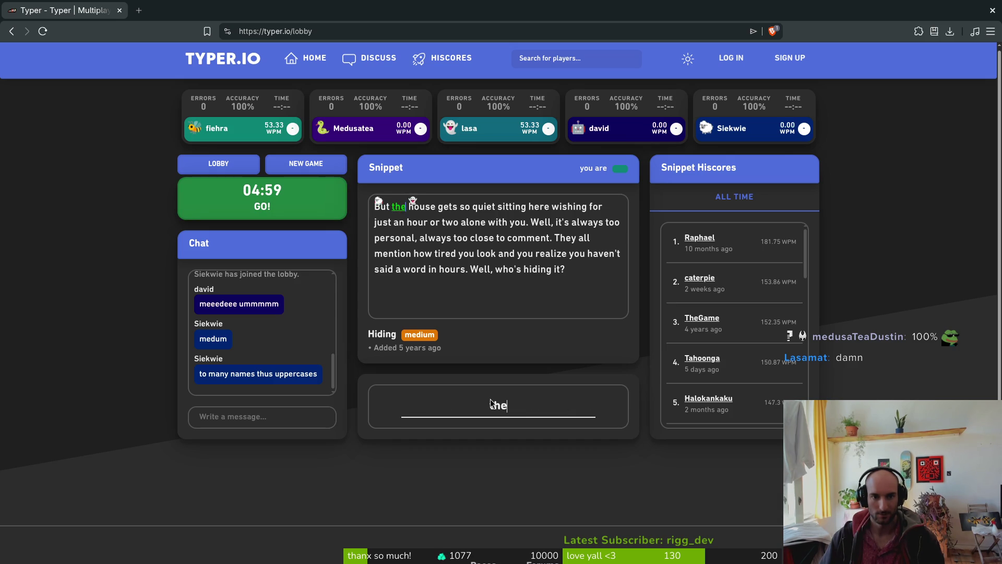
{"action": "type", "text": "se gets so quie"}
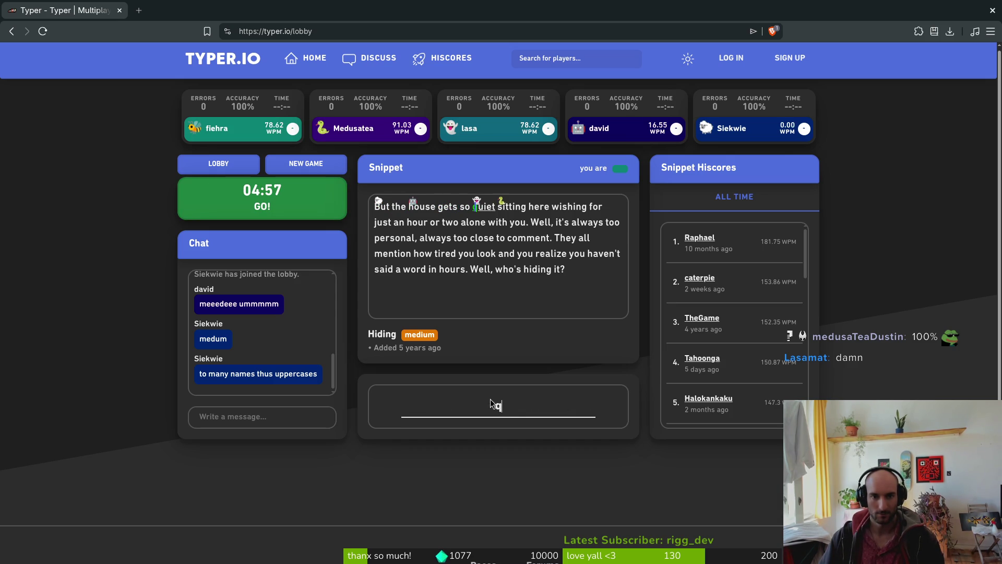
{"action": "type", "text": "t sitting here wi"}
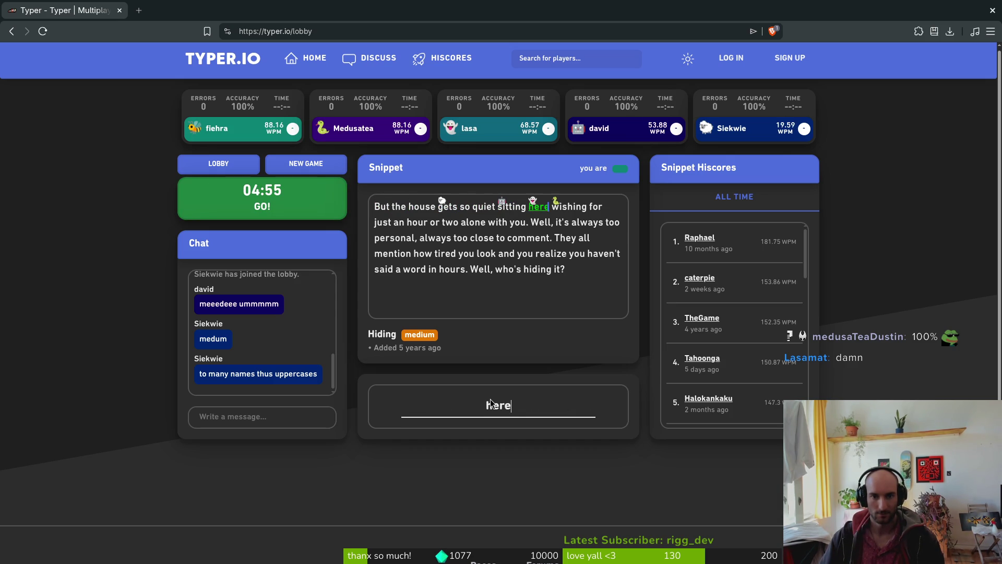
{"action": "type", "text": "shing for jus"}
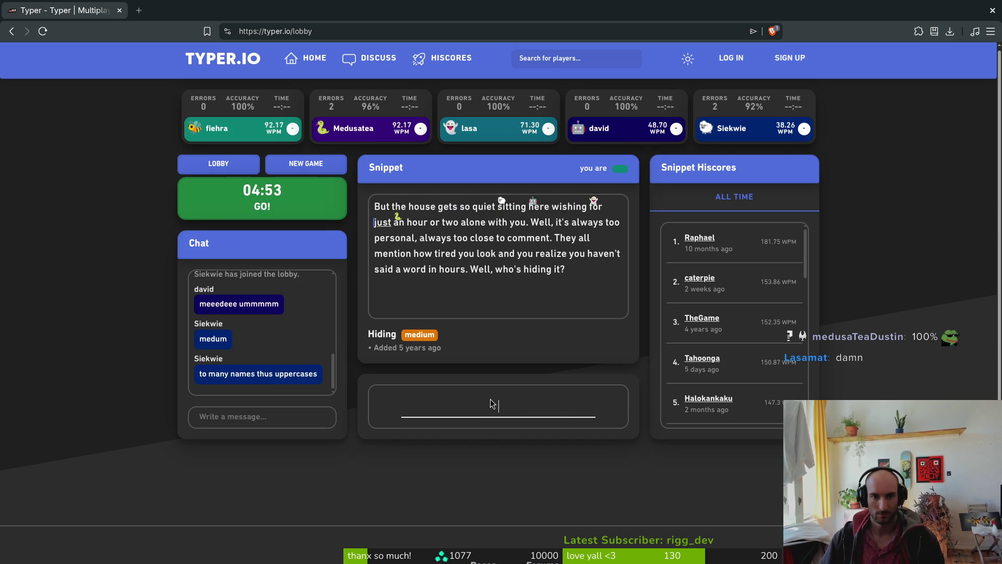
{"action": "type", "text": "t an h"}
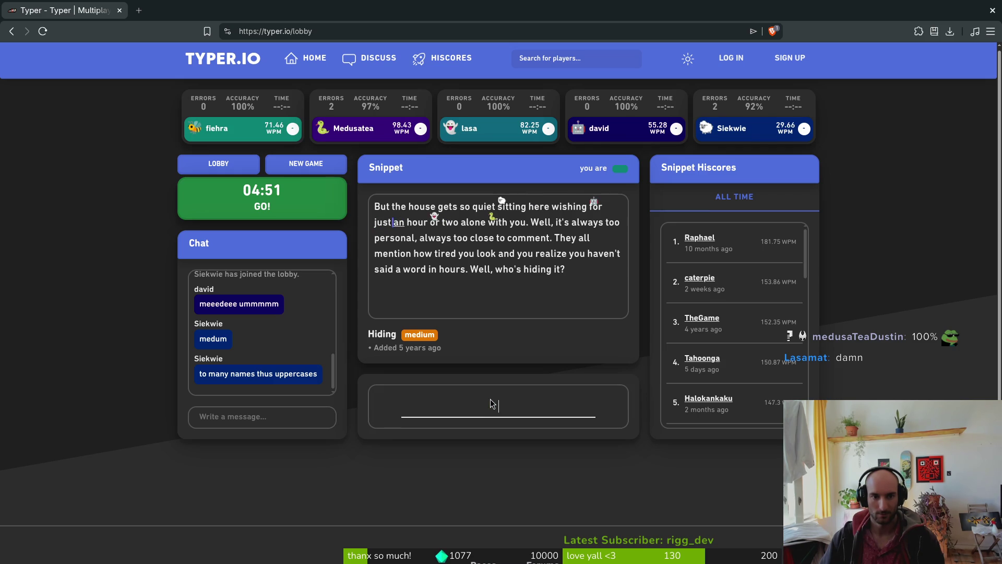
{"action": "type", "text": "o"}
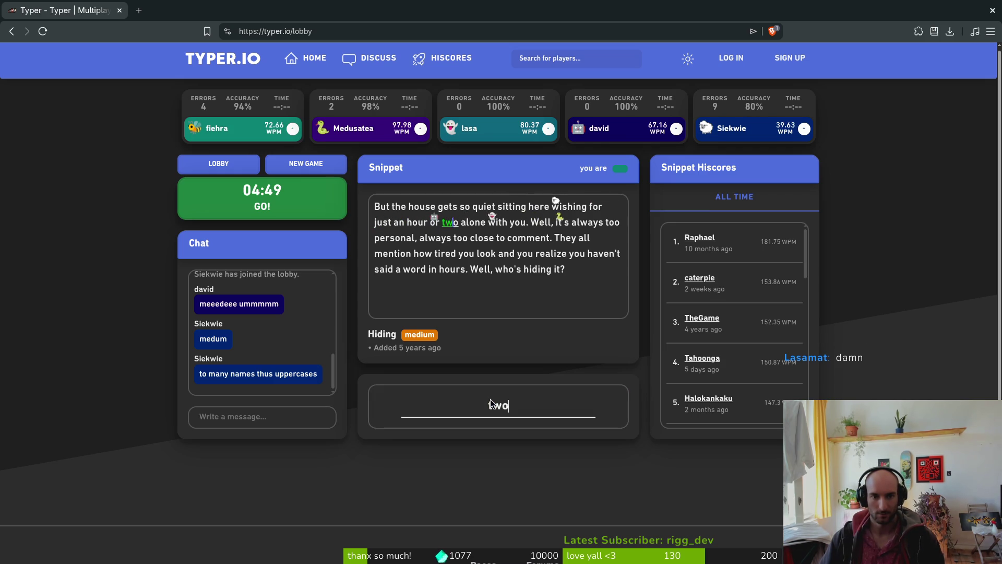
{"action": "type", "text": "ur or two alone with you. W"}
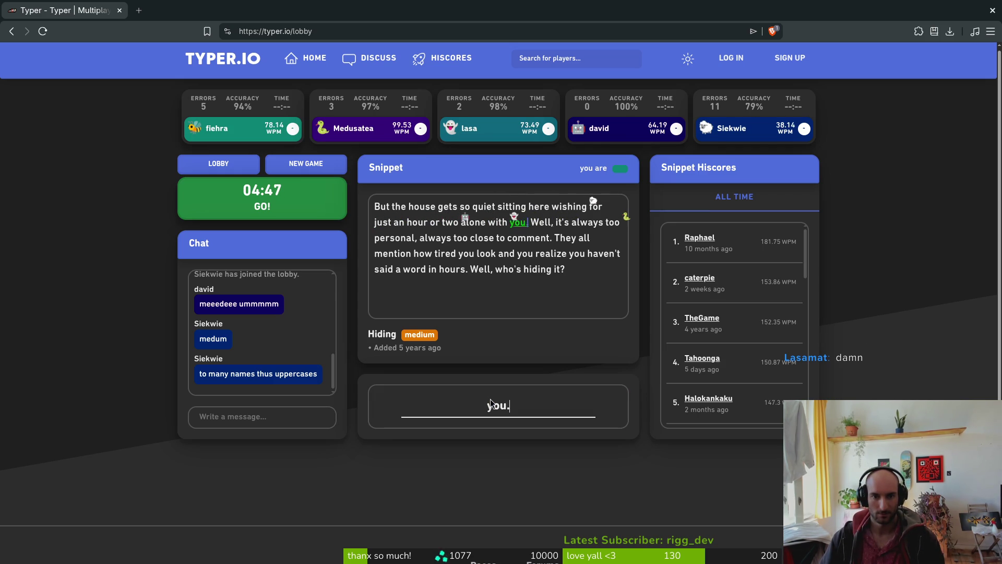
{"action": "type", "text": "ell, it's al"}
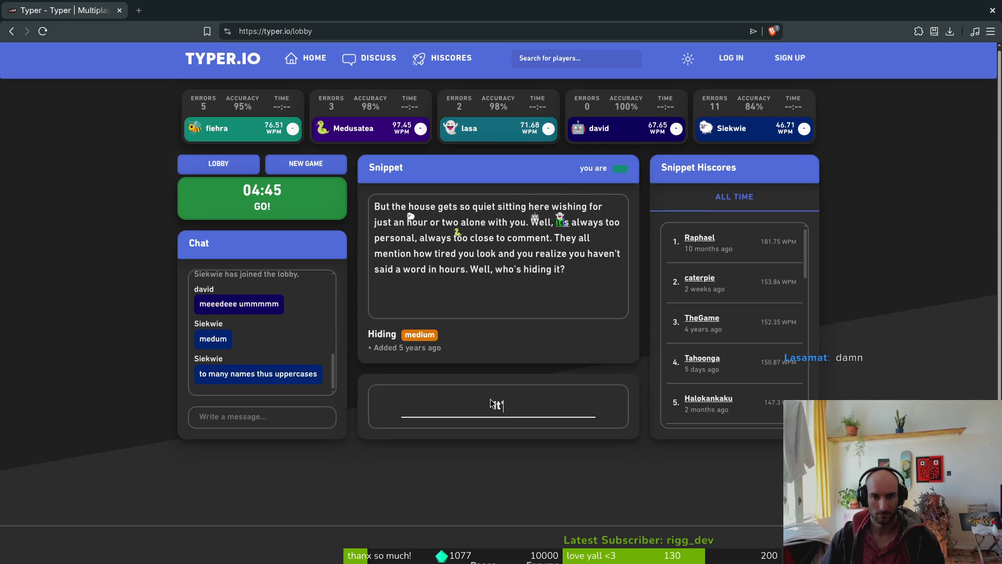
{"action": "type", "text": "ways too personal"}
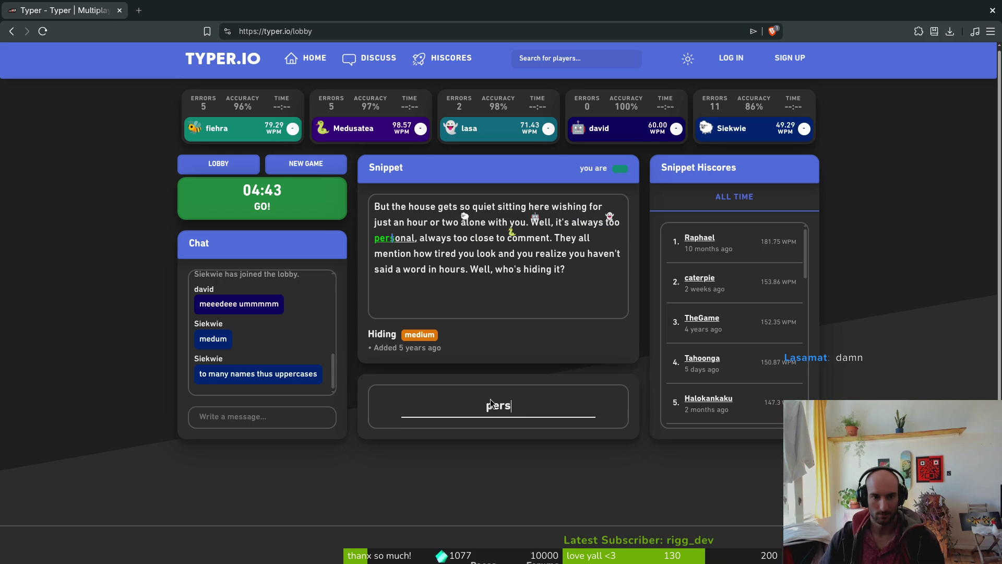
{"action": "type", "text": ", always too "}
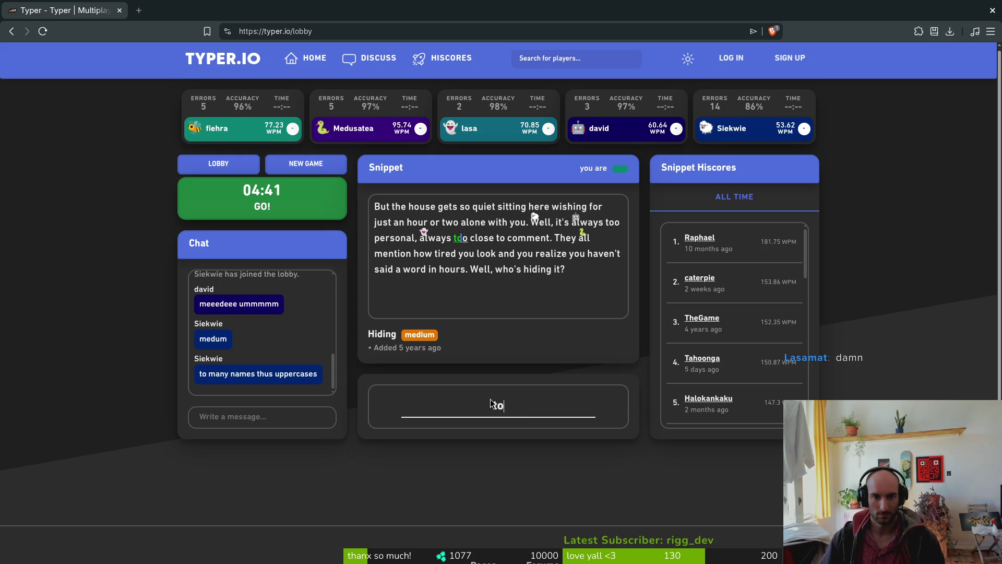
{"action": "type", "text": "close to comment."}
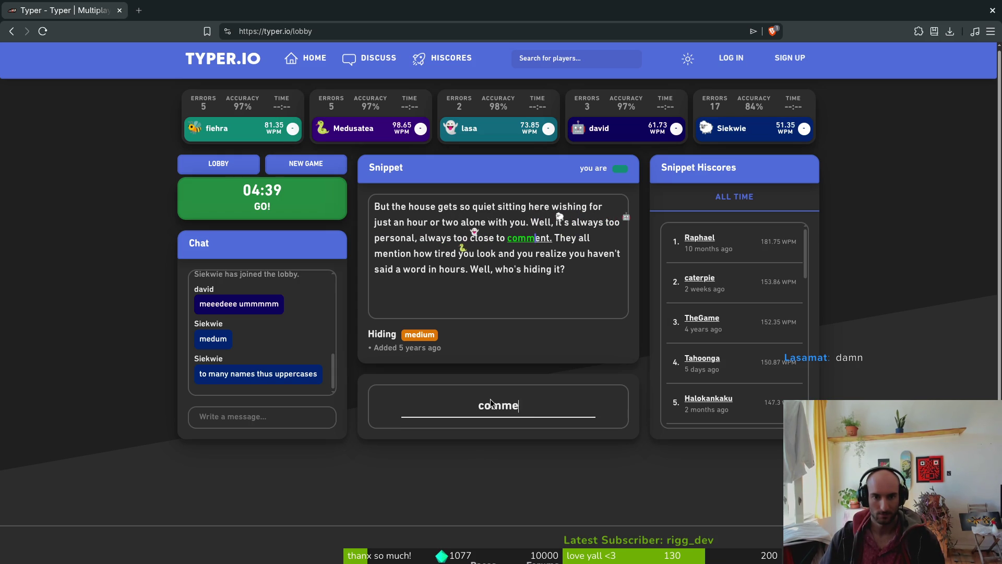
{"action": "type", "text": " They all mention"}
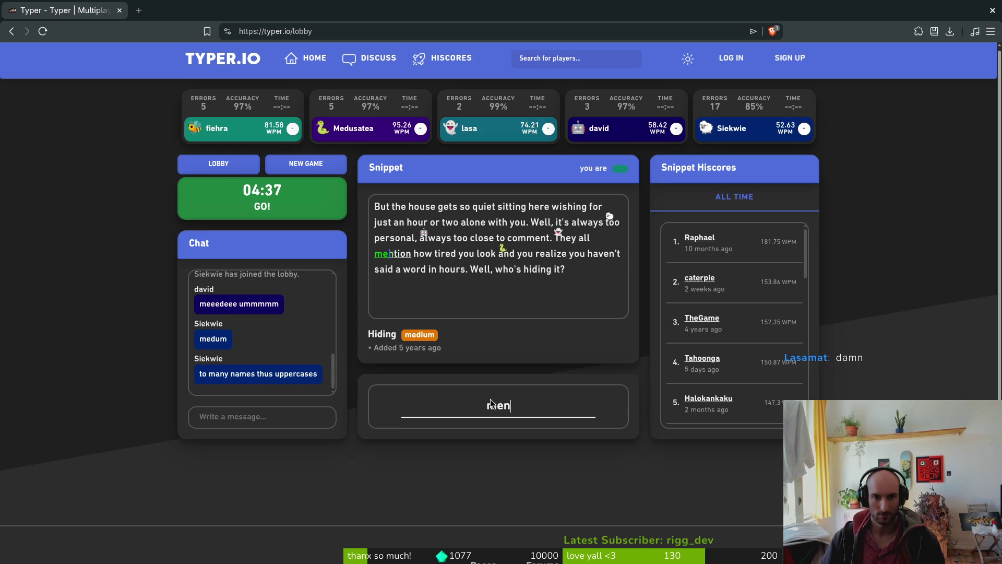
{"action": "type", "text": " how tired you lo"}
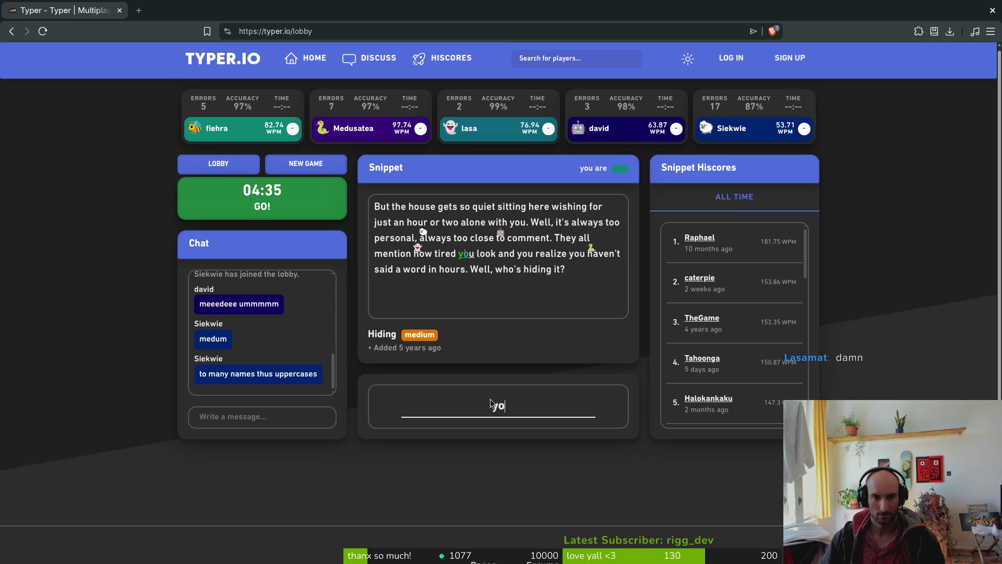
{"action": "type", "text": "ok and you realize"}
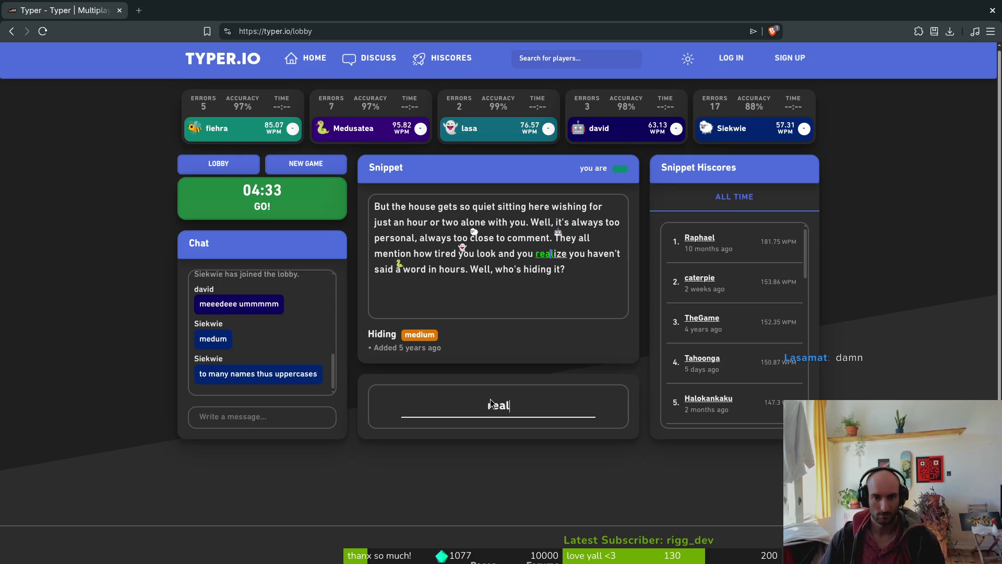
{"action": "type", "text": " havenm"}
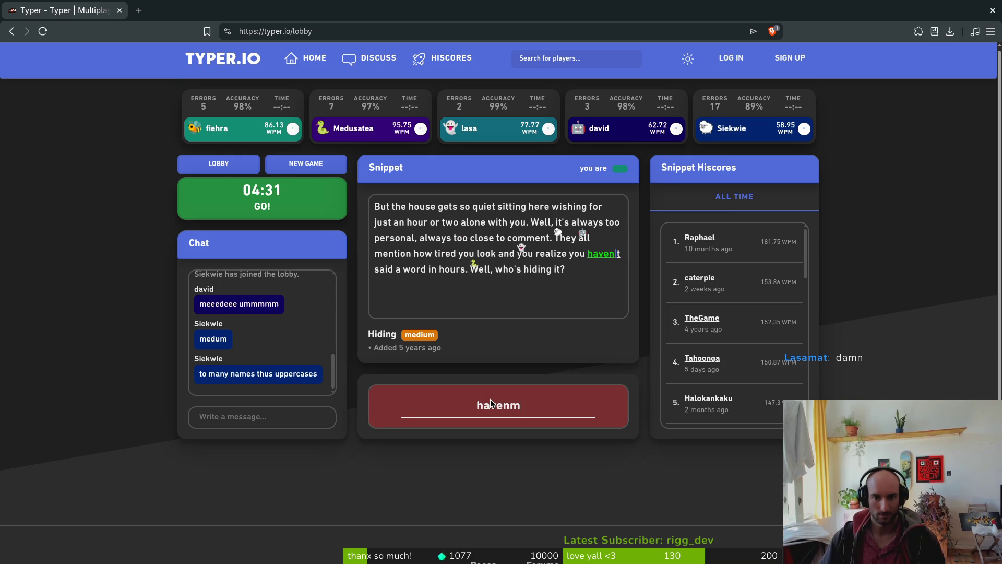
{"action": "type", "text": "'t said aw"}
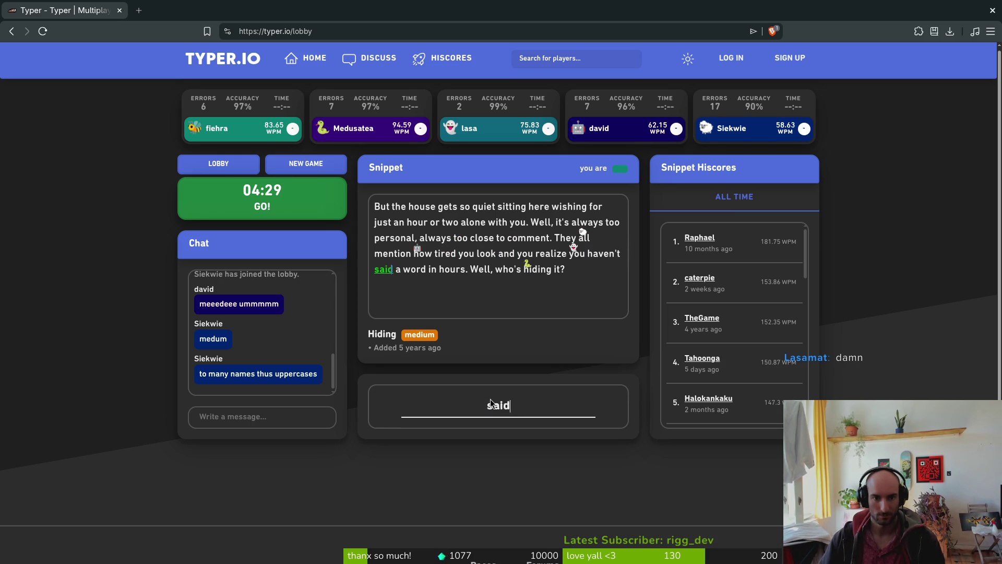
{"action": "key", "text": "BackSpace"}
{"action": "type", "text": "word in hours"}
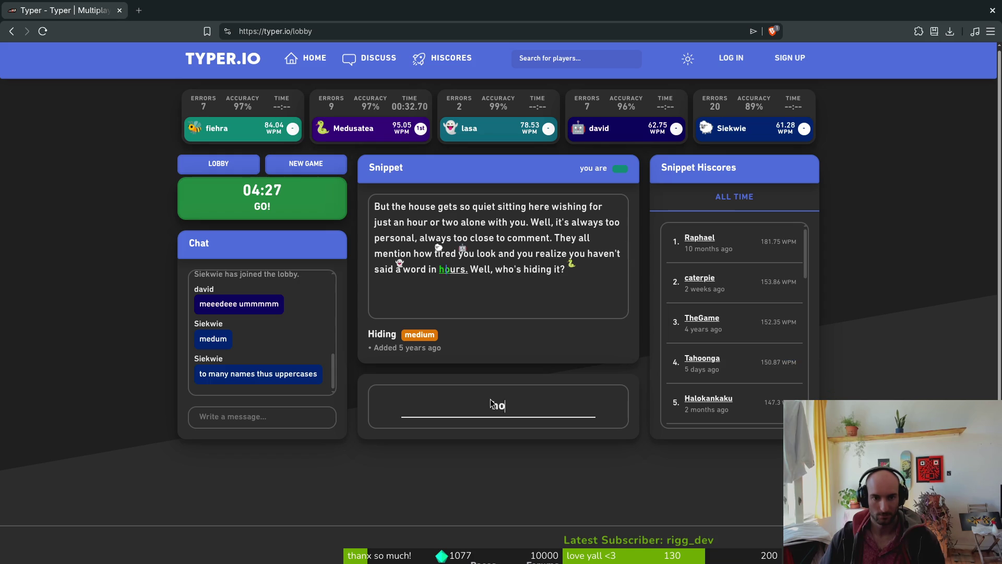
{"action": "type", "text": ". Well"}
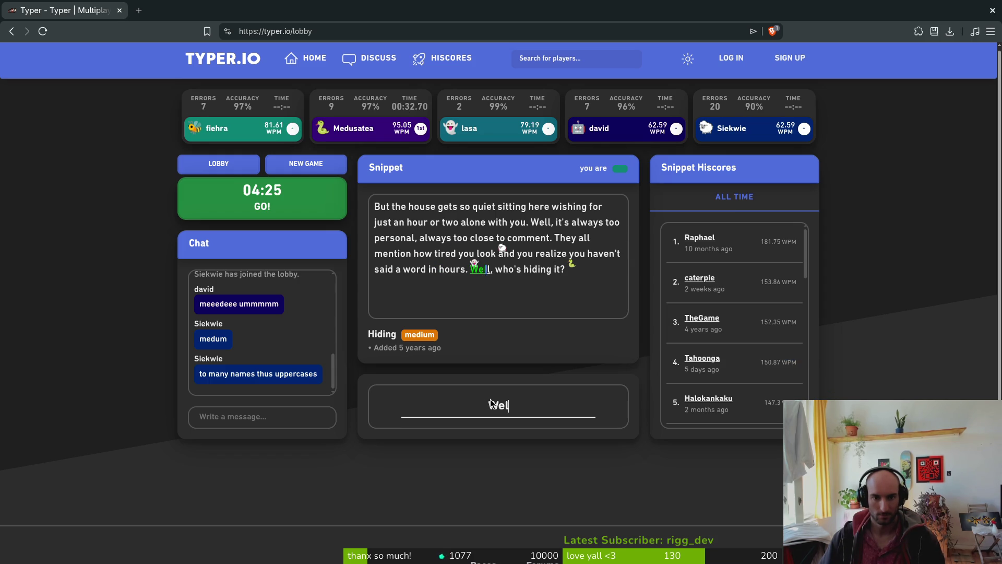
{"action": "type", "text": ", who's hidin"}
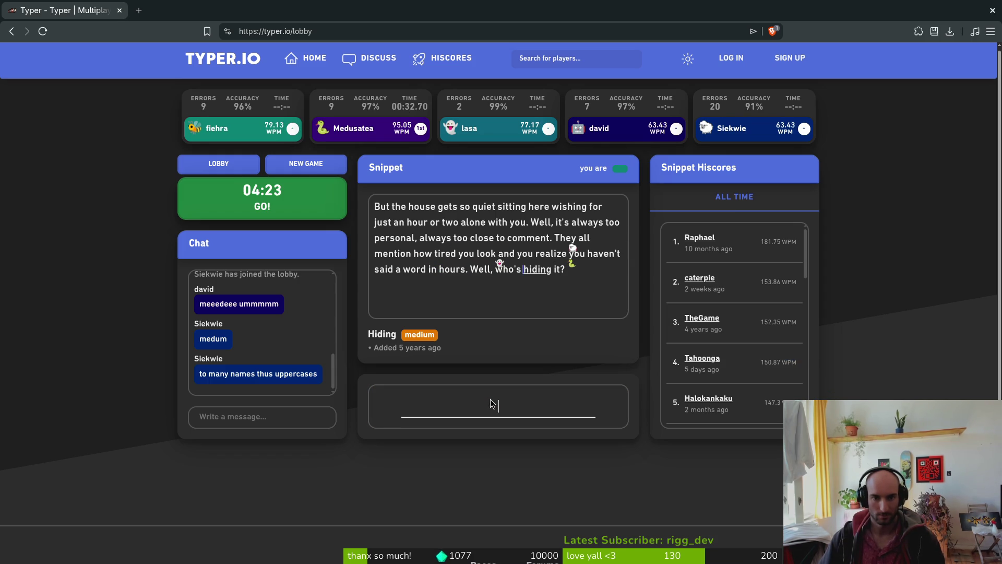
{"action": "type", "text": "g it?"}
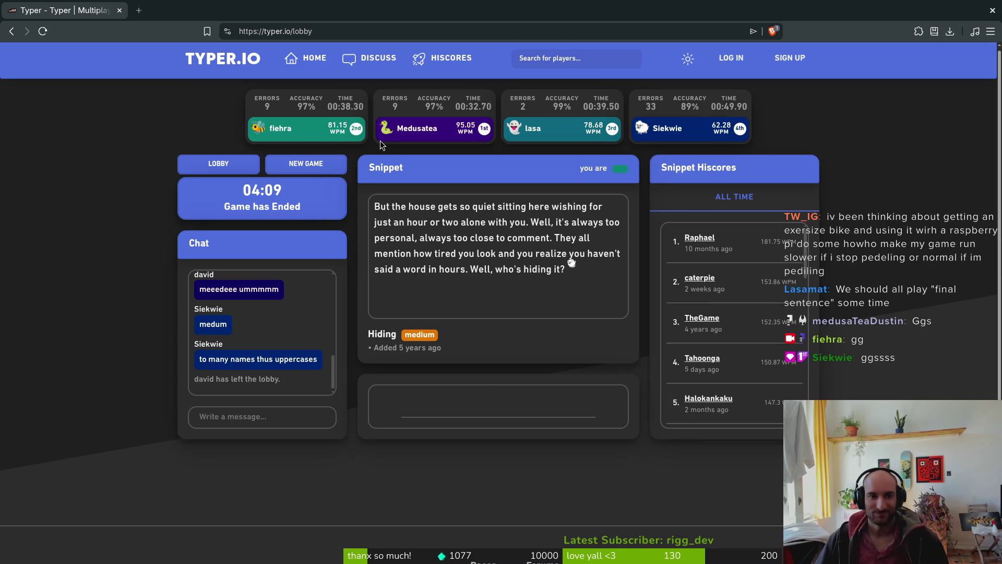
Close the Brave window after the Hiding race finishes second at 81.15 WPM
{"action": "left_click", "coordinate": [119, 11]}
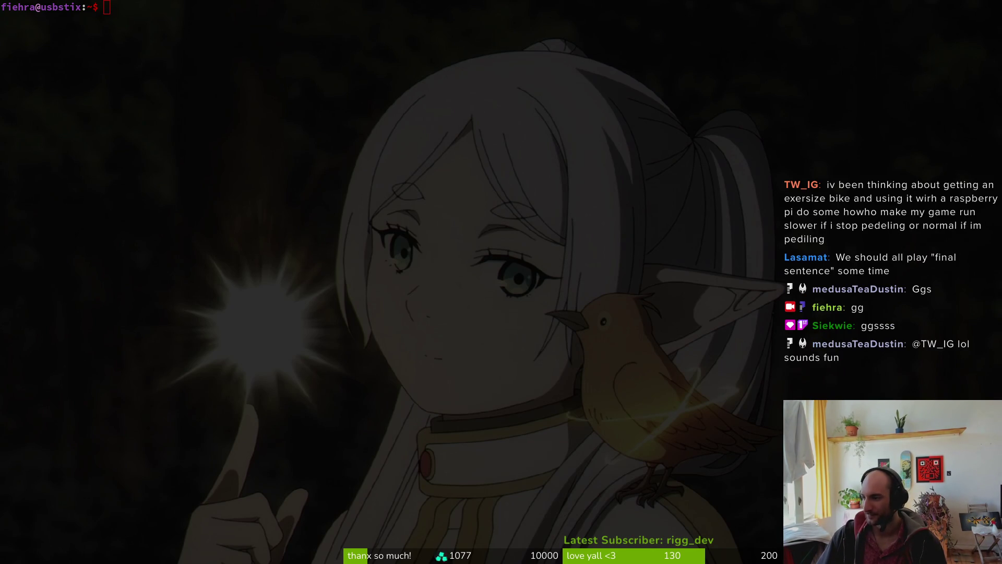
Rotate the front claw about 10 degrees counter-clockwise and nudge it one pixel left
{"action": "key", "text": "super+1"}
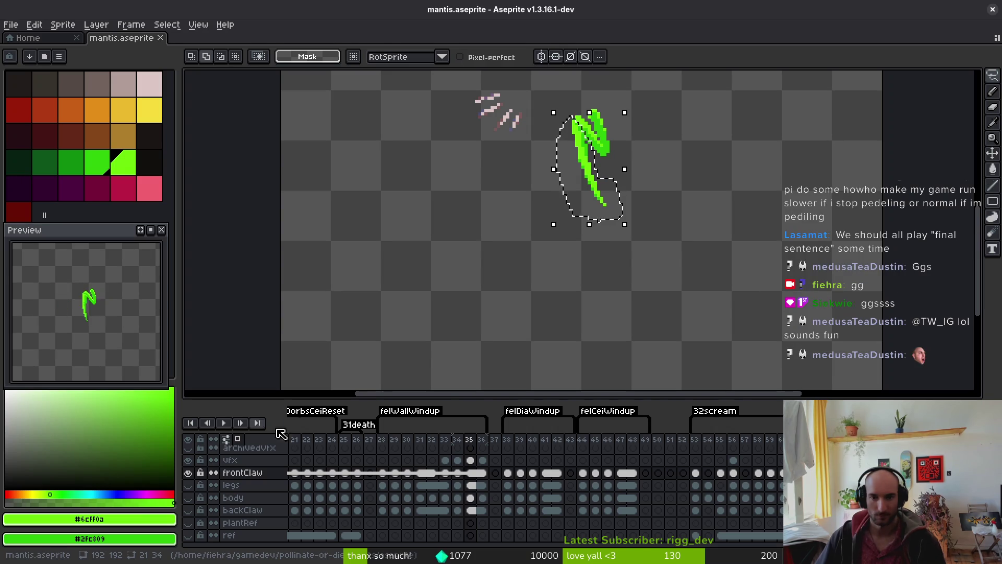
{"action": "scroll", "coordinate": [614, 249], "scroll_direction": "up", "scroll_amount": 2}
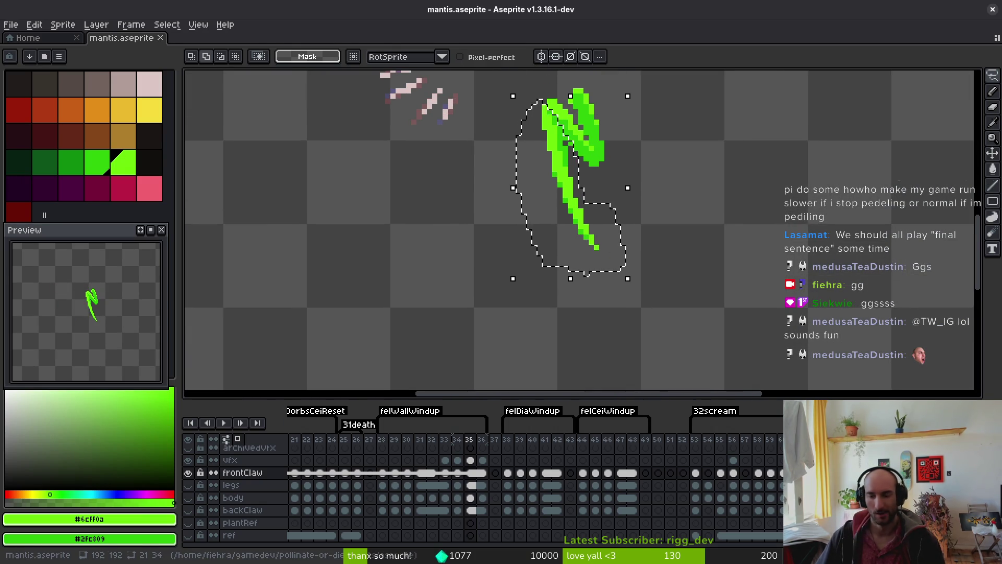
{"action": "scroll", "coordinate": [744, 358], "scroll_direction": "down", "scroll_amount": 1}
{"action": "scroll", "coordinate": [641, 286], "scroll_direction": "up", "scroll_amount": 1}
{"action": "mouse_move", "coordinate": [642, 295]}
{"action": "left_mouse_down"}
{"action": "mouse_move", "coordinate": [606, 302]}
{"action": "mouse_move", "coordinate": [634, 311]}
{"action": "left_mouse_up"}
{"action": "left_click_drag", "start_coordinate": [576, 220], "coordinate": [570, 219]}
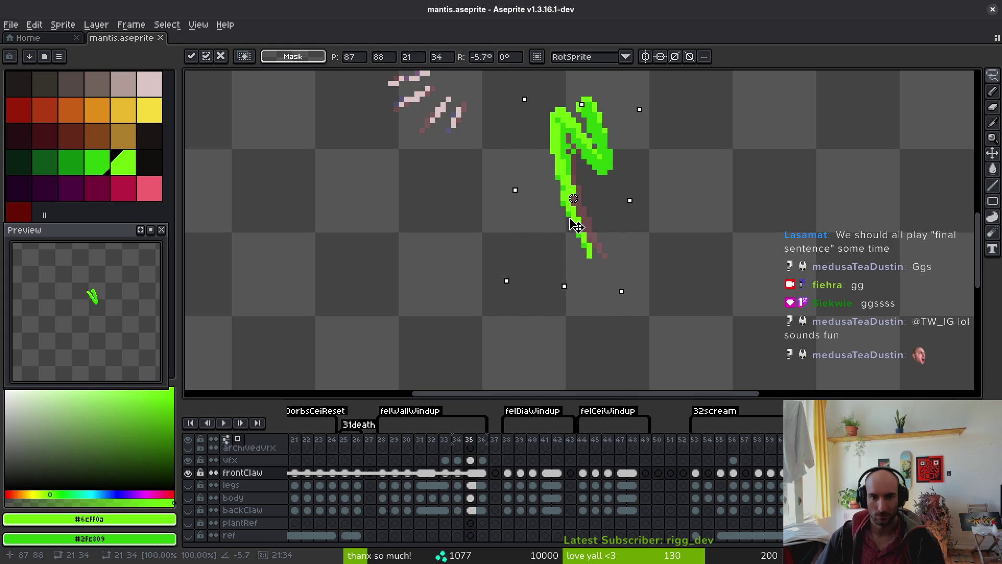
{"action": "key", "text": "Return"}
Fill the gap pixels in the claw outline with the claw's dark green
{"action": "scroll", "coordinate": [576, 199], "scroll_direction": "up", "scroll_amount": 3}
{"action": "key", "text": "i"}
{"action": "left_click", "coordinate": [562, 216]}
{"action": "key", "text": "b"}
{"action": "left_click", "coordinate": [564, 196]}
{"action": "left_click", "coordinate": [547, 113]}
{"action": "left_click", "coordinate": [597, 264]}
{"action": "scroll", "coordinate": [598, 261], "scroll_direction": "down", "scroll_amount": 3}
{"action": "scroll", "coordinate": [600, 251], "scroll_direction": "up", "scroll_amount": 2}
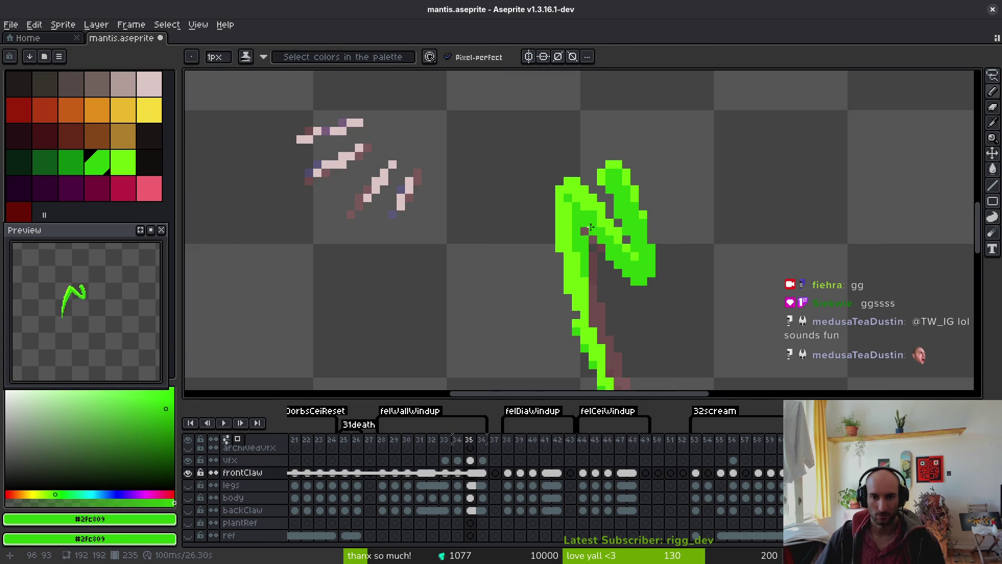
{"action": "scroll", "coordinate": [617, 294], "scroll_direction": "down", "scroll_amount": 2}
Paint bright green pixels down the lower claw stroke
{"action": "key", "text": "i"}
{"action": "key", "text": "b"}
{"action": "scroll", "coordinate": [597, 339], "scroll_direction": "up", "scroll_amount": 2}
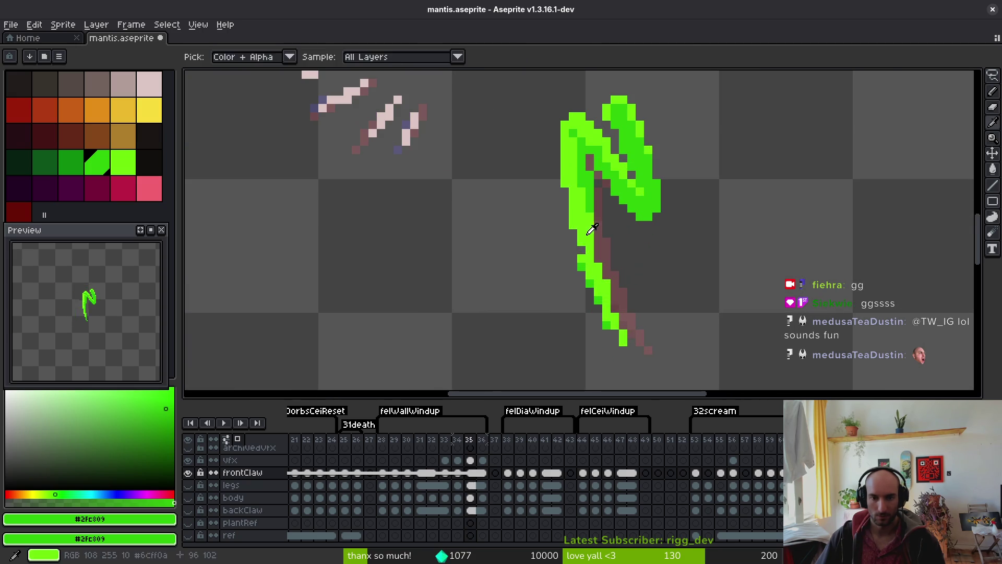
{"action": "left_click", "coordinate": [579, 255], "text": "alt"}
{"action": "left_click", "coordinate": [579, 255]}
{"action": "left_click", "coordinate": [613, 313]}
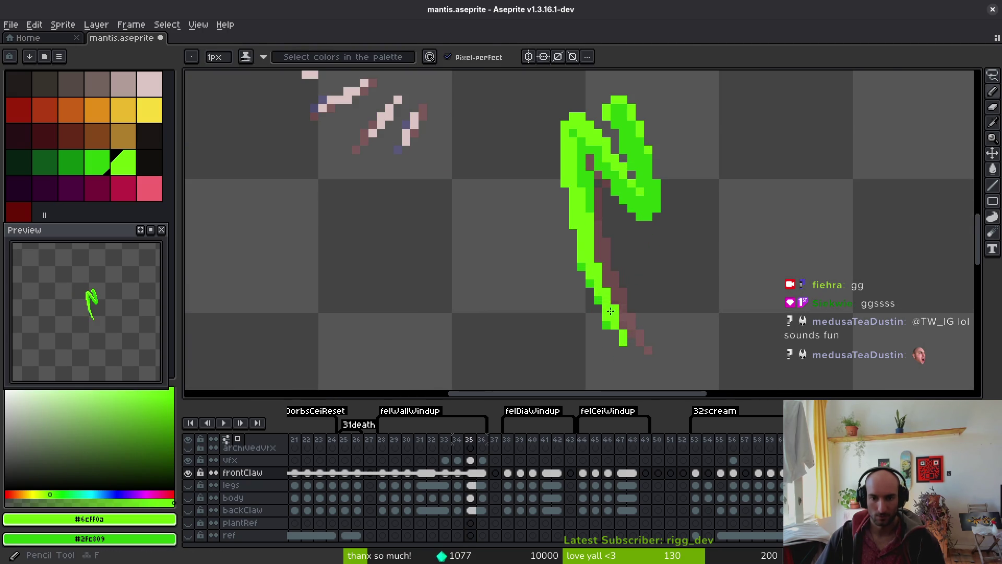
Resample the claw's dark and bright greens from the canvas
{"action": "left_click", "coordinate": [600, 307], "text": "alt"}
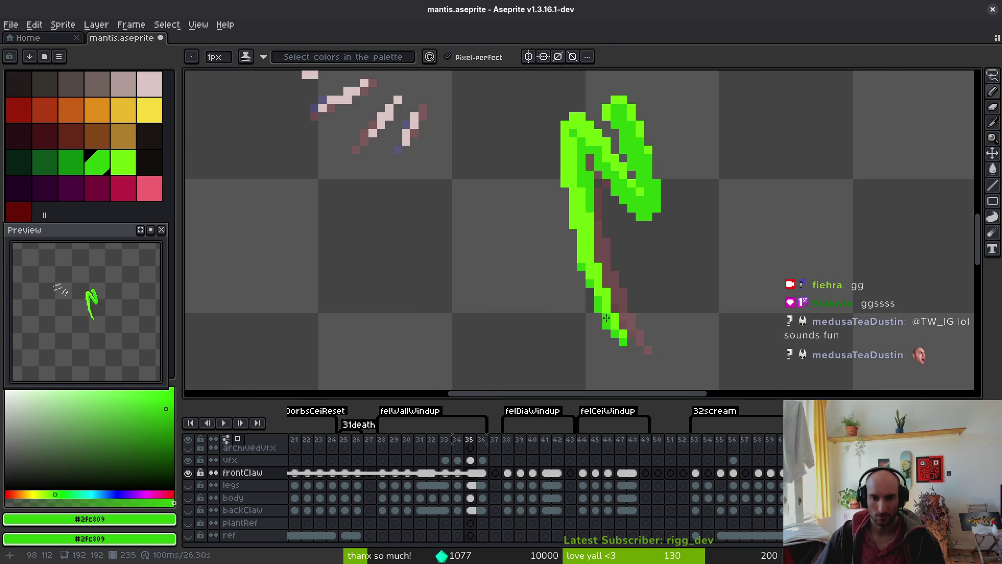
{"action": "scroll", "coordinate": [639, 326], "scroll_direction": "down", "scroll_amount": 2}
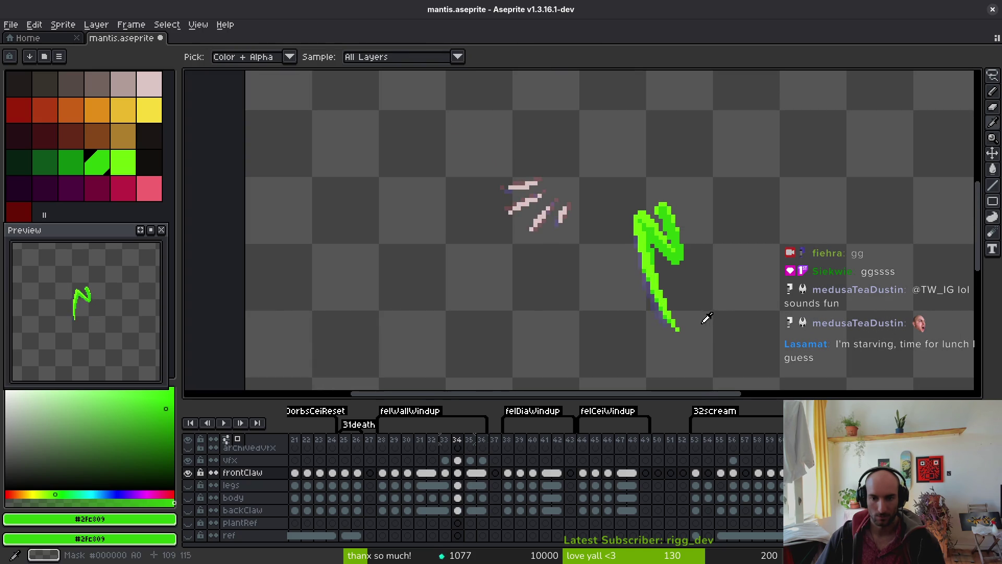
{"action": "scroll", "coordinate": [612, 281], "scroll_direction": "up", "scroll_amount": 3}
{"action": "left_click", "coordinate": [609, 261], "text": "alt"}
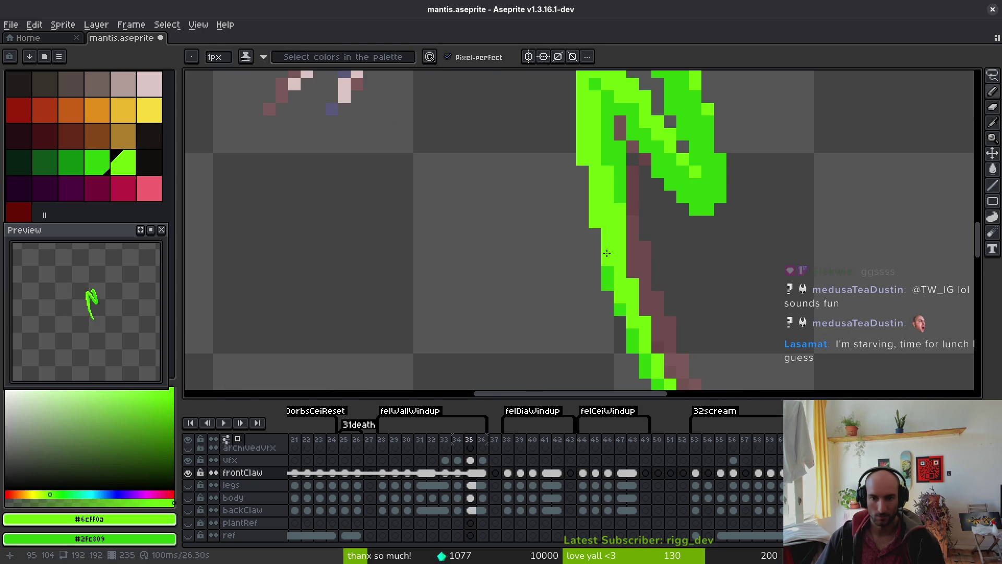
{"action": "scroll", "coordinate": [634, 267], "scroll_direction": "down", "scroll_amount": 5}
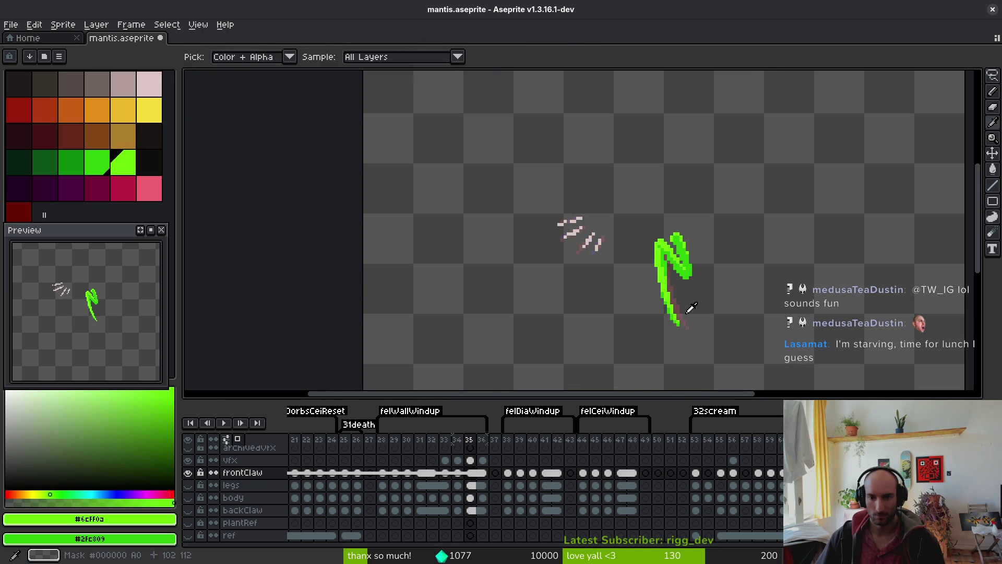
{"action": "scroll", "coordinate": [678, 303], "scroll_direction": "up", "scroll_amount": 4}
{"action": "left_click", "coordinate": [678, 308], "text": "alt"}
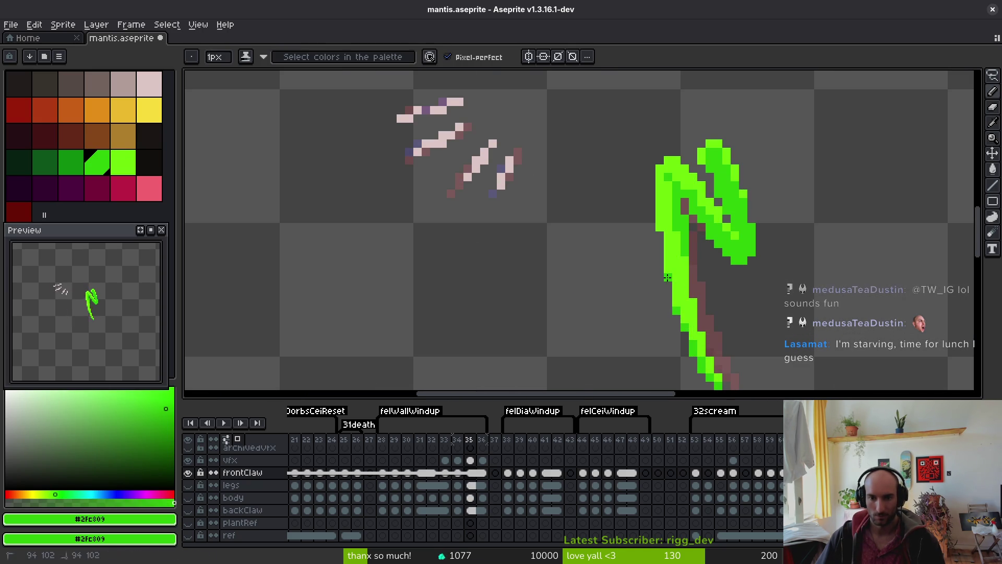
{"action": "scroll", "coordinate": [713, 309], "scroll_direction": "down", "scroll_amount": 3}
Check frame 34, return to frame 35, and show the legs, body and backClaw layers
{"action": "key", "text": "comma"}
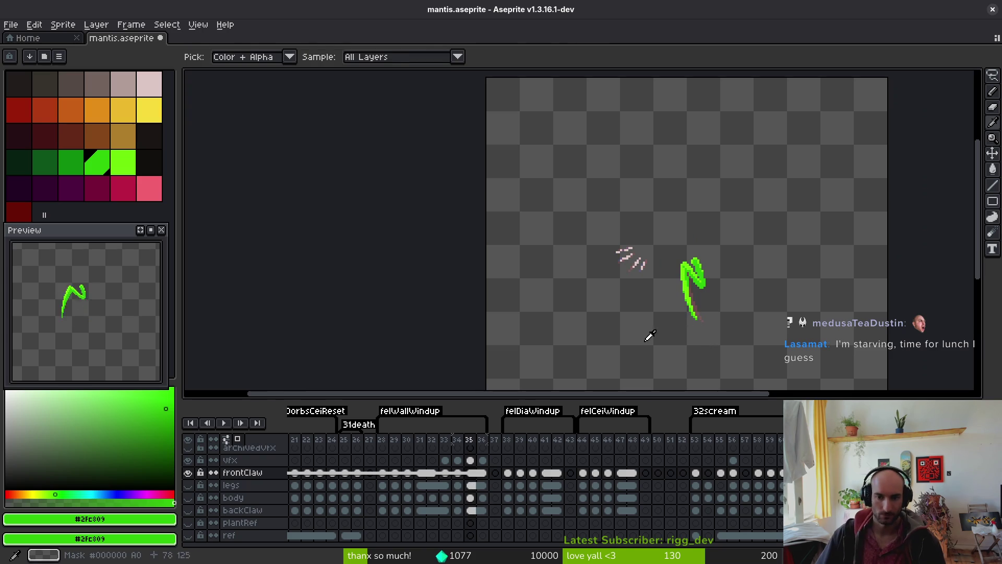
{"action": "left_click", "coordinate": [469, 472], "text": "shift"}
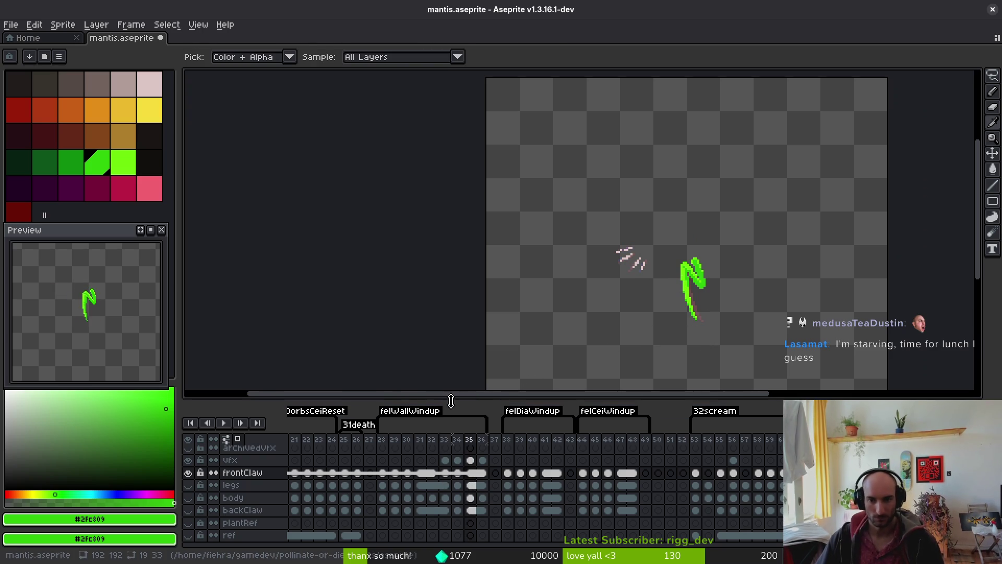
{"action": "key", "text": "b"}
{"action": "left_click_drag", "start_coordinate": [188, 485], "coordinate": [188, 510]}
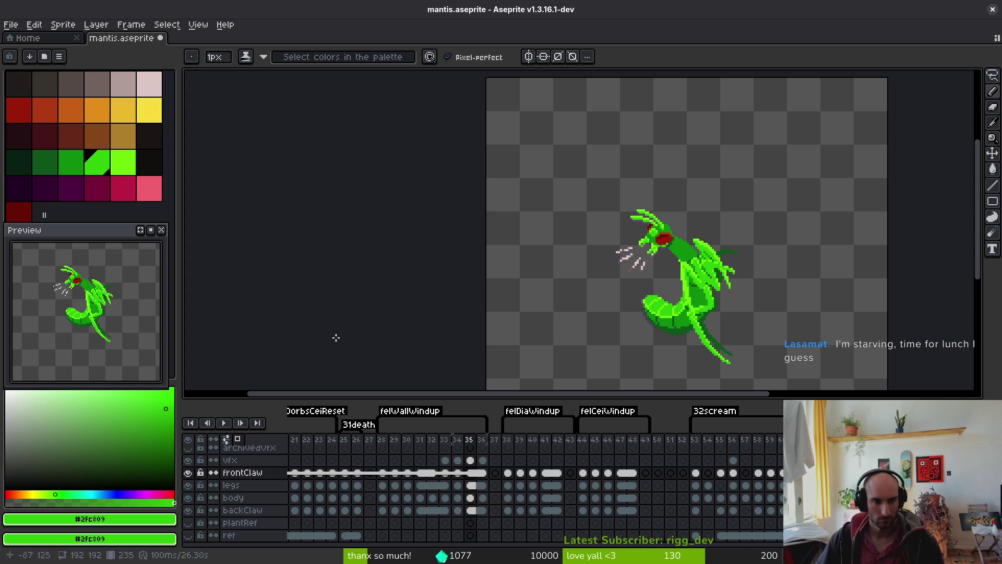
Bring the whole mantis into view and compare frames 33 through 36, ending on 35
{"action": "scroll", "coordinate": [106, 310], "scroll_direction": "up", "scroll_amount": 3}
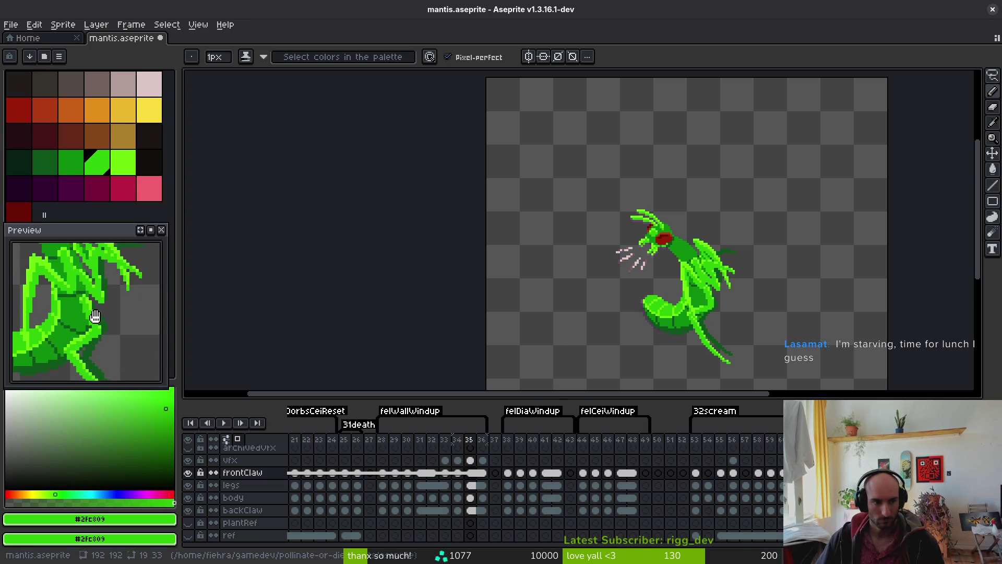
{"action": "scroll", "coordinate": [107, 323], "scroll_direction": "down", "scroll_amount": 3}
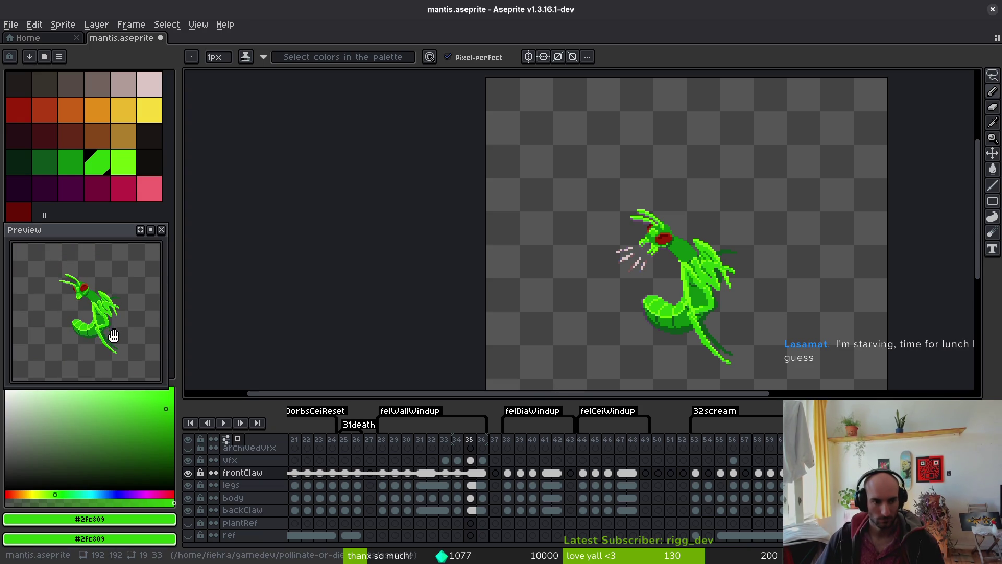
{"action": "left_click_drag", "start_coordinate": [743, 306], "coordinate": [716, 295]}
{"action": "key", "text": "i"}
{"action": "key", "text": "comma"}
{"action": "key", "text": "comma"}
{"action": "key", "text": "period"}
{"action": "key", "text": "comma"}
{"action": "key", "text": "period"}
{"action": "key", "text": "comma"}
{"action": "key", "text": "period"}
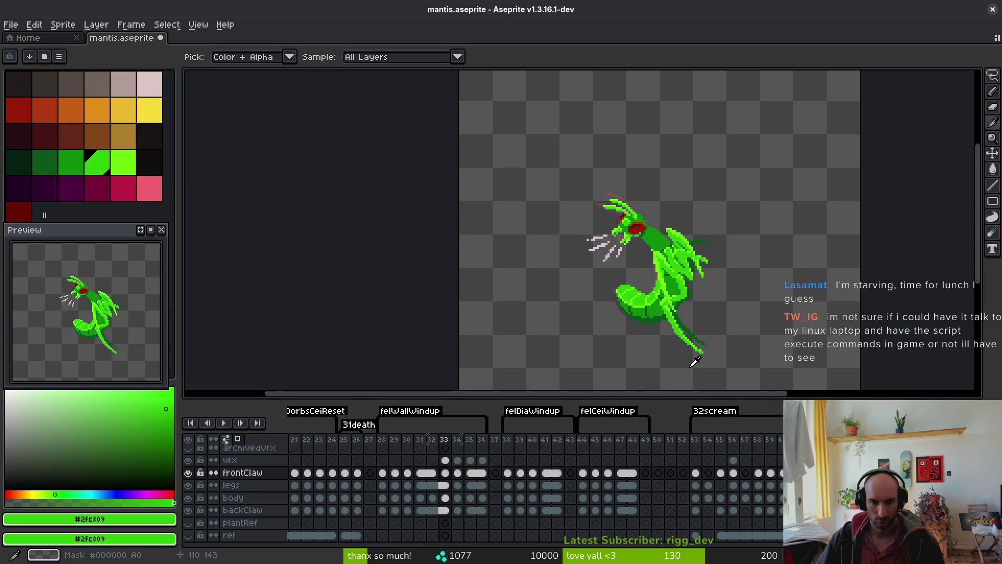
{"action": "key", "text": "period"}
{"action": "key", "text": "comma"}
{"action": "key", "text": "period"}
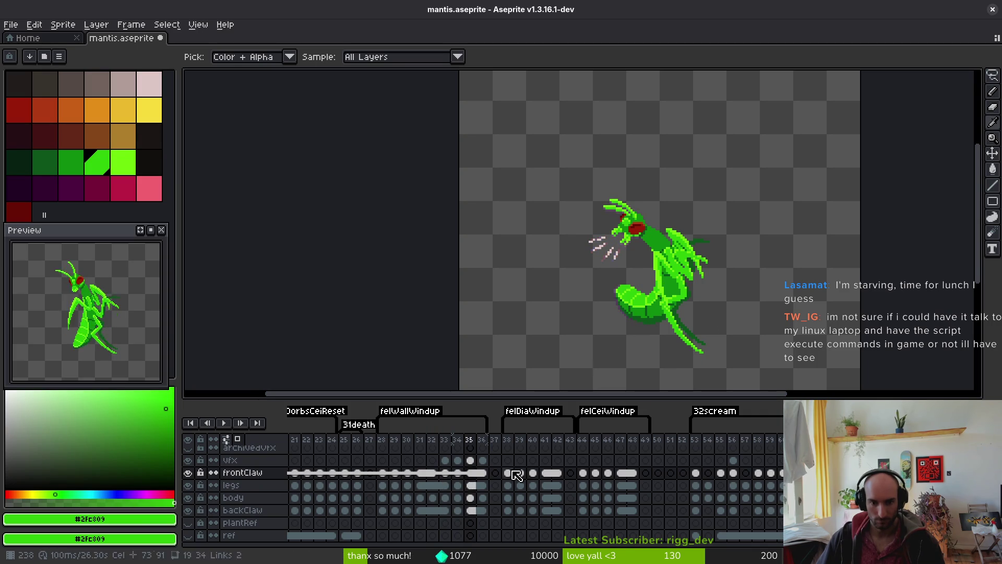
{"action": "key", "text": "period"}
{"action": "key", "text": "comma"}
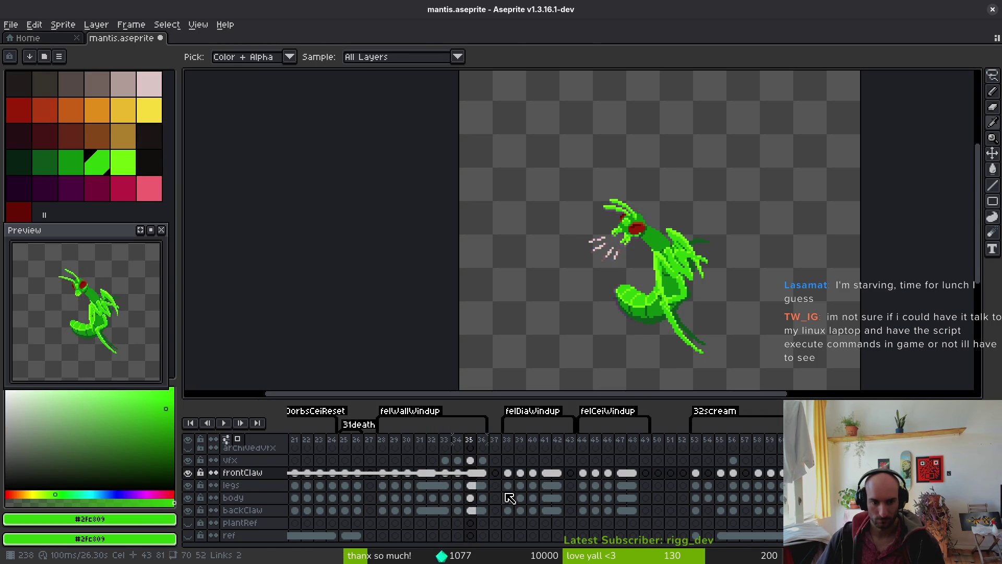
Undo the last pencil stroke and clear the selection around the mantis
{"action": "key", "text": "b"}
{"action": "key", "text": "ctrl+z"}
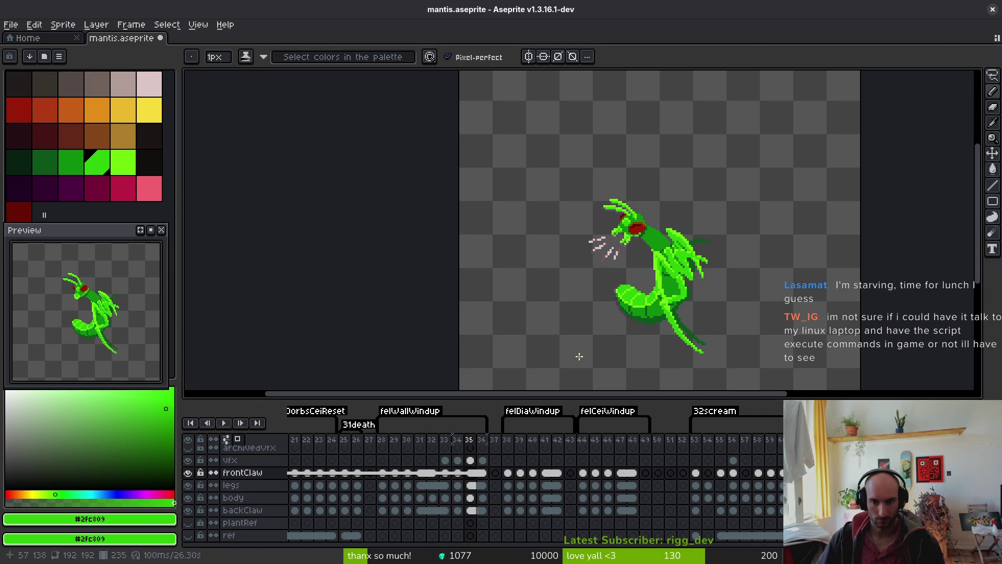
{"action": "key", "text": "ctrl+z"}
{"action": "key", "text": "ctrl+z"}
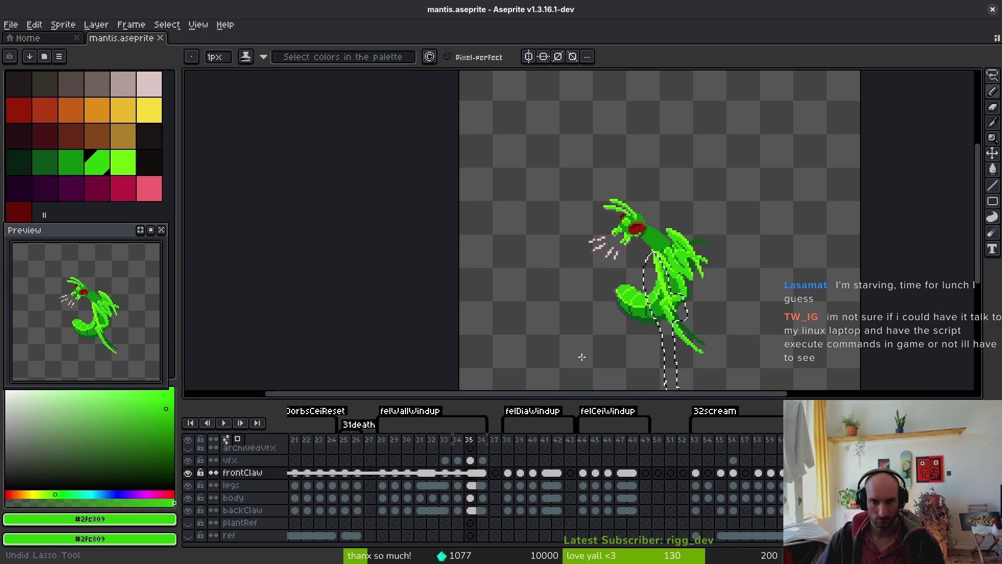
{"action": "key", "text": "ctrl+y"}
{"action": "key", "text": "ctrl+d"}
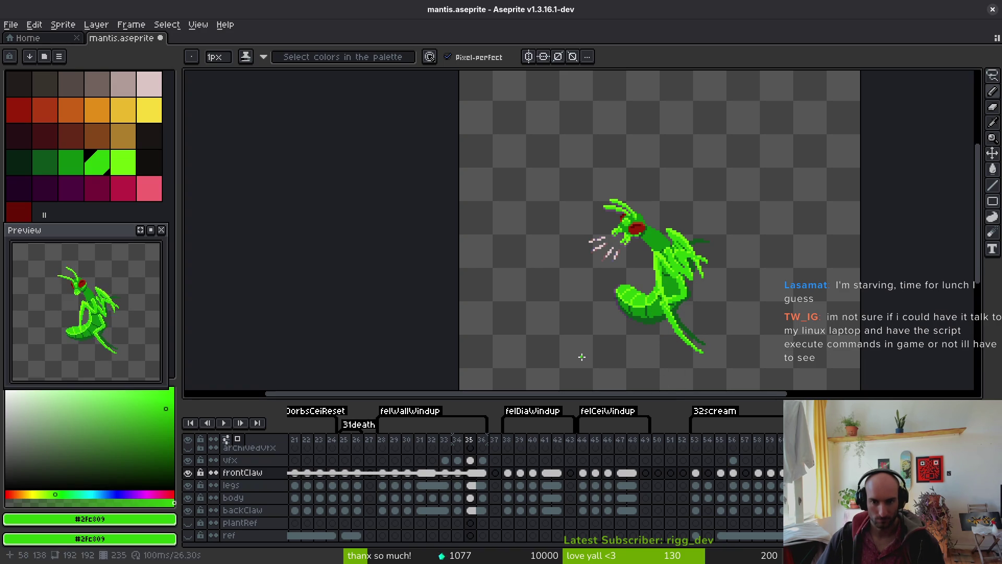
{"action": "key", "text": "shift+w"}
Freehand-select the mantis body and rotate it on frame 34
{"action": "mouse_move", "coordinate": [768, 295]}
{"action": "left_mouse_down"}
{"action": "mouse_move", "coordinate": [662, 183]}
{"action": "mouse_move", "coordinate": [647, 340]}
{"action": "mouse_move", "coordinate": [824, 266]}
{"action": "left_mouse_up"}
{"action": "key", "text": "ctrl+z"}
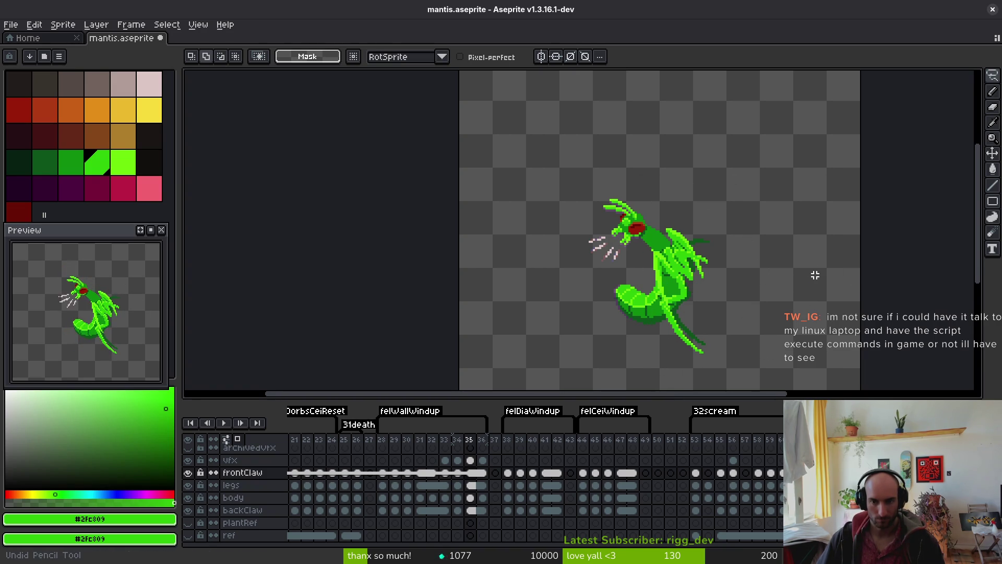
{"action": "key", "text": "ctrl+z"}
{"action": "key", "text": "ctrl+z"}
{"action": "key", "text": "ctrl+z"}
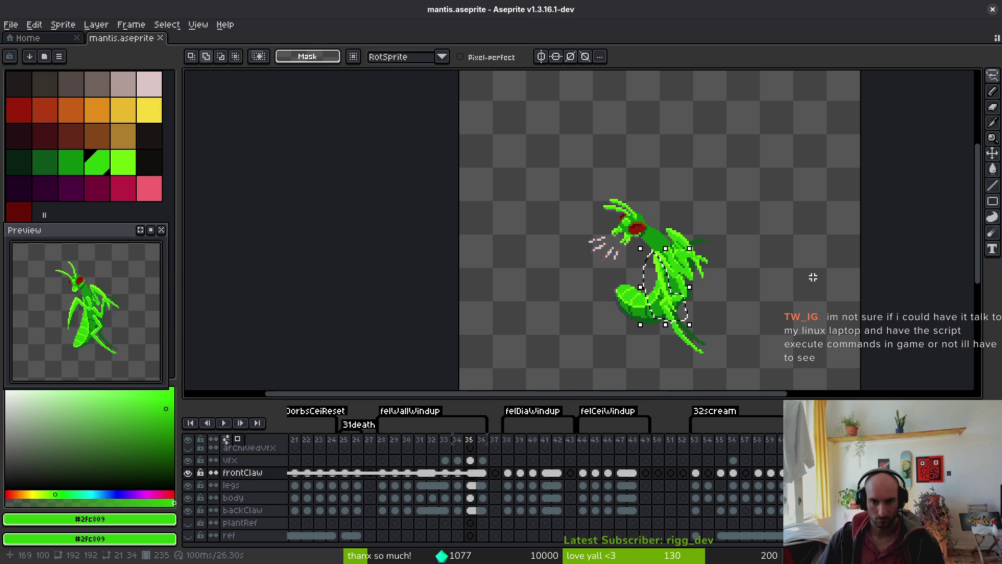
{"action": "key", "text": "Left"}
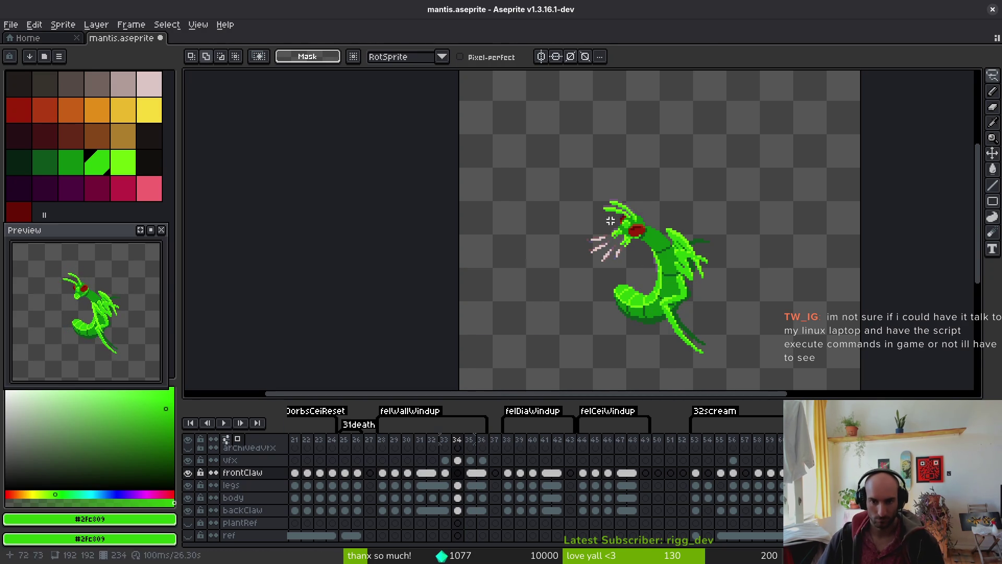
{"action": "key", "text": "ctrl+v"}
{"action": "key", "text": "Return"}
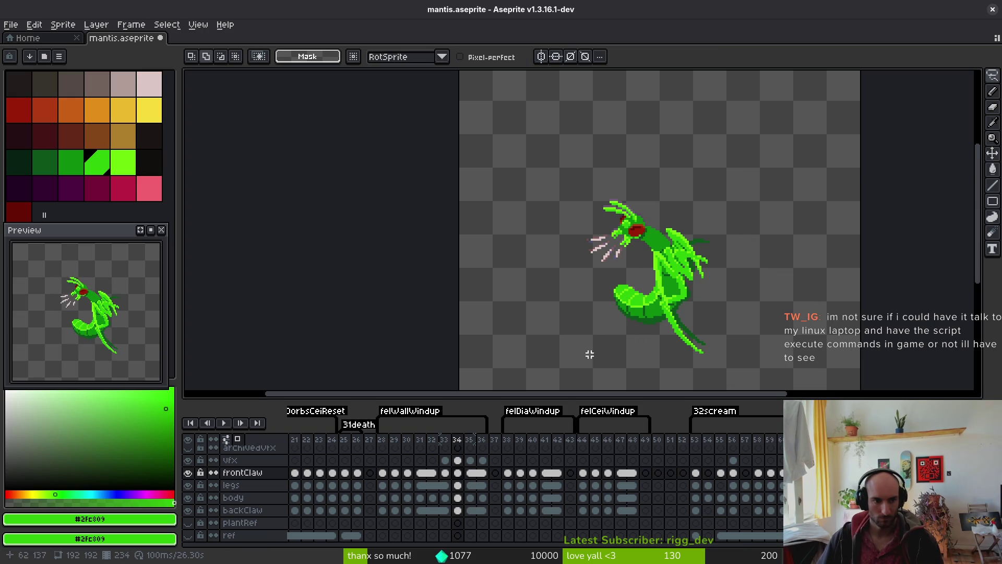
Link the frontClaw cels on frames 33 and 34 and save mantis.aseprite
{"action": "key", "text": "i"}
{"action": "key", "text": "Left"}
{"action": "key", "text": "Left"}
{"action": "key", "text": "Right"}
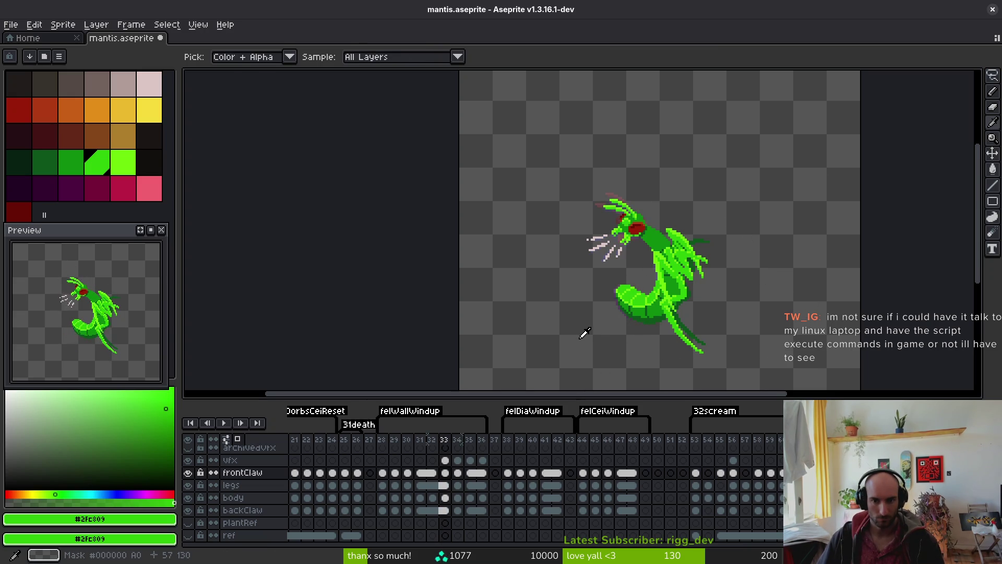
{"action": "left_click_drag", "start_coordinate": [444, 473], "coordinate": [456, 481]}
{"action": "right_click", "coordinate": [457, 481]}
{"action": "left_click", "coordinate": [472, 519]}
{"action": "key", "text": "ctrl+s"}
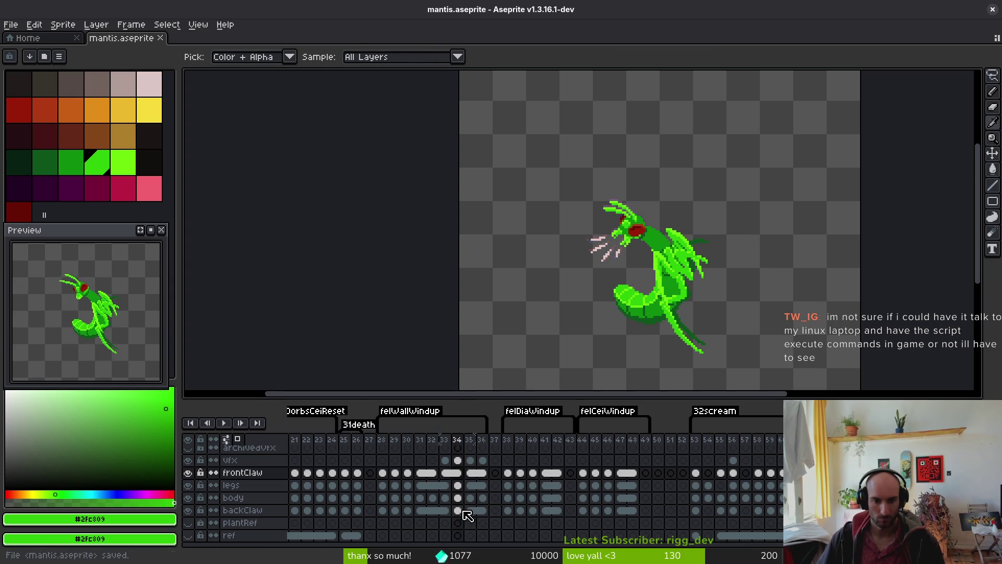
Hide the legs, body and backClaw layers and centre the claw in view
{"action": "key", "text": "m"}
{"action": "scroll", "coordinate": [105, 330], "scroll_direction": "up", "scroll_amount": 2}
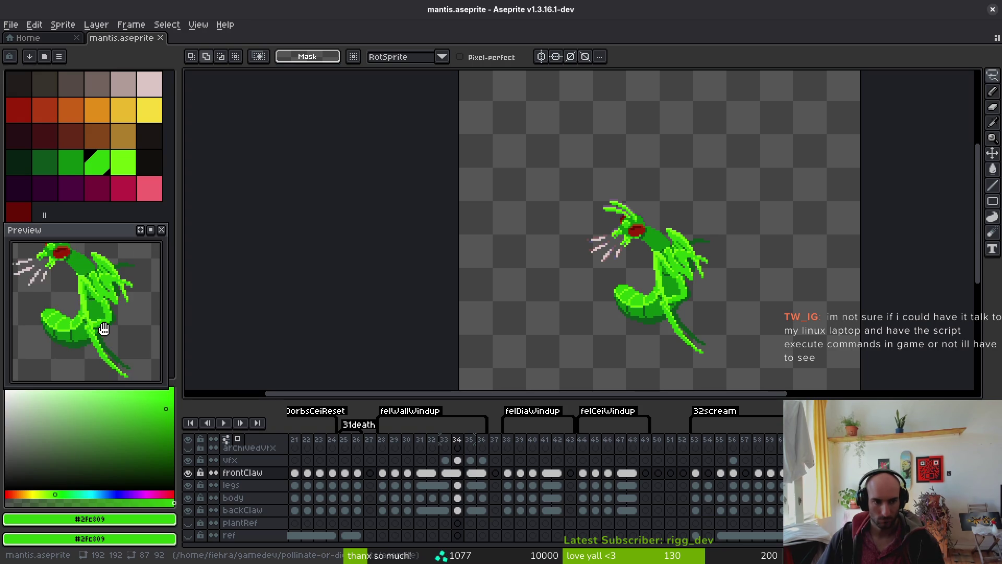
{"action": "scroll", "coordinate": [111, 320], "scroll_direction": "down", "scroll_amount": 2}
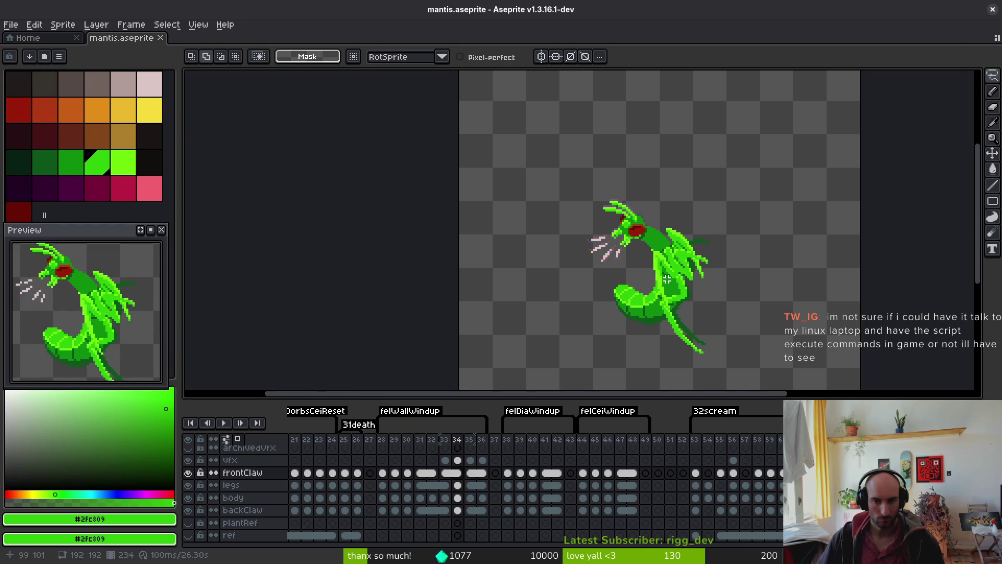
{"action": "scroll", "coordinate": [664, 279], "scroll_direction": "up", "scroll_amount": 1}
{"action": "left_click_drag", "start_coordinate": [188, 485], "coordinate": [188, 510]}
{"action": "left_click_drag", "start_coordinate": [708, 310], "coordinate": [660, 295]}
Erase stray green pixels on the claw's right edge, resample the greens, and save
{"action": "key", "text": "i"}
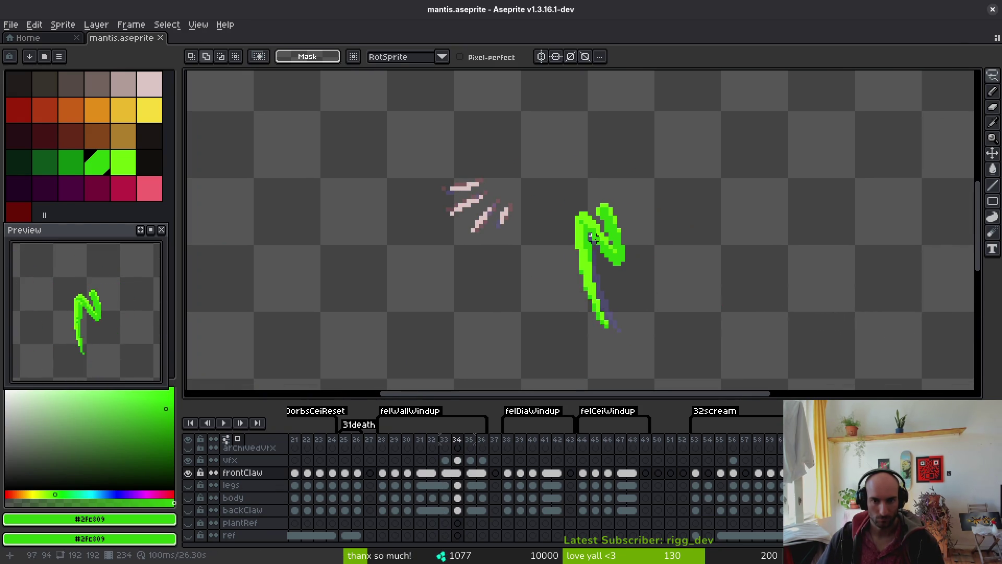
{"action": "scroll", "coordinate": [643, 246], "scroll_direction": "up", "scroll_amount": 2}
{"action": "key", "text": "e"}
{"action": "mouse_move", "coordinate": [643, 245]}
{"action": "left_mouse_down"}
{"action": "mouse_move", "coordinate": [648, 271]}
{"action": "mouse_move", "coordinate": [634, 230]}
{"action": "left_mouse_up"}
{"action": "key", "text": "i"}
{"action": "left_click", "coordinate": [634, 230]}
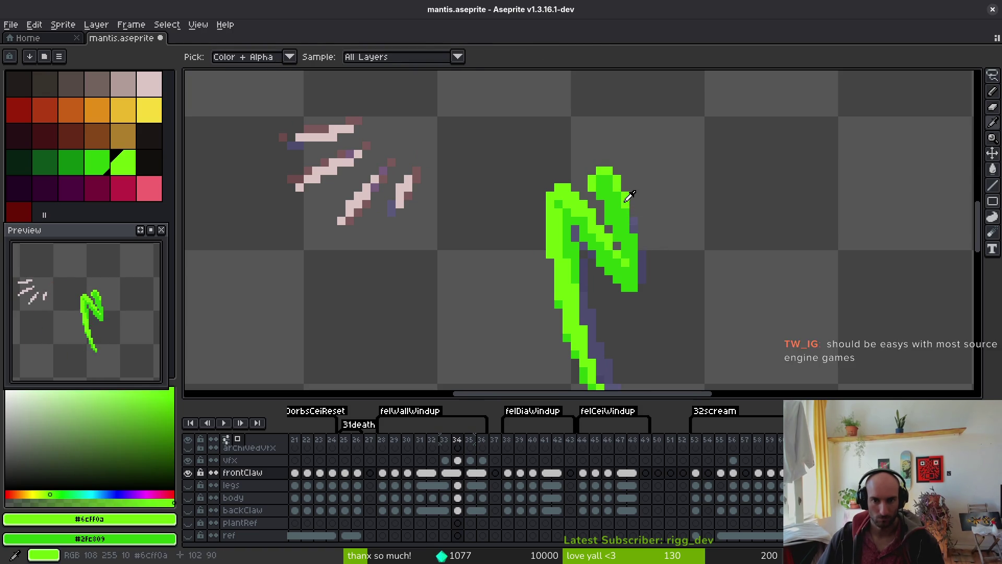
{"action": "key", "text": "b"}
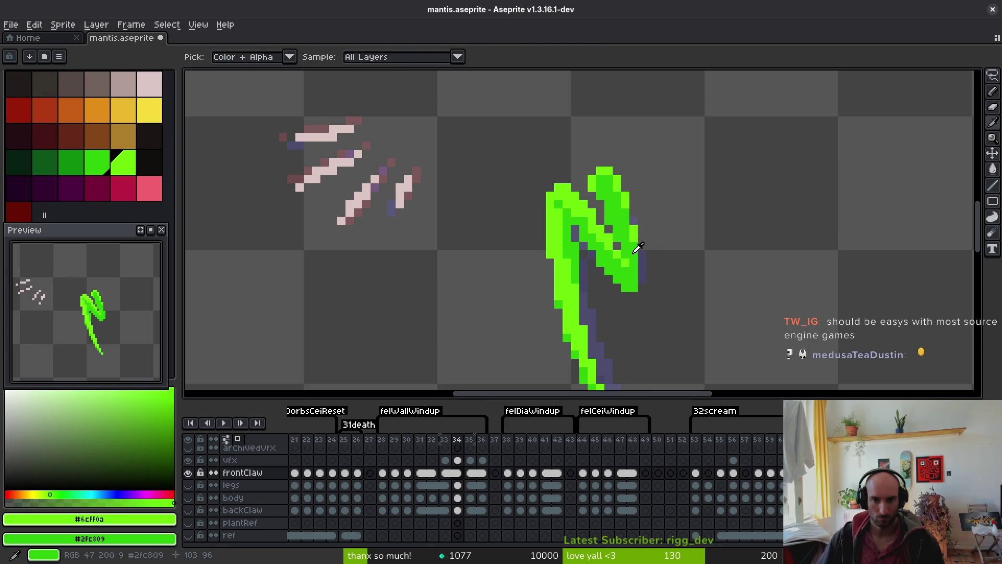
{"action": "left_click", "coordinate": [627, 273], "text": "alt"}
{"action": "key", "text": "ctrl+s"}
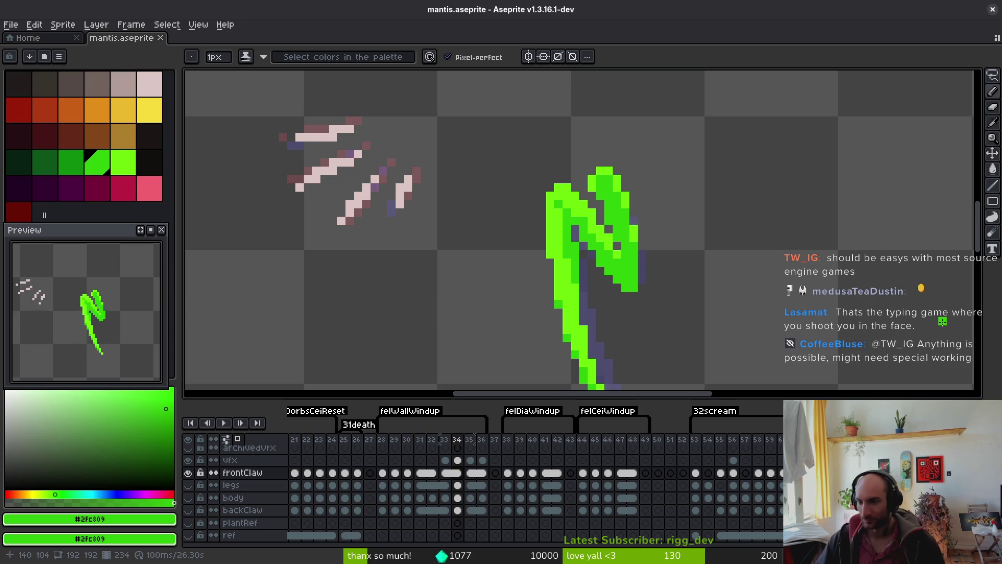
{"action": "key", "text": "Left"}
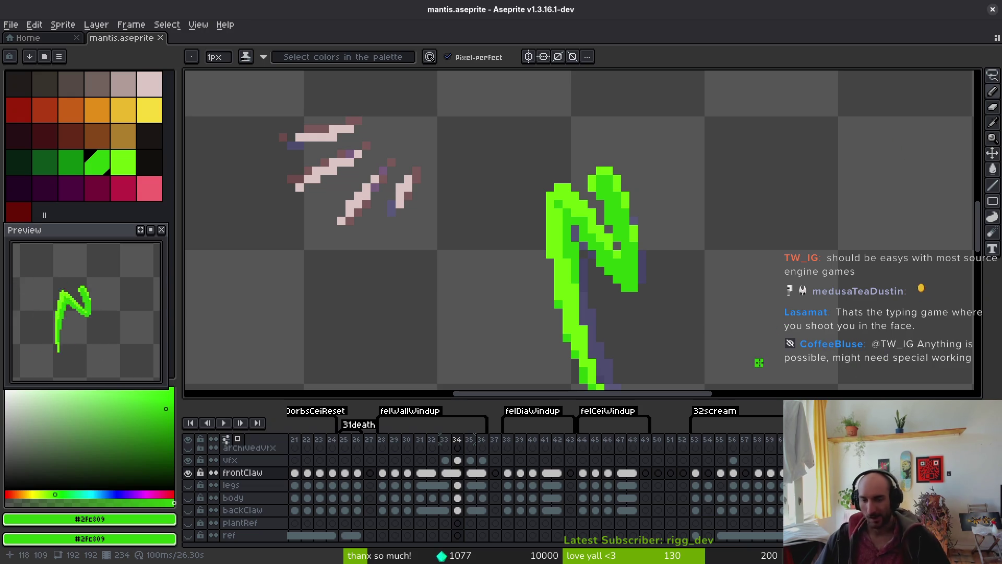
Add green pixels along the front claw's lower-left edge on frame 34
{"action": "scroll", "coordinate": [569, 266], "scroll_direction": "down", "scroll_amount": 2}
{"action": "key", "text": "i"}
{"action": "key", "text": "Right"}
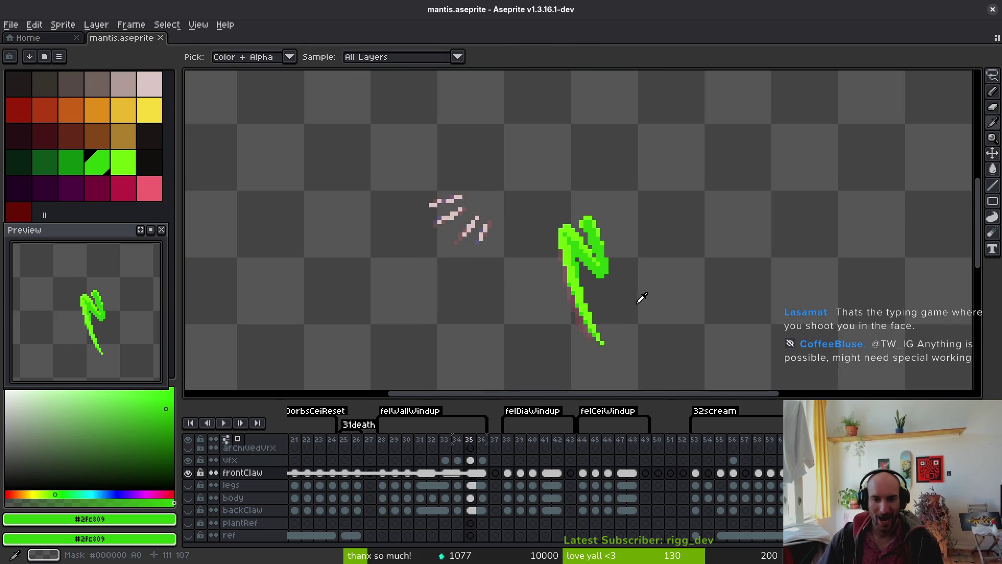
{"action": "key", "text": "b"}
{"action": "scroll", "coordinate": [600, 261], "scroll_direction": "up", "scroll_amount": 3}
{"action": "left_click_drag", "start_coordinate": [582, 301], "coordinate": [552, 276]}
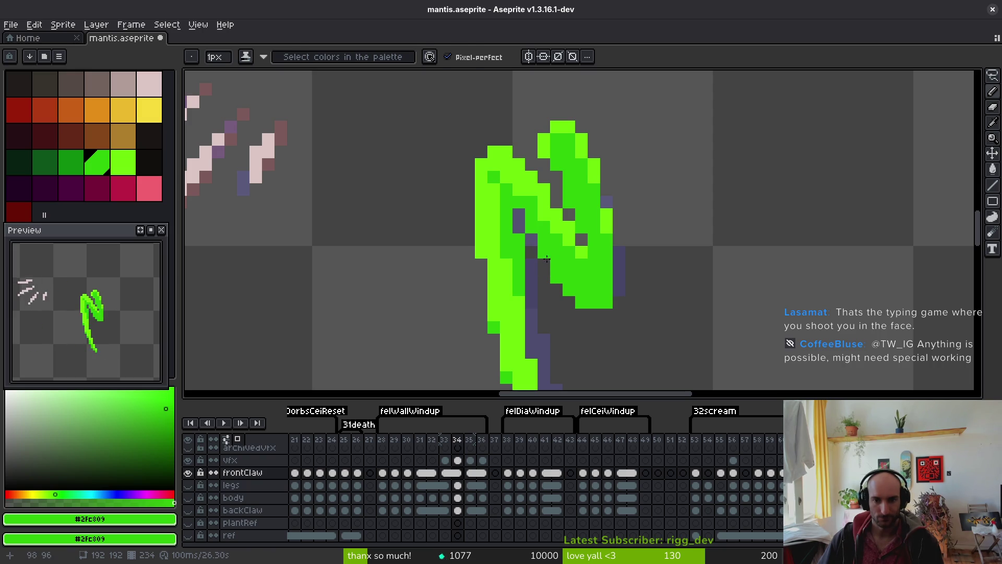
Compare the front claw's windup pose across frames 33–35 and save mantis.aseprite
{"action": "key", "text": "i"}
{"action": "scroll", "coordinate": [644, 299], "scroll_direction": "down", "scroll_amount": 4}
{"action": "key", "text": "Left"}
{"action": "key", "text": "Right"}
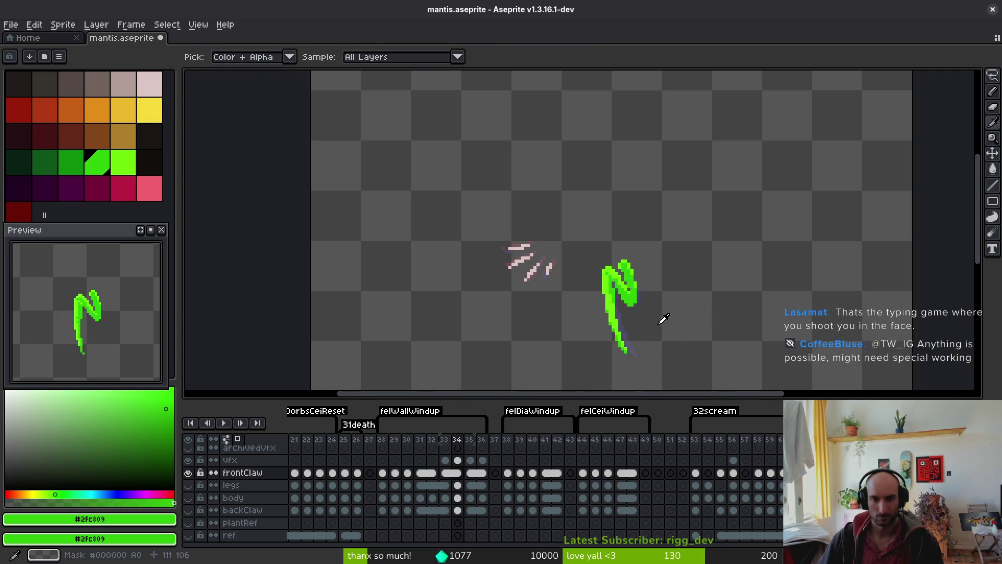
{"action": "key", "text": "b"}
{"action": "scroll", "coordinate": [647, 313], "scroll_direction": "up", "scroll_amount": 3}
{"action": "key", "text": "i"}
{"action": "key", "text": "Right"}
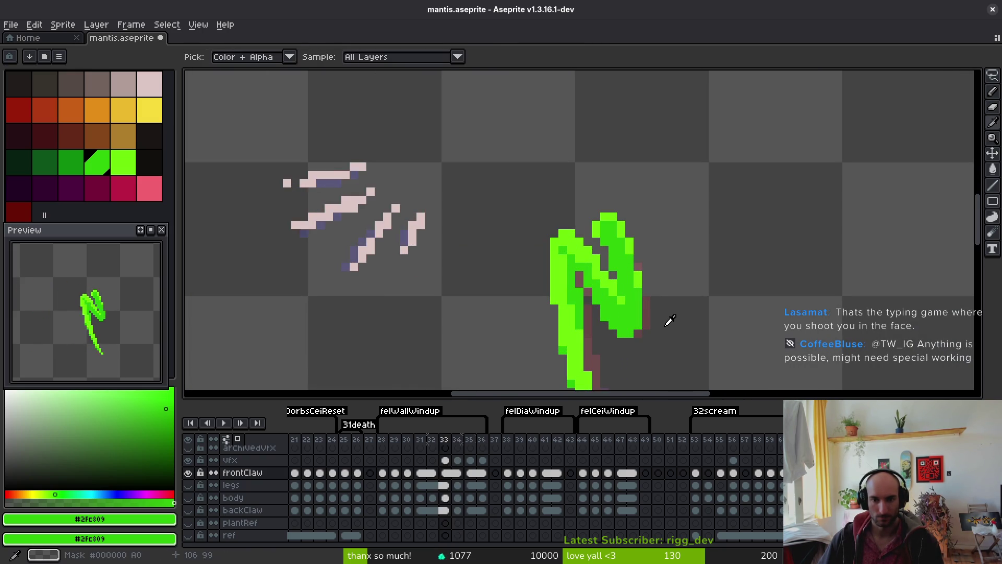
{"action": "key", "text": "ctrl+s"}
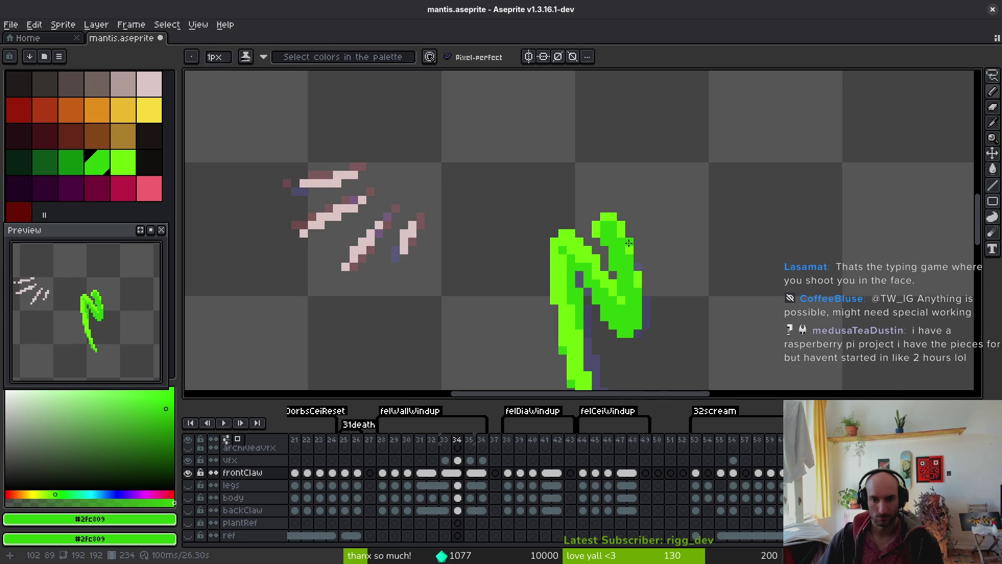
Go back to frame 34 and switch between the pencil, move and eyedropper tools
{"action": "scroll", "coordinate": [668, 334], "scroll_direction": "down", "scroll_amount": 3}
{"action": "key", "text": "Left"}
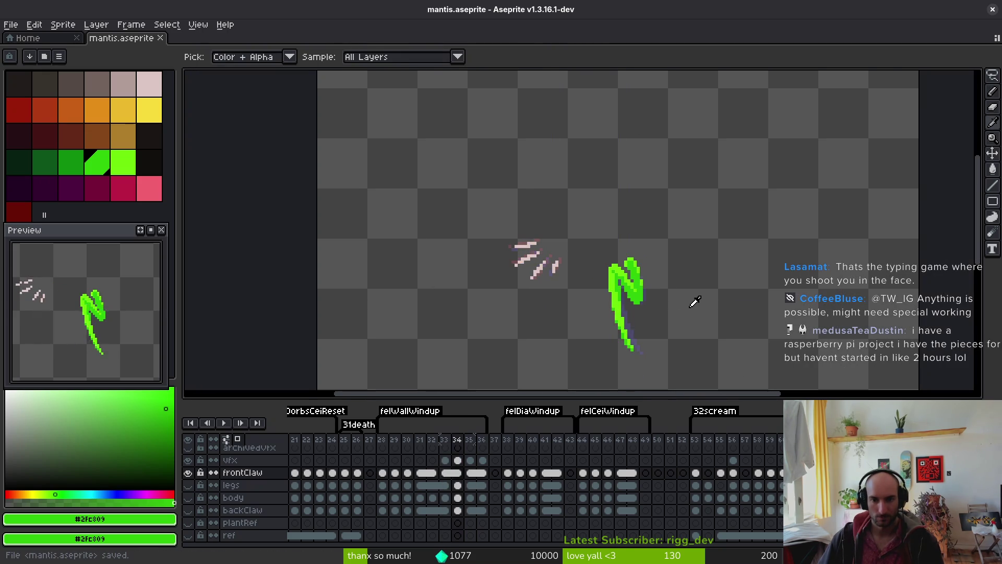
{"action": "key", "text": "b"}
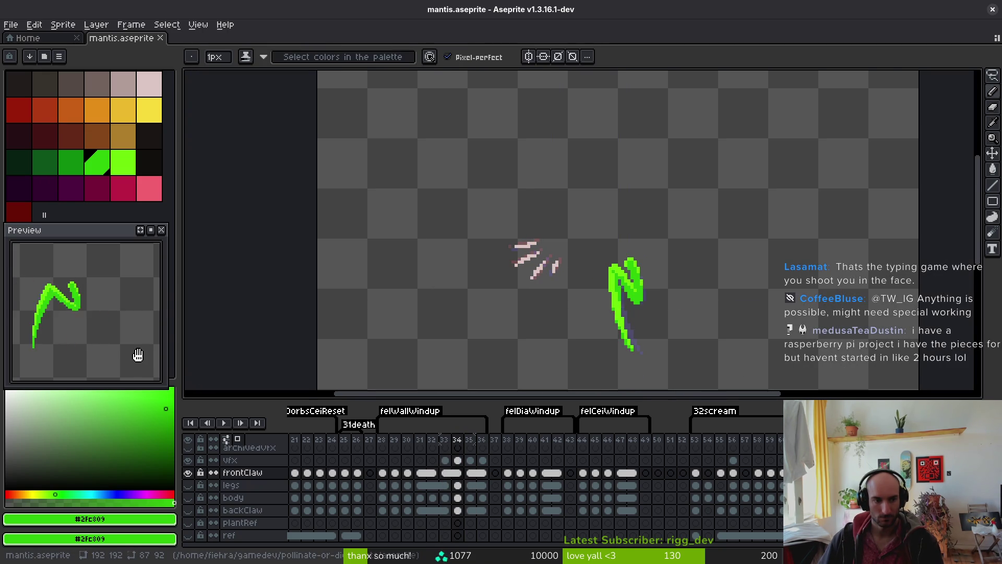
{"action": "key", "text": "v"}
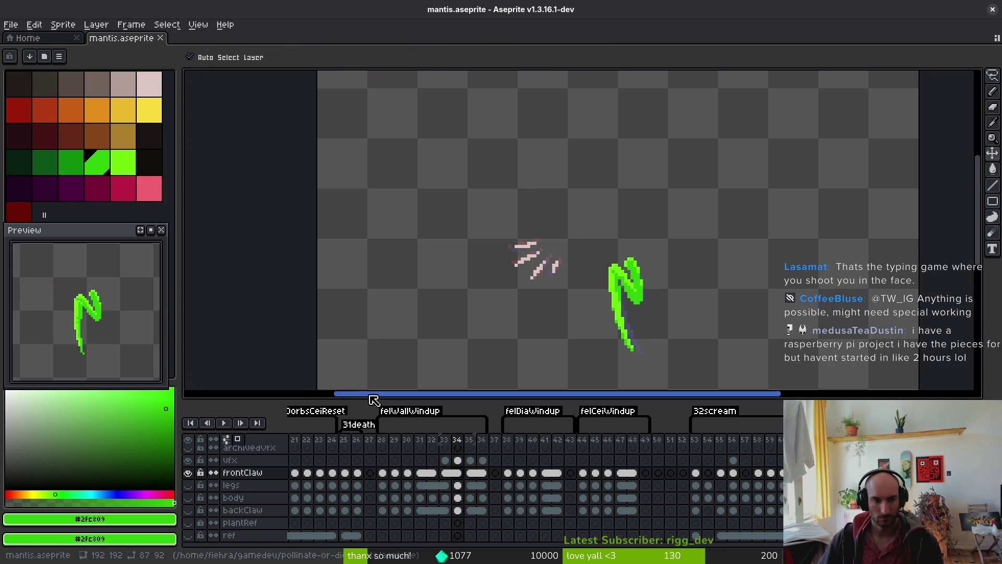
{"action": "key", "text": "i"}
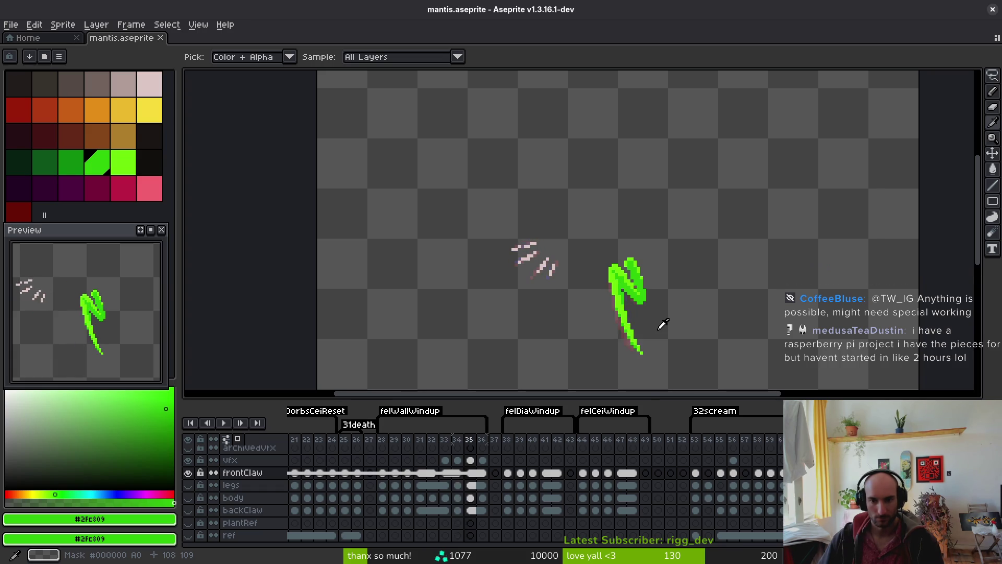
Show the backClaw layer and review the windup poses from frame 35 back to frame 32
{"action": "left_click", "coordinate": [469, 472]}
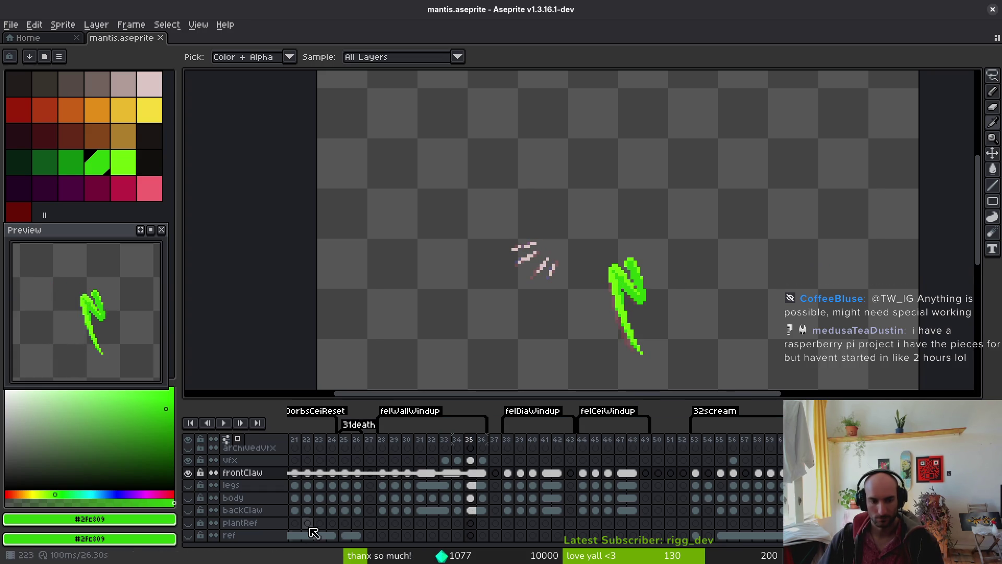
{"action": "left_click", "coordinate": [190, 512]}
{"action": "key", "text": "Left"}
{"action": "key", "text": "b"}
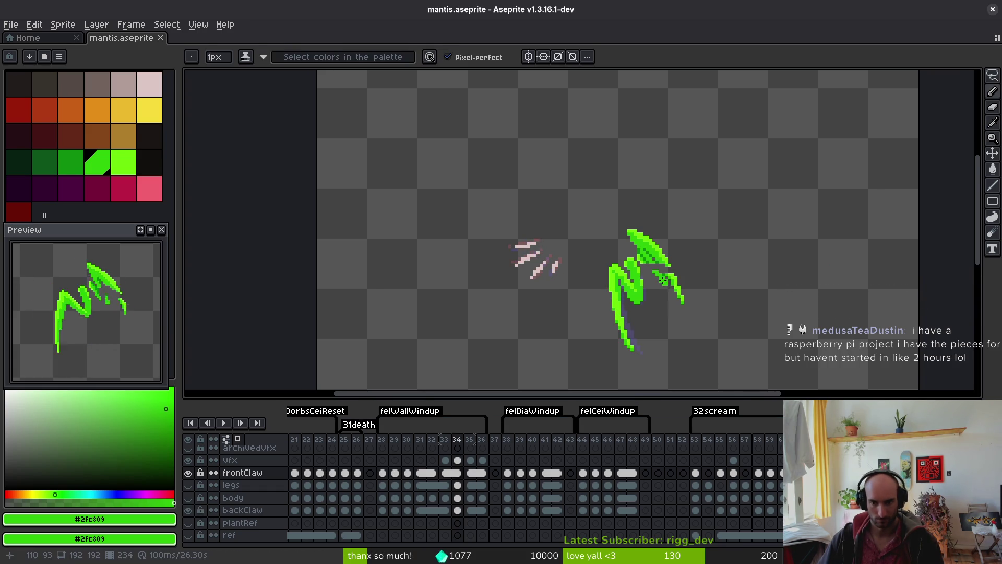
{"action": "scroll", "coordinate": [674, 263], "scroll_direction": "up", "scroll_amount": 2}
{"action": "scroll", "coordinate": [675, 264], "scroll_direction": "down", "scroll_amount": 1}
{"action": "key", "text": "i"}
{"action": "key", "text": "Right"}
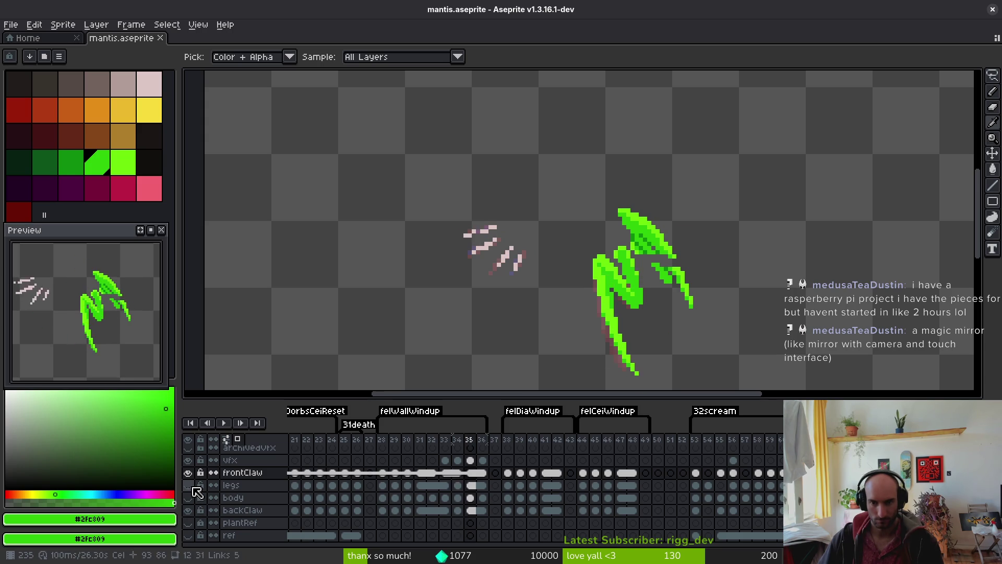
{"action": "key", "text": "Left"}
{"action": "key", "text": "Left"}
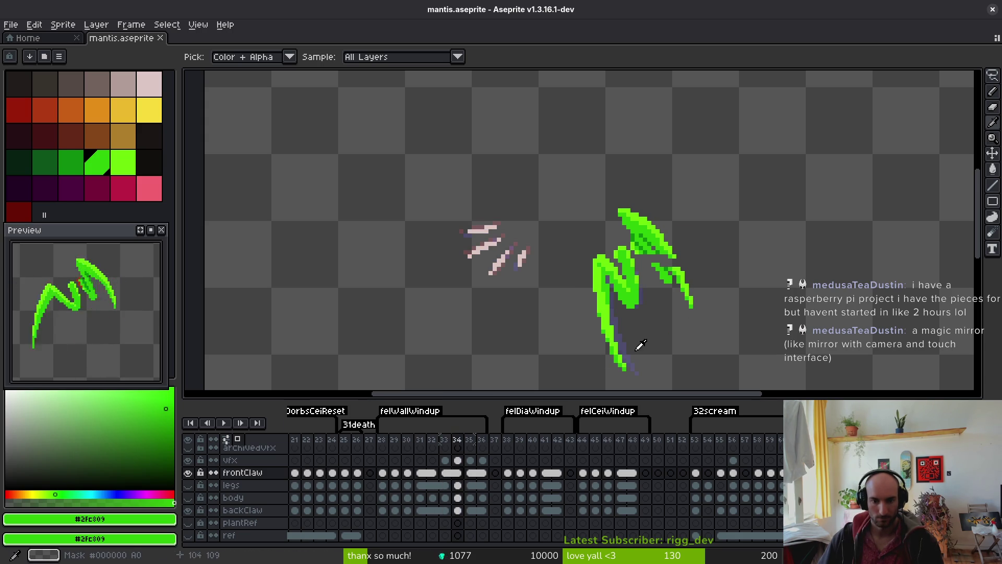
{"action": "key", "text": "Left"}
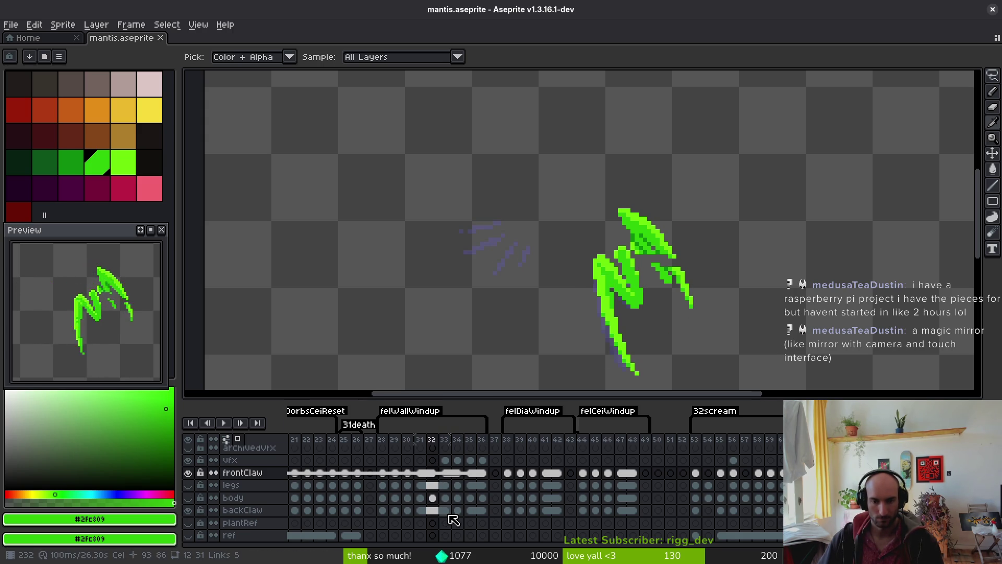
Link the backClaw cels in frames 33–34 into one cel and save the file
{"action": "left_click_drag", "start_coordinate": [447, 516], "coordinate": [463, 518]}
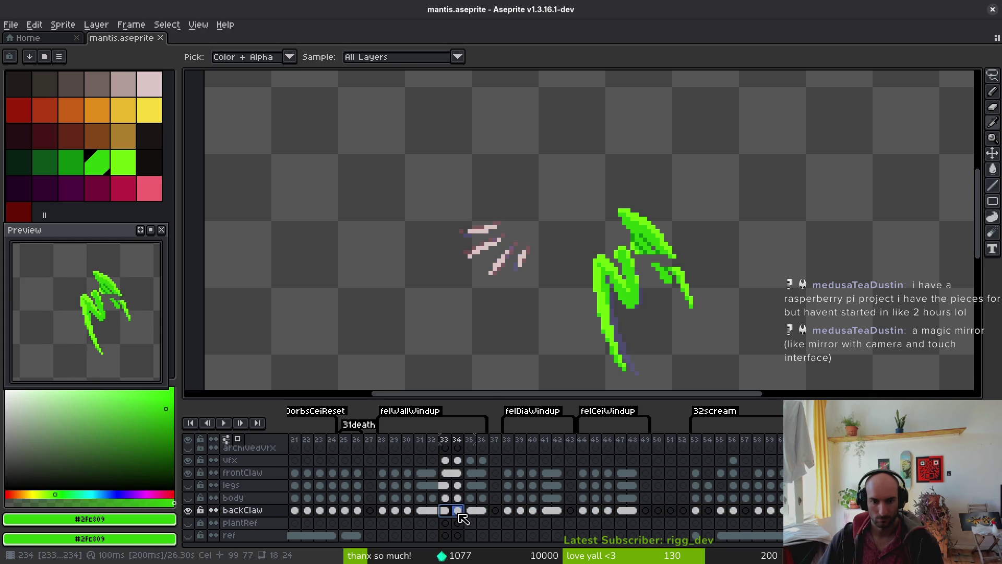
{"action": "right_click", "coordinate": [458, 516]}
{"action": "left_click", "coordinate": [455, 517]}
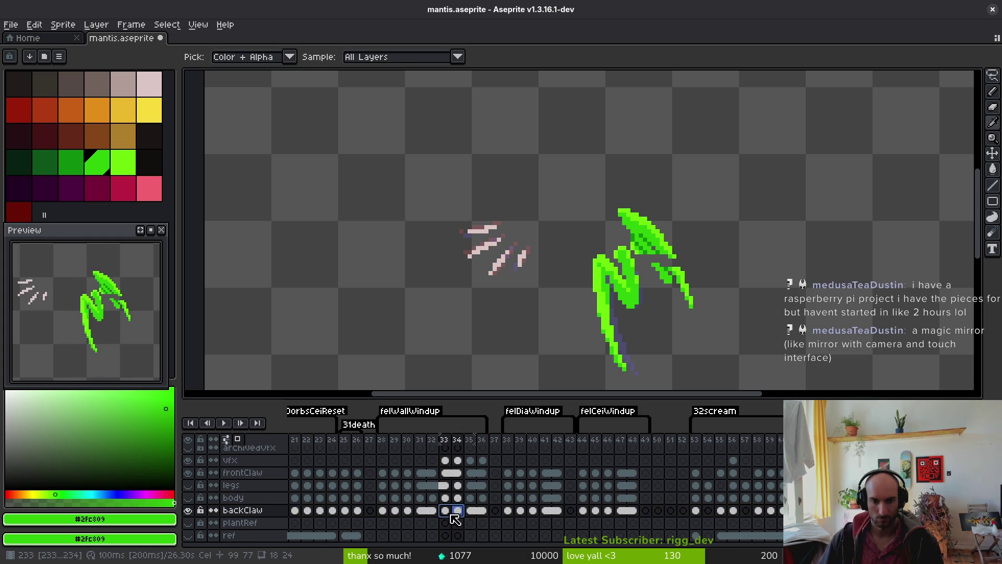
{"action": "right_click", "coordinate": [455, 516]}
{"action": "left_click", "coordinate": [486, 530]}
{"action": "key", "text": "ctrl+s"}
Link the legs layer's cels across frames 33–35
{"action": "left_click", "coordinate": [445, 498]}
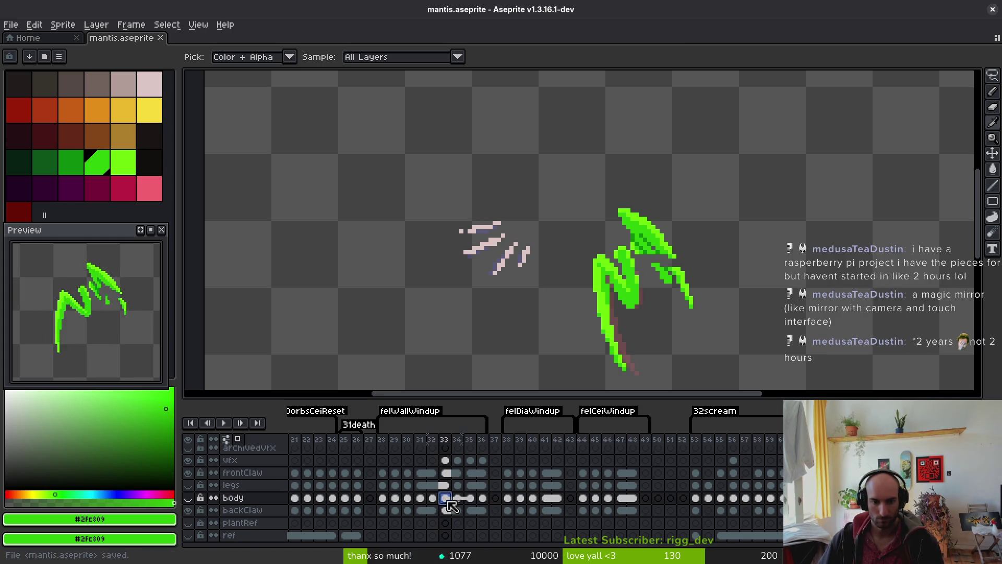
{"action": "left_click", "coordinate": [457, 486]}
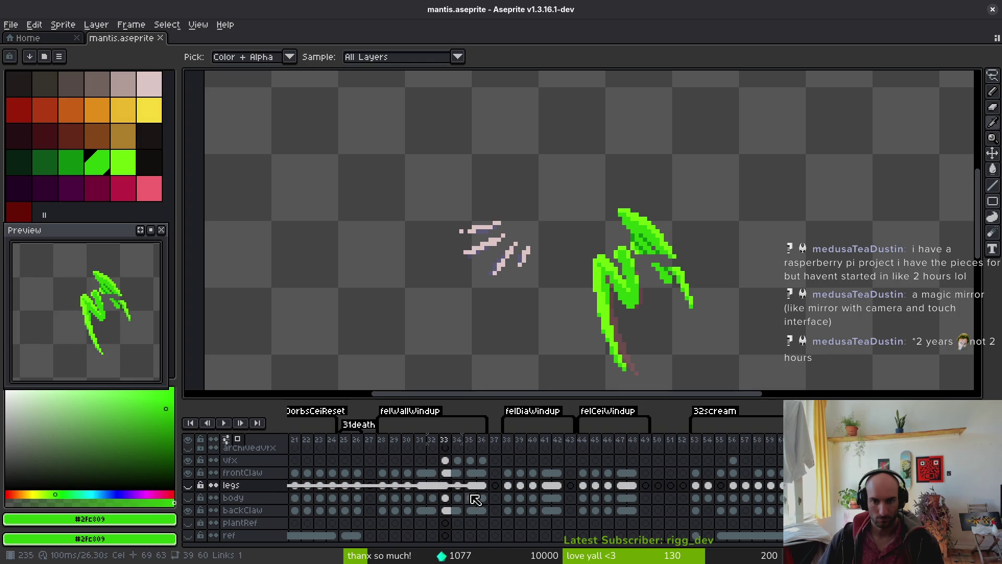
{"action": "left_click_drag", "start_coordinate": [450, 487], "coordinate": [468, 487]}
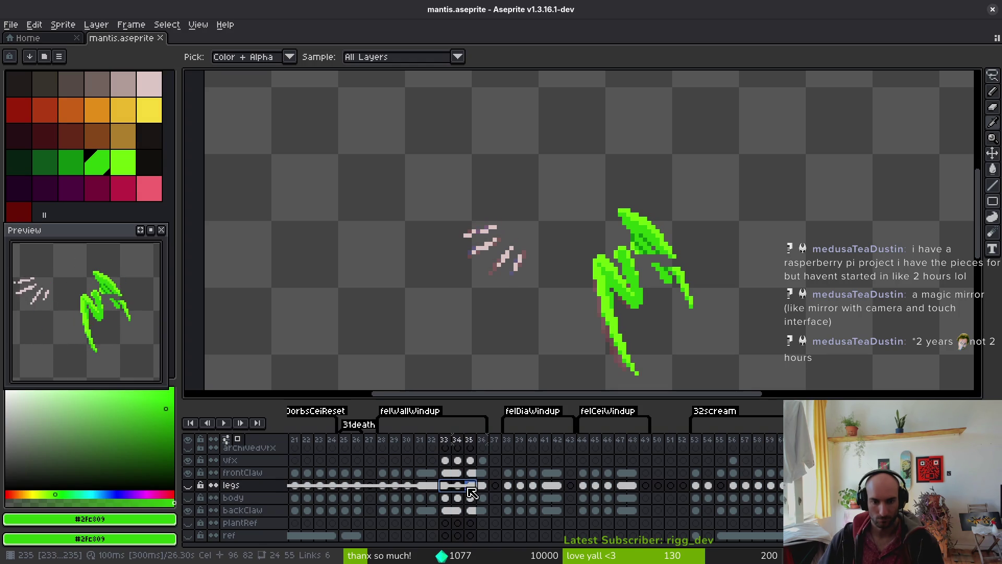
{"action": "right_click", "coordinate": [448, 491]}
{"action": "left_click", "coordinate": [488, 527]}
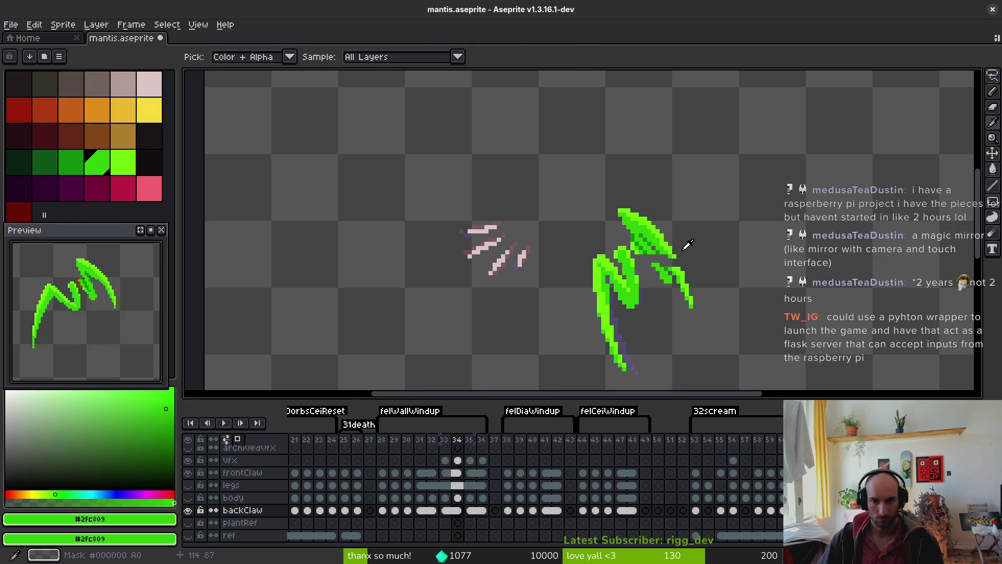
Select the backClaw cel at frame 33 and centre the claws in the view
{"action": "key", "text": "b"}
{"action": "scroll", "coordinate": [703, 275], "scroll_direction": "up", "scroll_amount": 1}
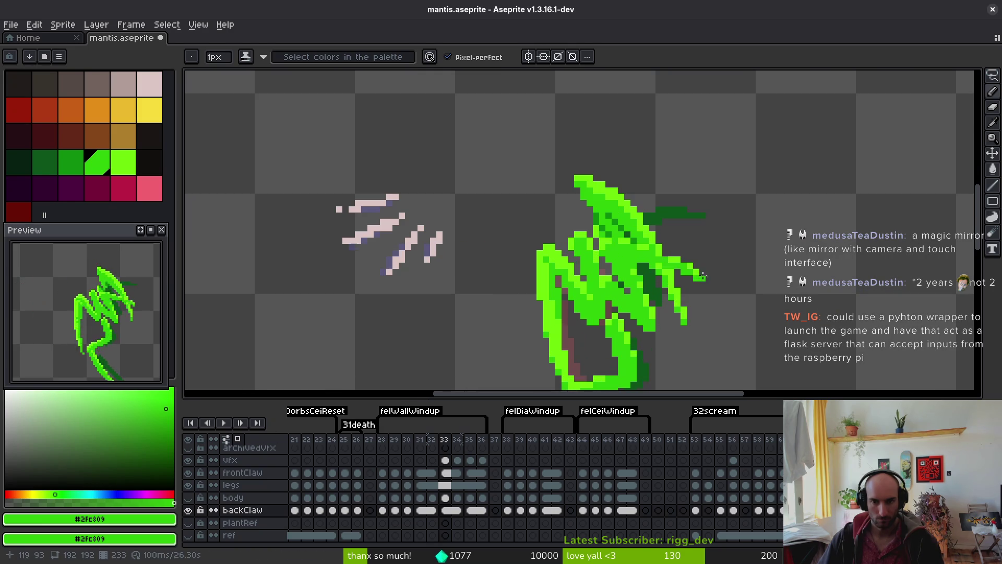
{"action": "left_click", "coordinate": [444, 510]}
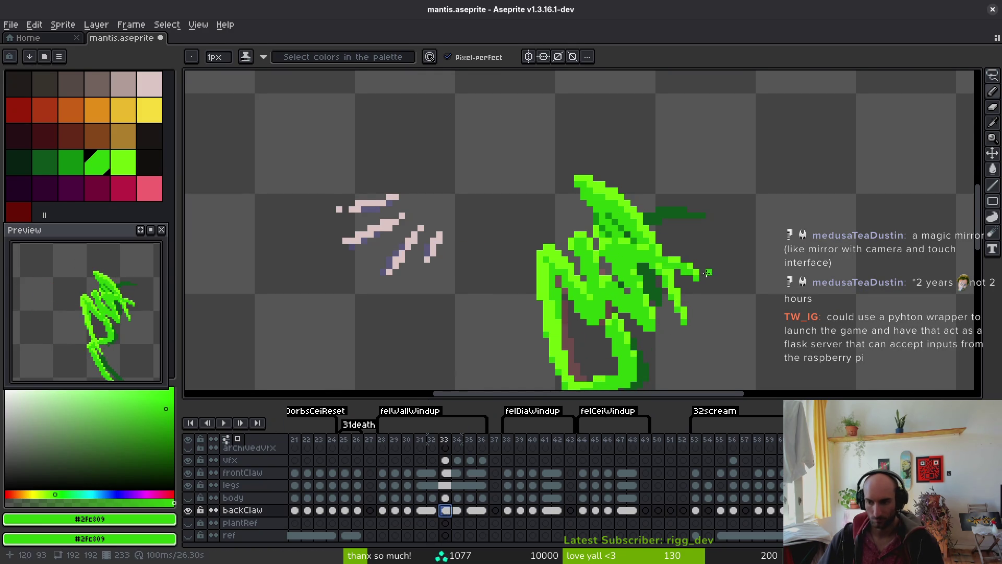
{"action": "left_click_drag", "start_coordinate": [742, 268], "coordinate": [710, 237]}
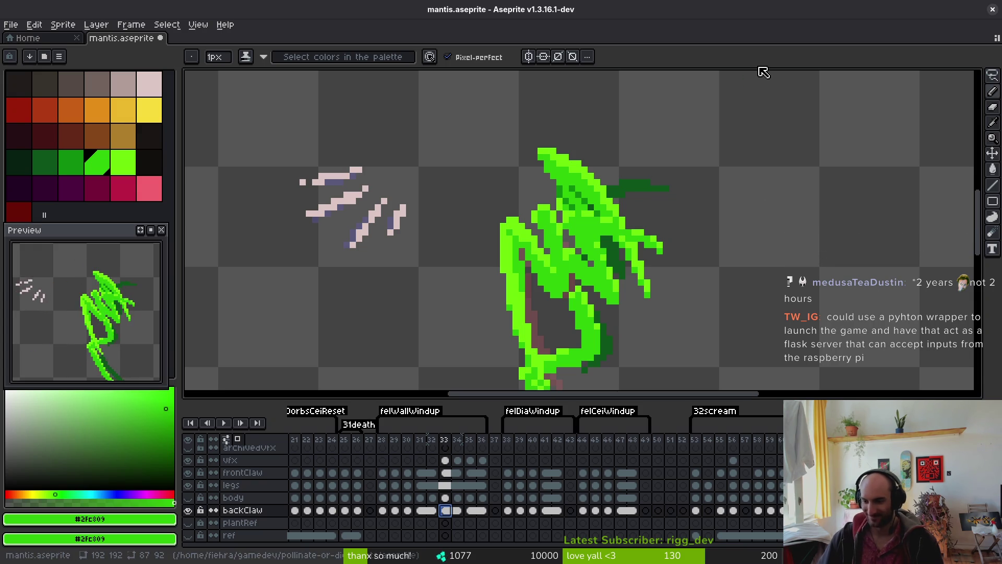
{"action": "left_click_drag", "start_coordinate": [637, 281], "coordinate": [641, 283]}
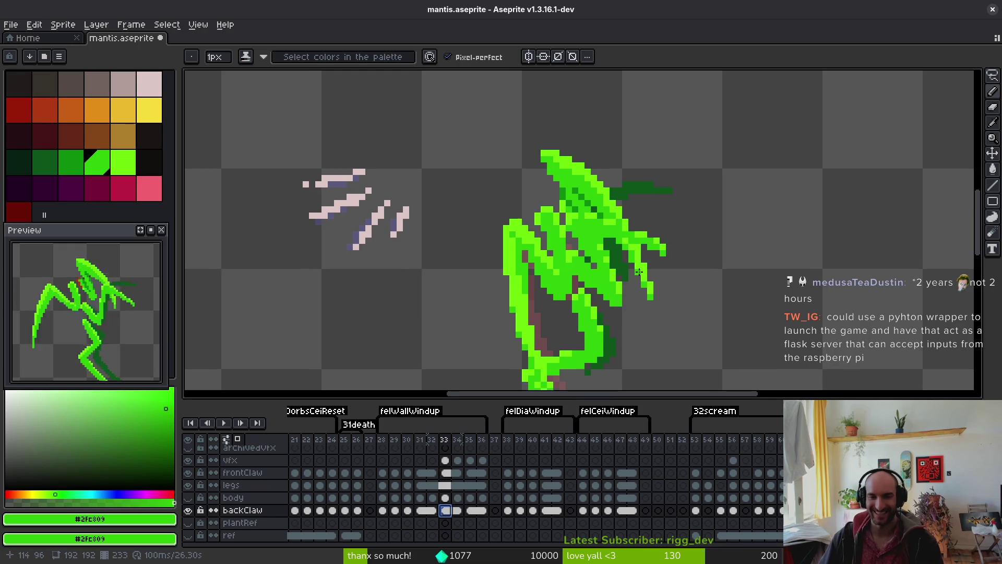
{"action": "left_click_drag", "start_coordinate": [644, 222], "coordinate": [640, 217]}
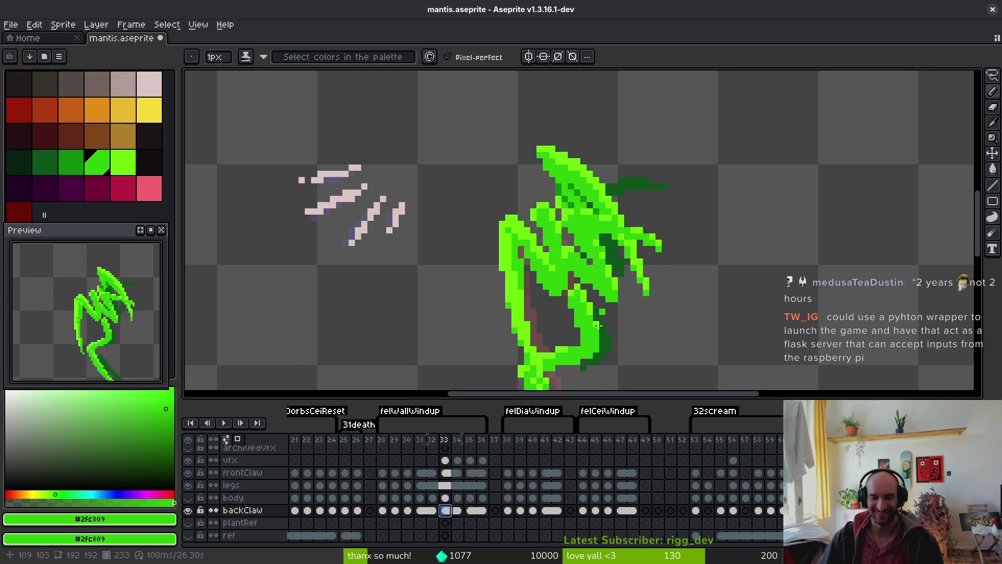
{"action": "key", "text": "i"}
{"action": "scroll", "coordinate": [691, 219], "scroll_direction": "up", "scroll_amount": 1}
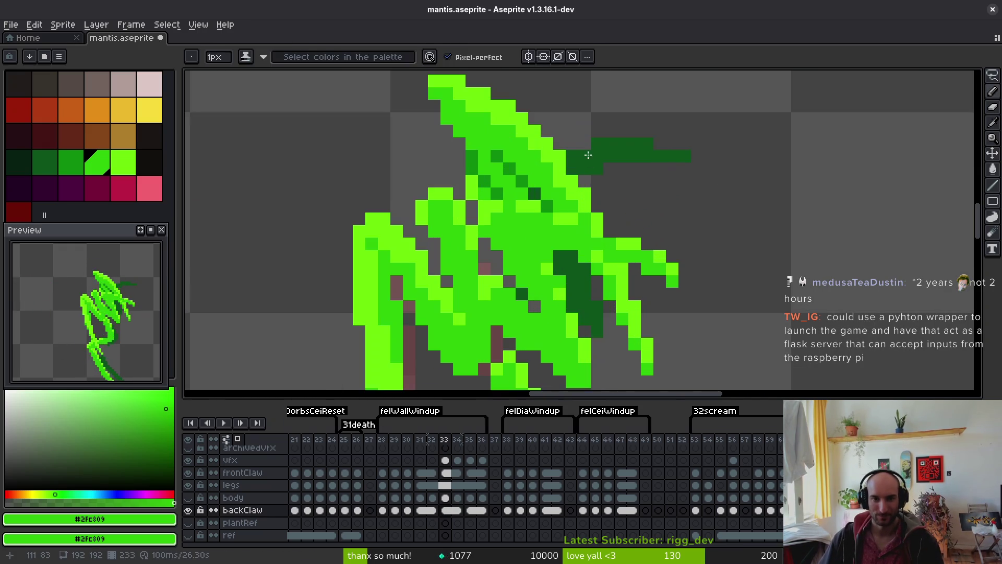
{"action": "scroll", "coordinate": [600, 156], "scroll_direction": "down", "scroll_amount": 1}
Marquee-select the upper back claw and rotate it about -3.6° to follow the diagonal guide
{"action": "key", "text": "m"}
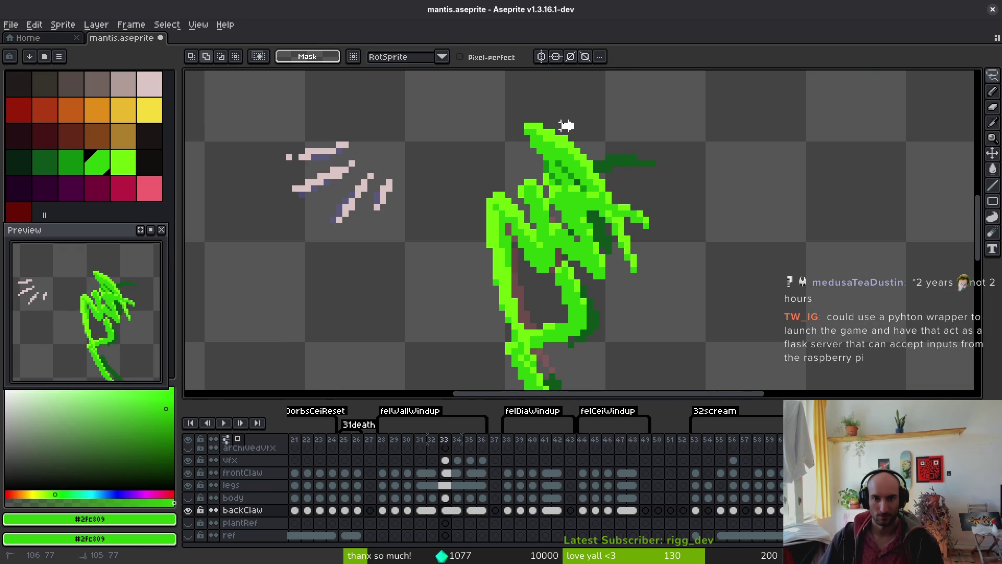
{"action": "mouse_move", "coordinate": [664, 288]}
{"action": "left_mouse_down"}
{"action": "mouse_move", "coordinate": [606, 157]}
{"action": "mouse_move", "coordinate": [544, 119]}
{"action": "mouse_move", "coordinate": [589, 174]}
{"action": "left_mouse_up"}
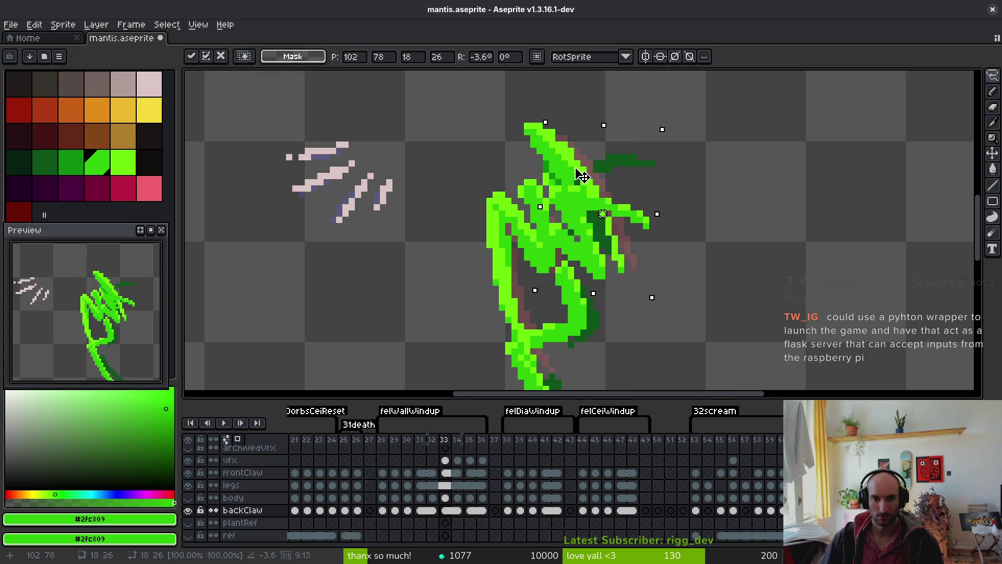
{"action": "key", "text": "ctrl+d"}
{"action": "scroll", "coordinate": [602, 178], "scroll_direction": "up", "scroll_amount": 3}
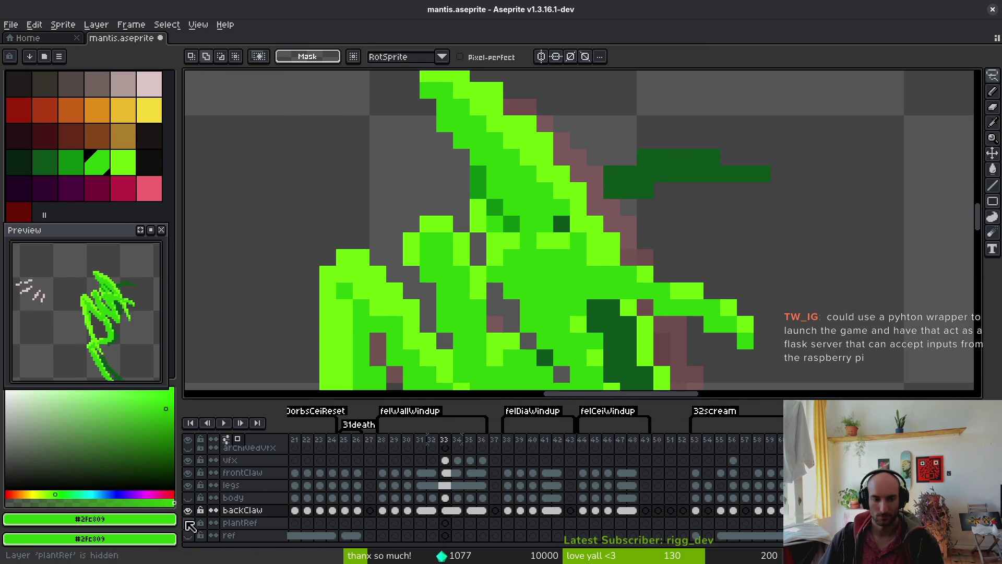
Isolate the backClaw layer and compare its claw between frames 32 and 33
{"action": "left_click_drag", "start_coordinate": [189, 491], "coordinate": [190, 497]}
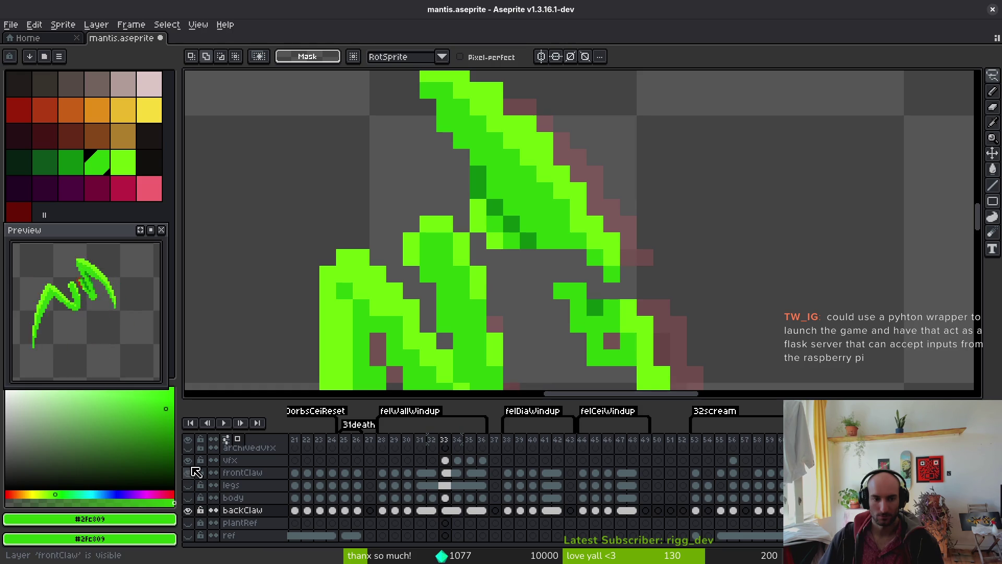
{"action": "left_click", "coordinate": [189, 472]}
{"action": "key", "text": "comma"}
{"action": "scroll", "coordinate": [682, 257], "scroll_direction": "down", "scroll_amount": 5}
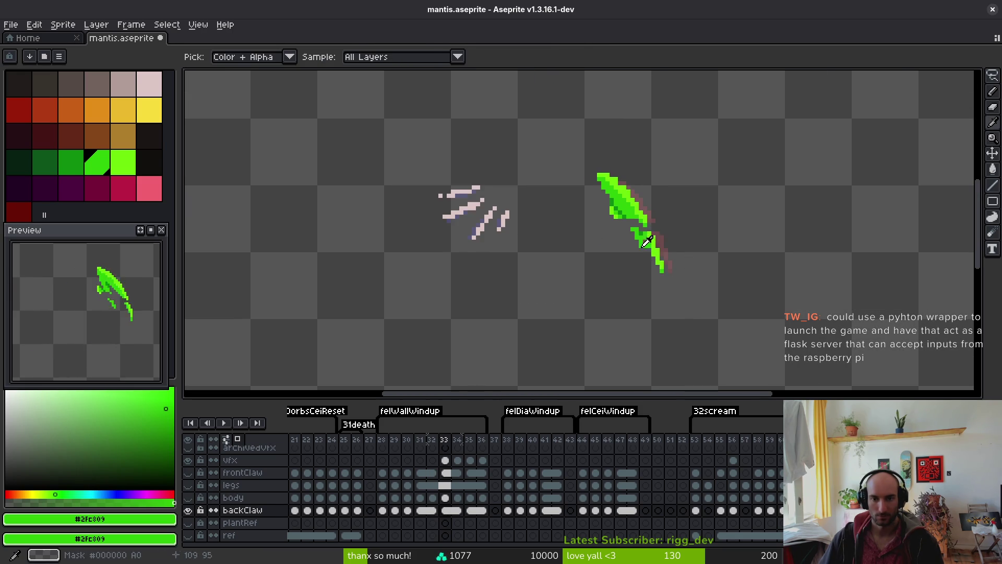
{"action": "key", "text": "period"}
{"action": "scroll", "coordinate": [673, 259], "scroll_direction": "up", "scroll_amount": 5}
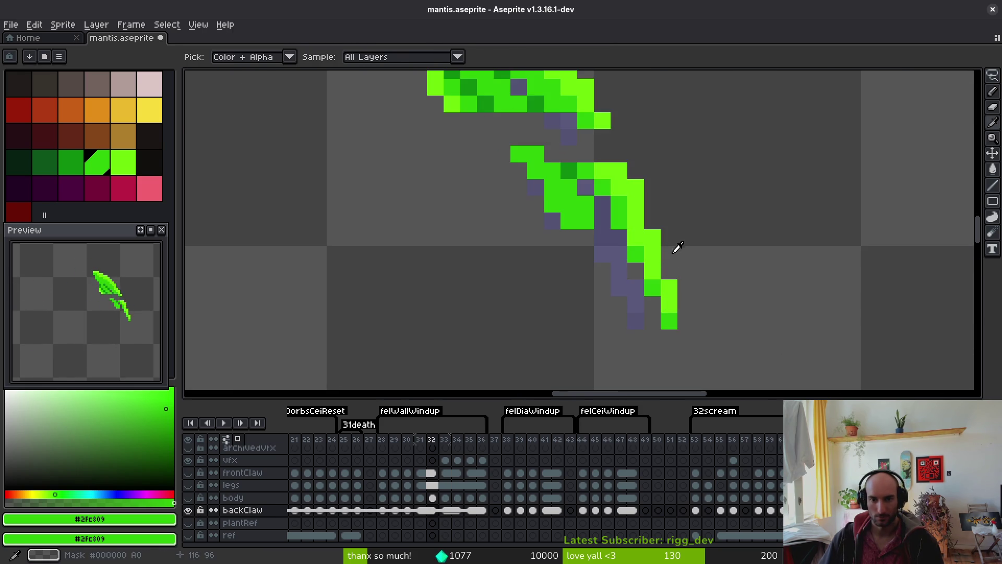
{"action": "key", "text": "comma"}
{"action": "key", "text": "period"}
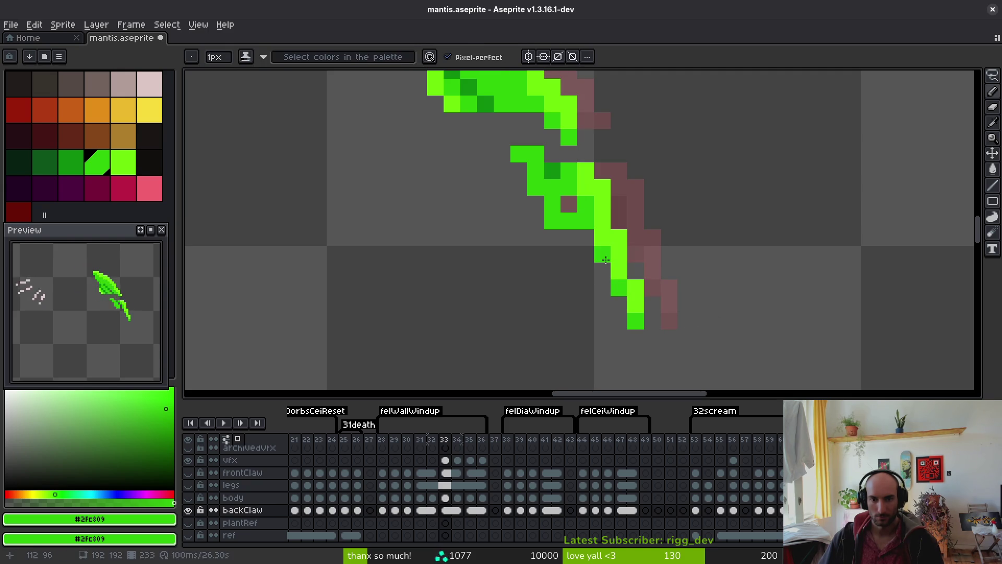
{"action": "key", "text": "comma"}
{"action": "key", "text": "period"}
{"action": "key", "text": "comma"}
{"action": "key", "text": "period"}
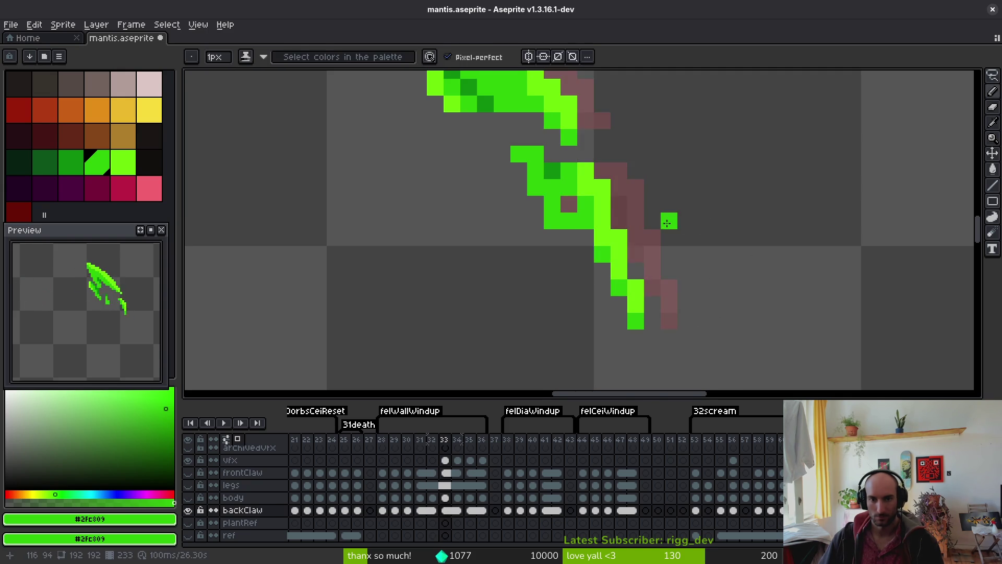
Sample light green #6cff0a and fill one back-claw pixel with it
{"action": "left_click_drag", "start_coordinate": [665, 153], "coordinate": [710, 262]}
{"action": "scroll", "coordinate": [725, 186], "scroll_direction": "down", "scroll_amount": 3}
{"action": "key", "text": "period"}
{"action": "left_click_drag", "start_coordinate": [682, 190], "coordinate": [634, 161]}
{"action": "key", "text": "b"}
{"action": "scroll", "coordinate": [634, 161], "scroll_direction": "up", "scroll_amount": 3}
{"action": "left_click", "coordinate": [600, 129]}
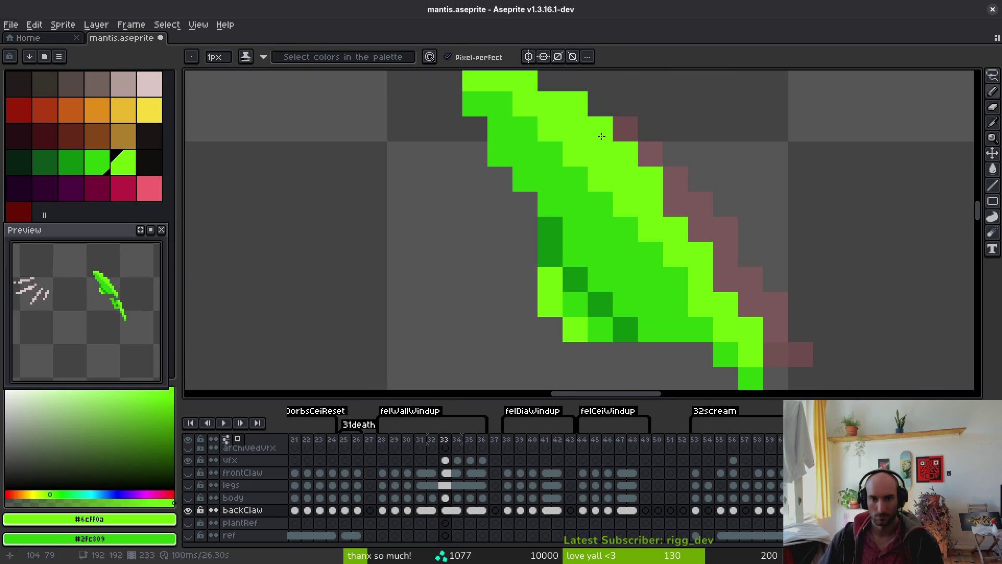
{"action": "scroll", "coordinate": [675, 212], "scroll_direction": "down", "scroll_amount": 3}
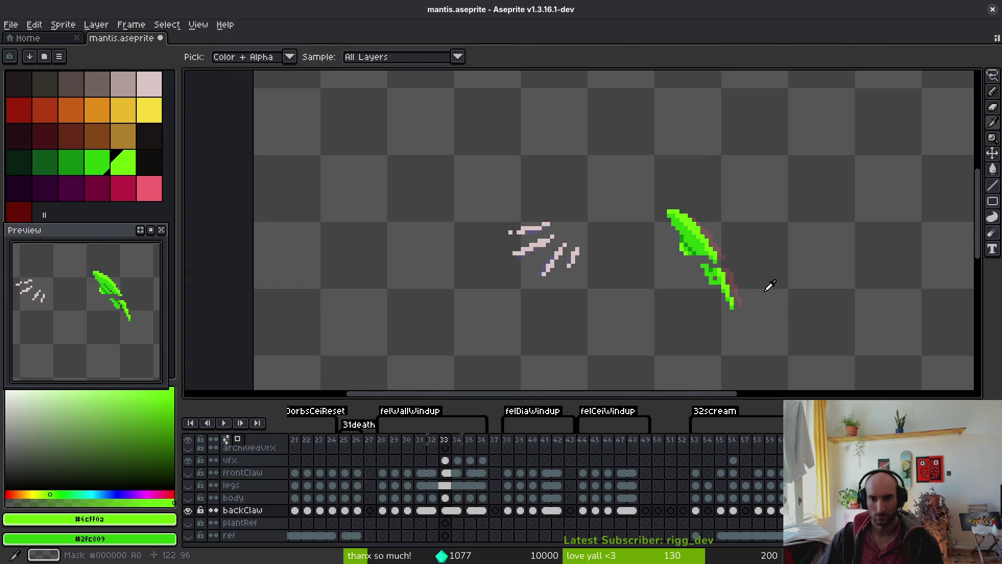
Toggle the legs layer and sample dark green #0c8b0c from the back claw
{"action": "left_click", "coordinate": [187, 484]}
{"action": "key", "text": "comma"}
{"action": "key", "text": "i"}
{"action": "key", "text": "b"}
{"action": "scroll", "coordinate": [723, 304], "scroll_direction": "up", "scroll_amount": 3}
{"action": "key", "text": "period"}
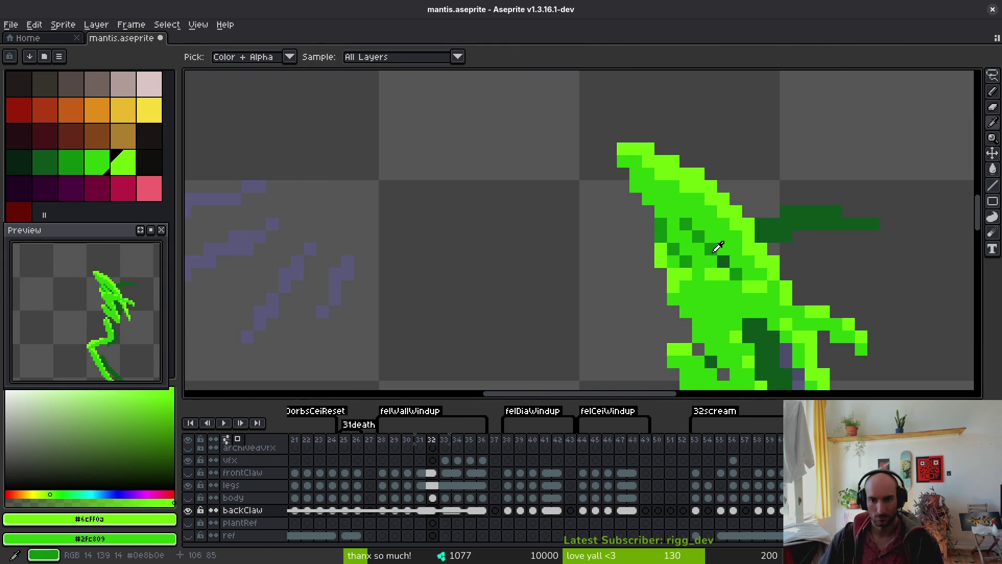
{"action": "left_click", "coordinate": [711, 254], "text": "alt"}
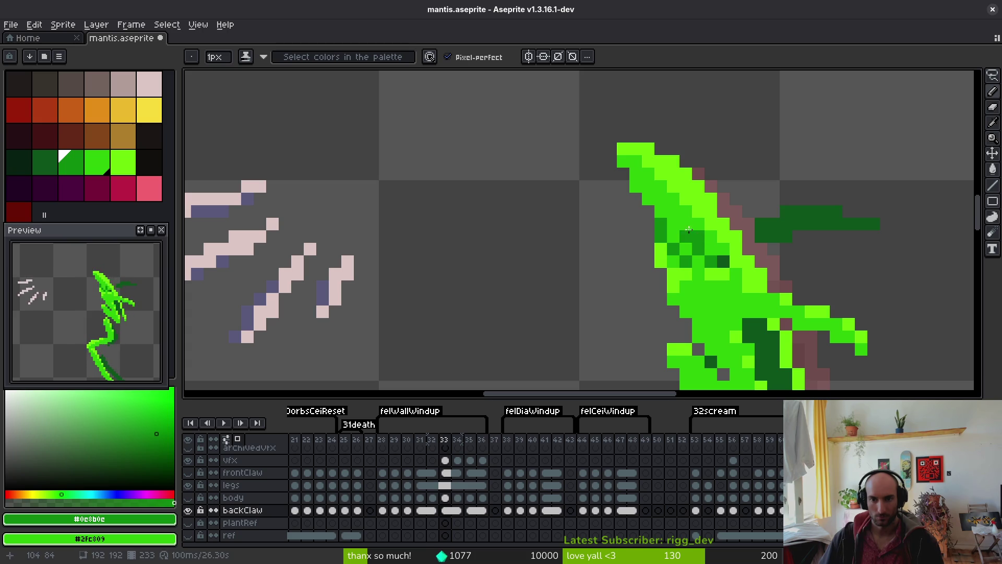
{"action": "scroll", "coordinate": [802, 276], "scroll_direction": "down", "scroll_amount": 8}
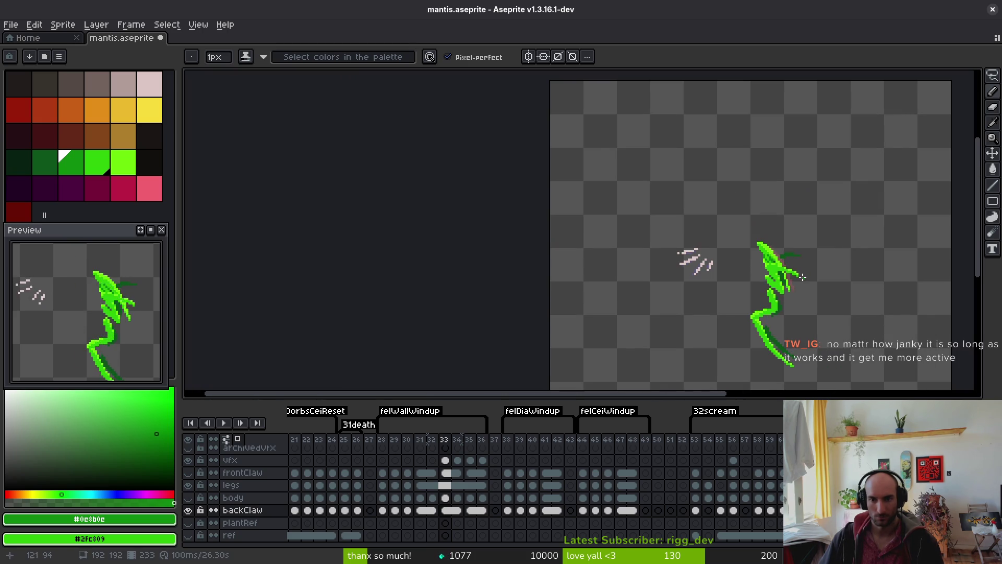
{"action": "scroll", "coordinate": [766, 267], "scroll_direction": "up", "scroll_amount": 4}
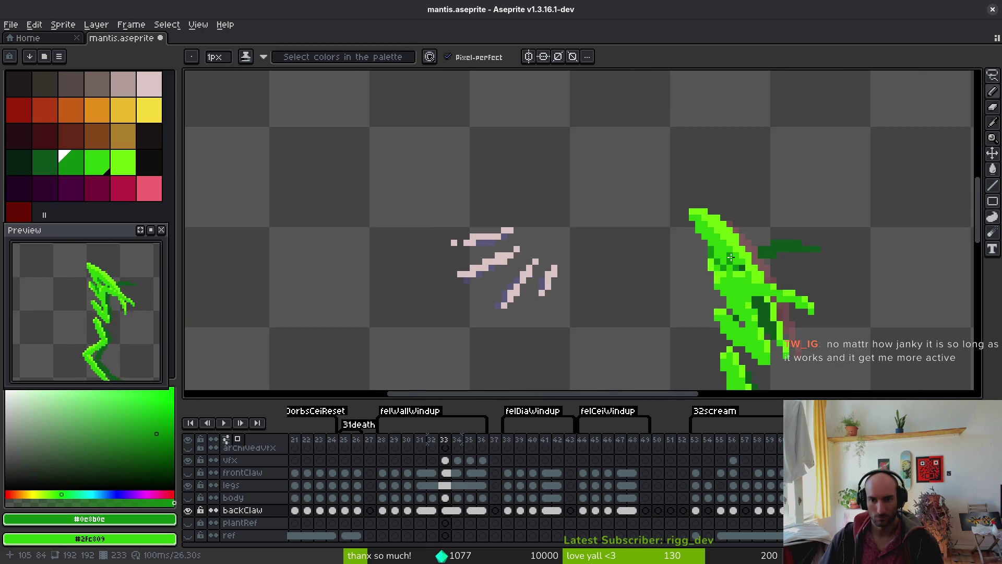
{"action": "scroll", "coordinate": [731, 257], "scroll_direction": "up", "scroll_amount": 2}
{"action": "scroll", "coordinate": [706, 233], "scroll_direction": "down", "scroll_amount": 3}
{"action": "scroll", "coordinate": [783, 302], "scroll_direction": "up", "scroll_amount": 3}
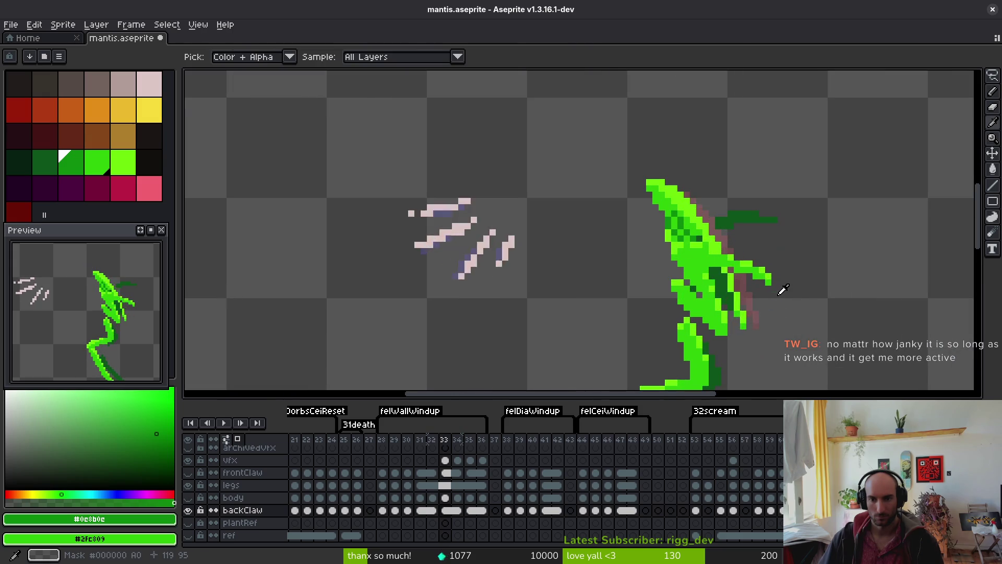
Retouch the back claw with darker green #2fc809, re-show body and frontClaw, and save
{"action": "key", "text": "alt"}
{"action": "left_click", "coordinate": [697, 219]}
{"action": "scroll", "coordinate": [698, 219], "scroll_direction": "up", "scroll_amount": 4}
{"action": "left_click", "coordinate": [669, 186]}
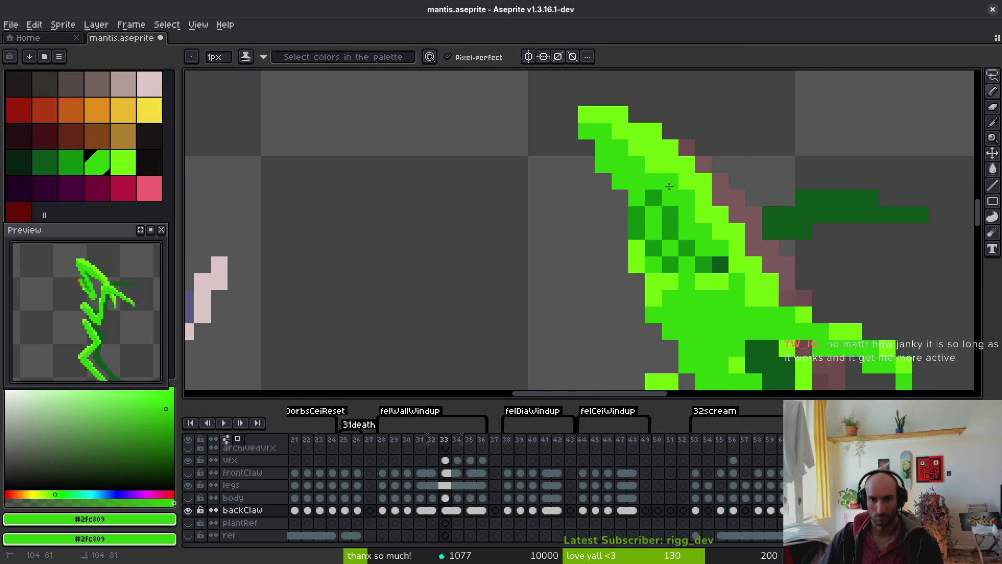
{"action": "key", "text": "ctrl+z"}
{"action": "left_click", "coordinate": [738, 270]}
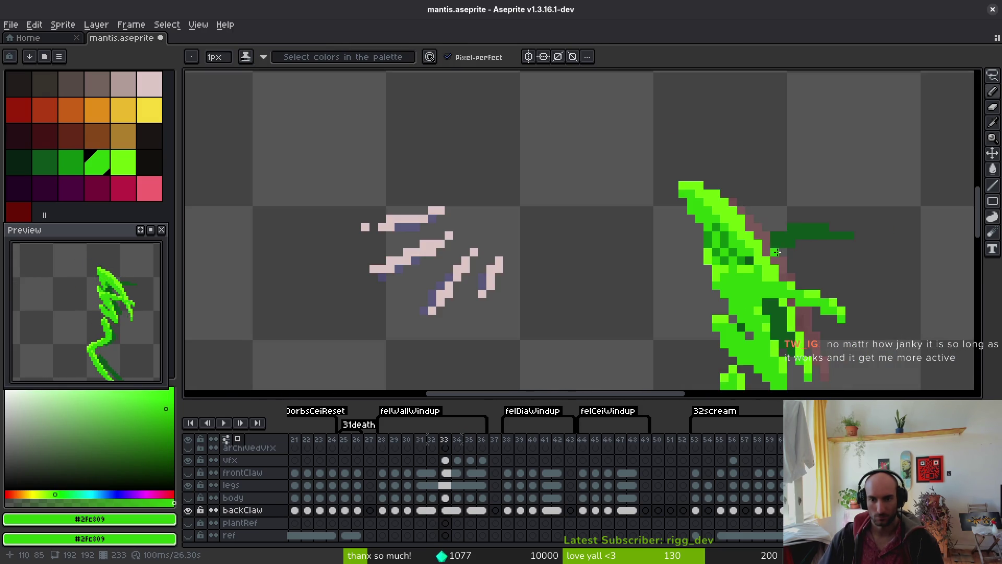
{"action": "scroll", "coordinate": [704, 230], "scroll_direction": "down", "scroll_amount": 3}
{"action": "key", "text": "alt"}
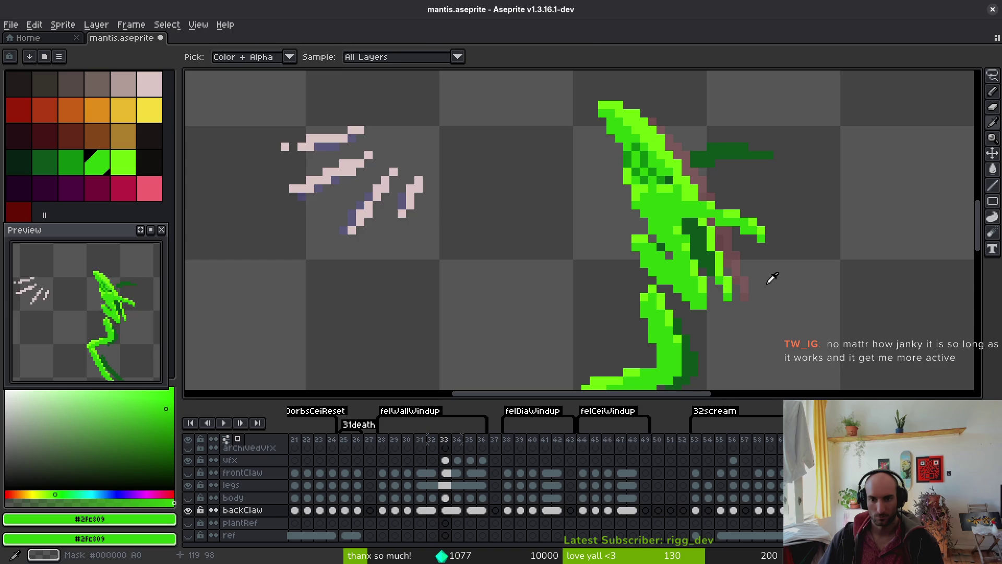
{"action": "scroll", "coordinate": [773, 273], "scroll_direction": "down", "scroll_amount": 3}
{"action": "left_click_drag", "start_coordinate": [188, 497], "coordinate": [188, 472]}
{"action": "key", "text": "ctrl+s"}
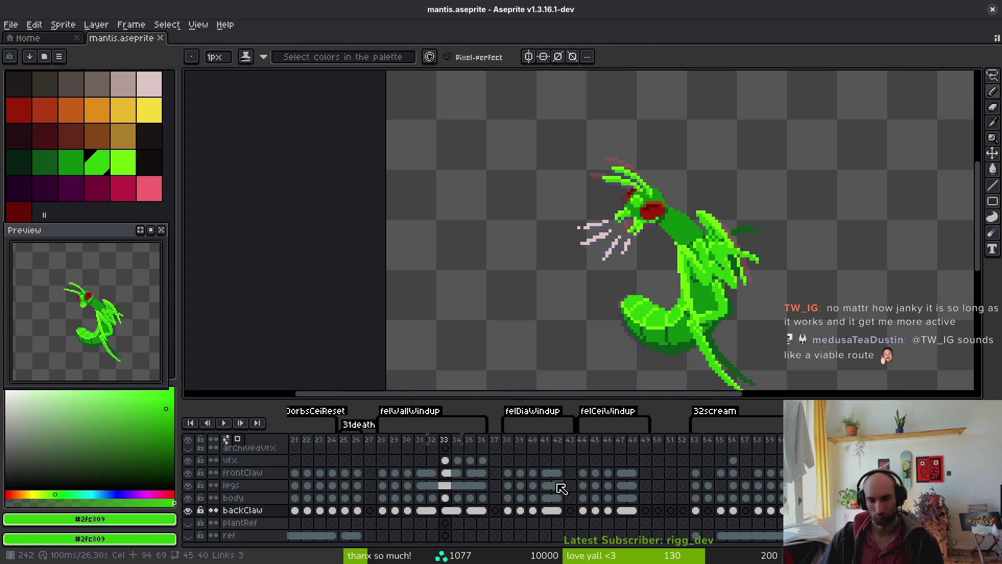
Select and review the cels of frames 28–36 across all layers
{"action": "left_click_drag", "start_coordinate": [387, 464], "coordinate": [484, 516]}
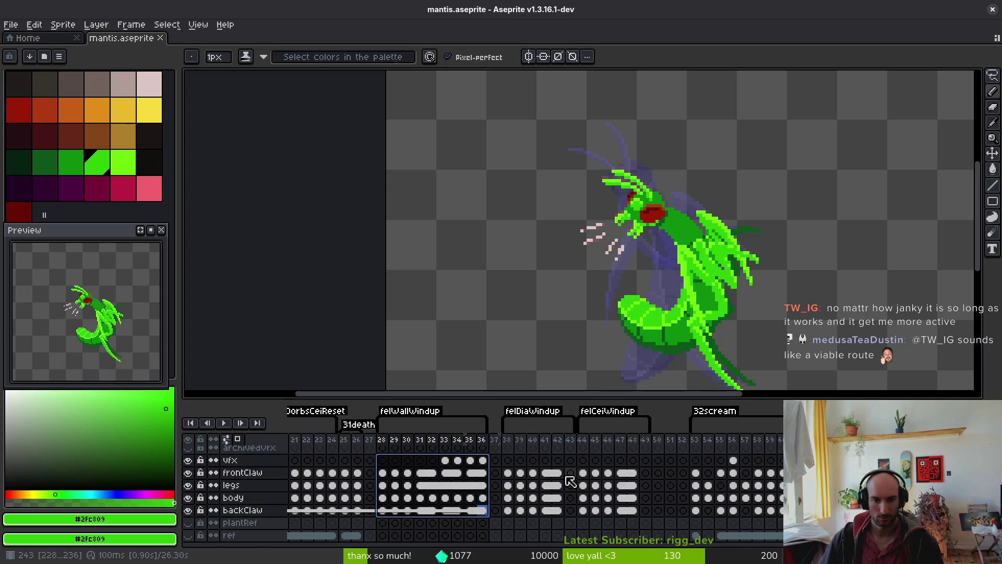
{"action": "key", "text": "Escape"}
{"action": "left_click_drag", "start_coordinate": [387, 462], "coordinate": [482, 514]}
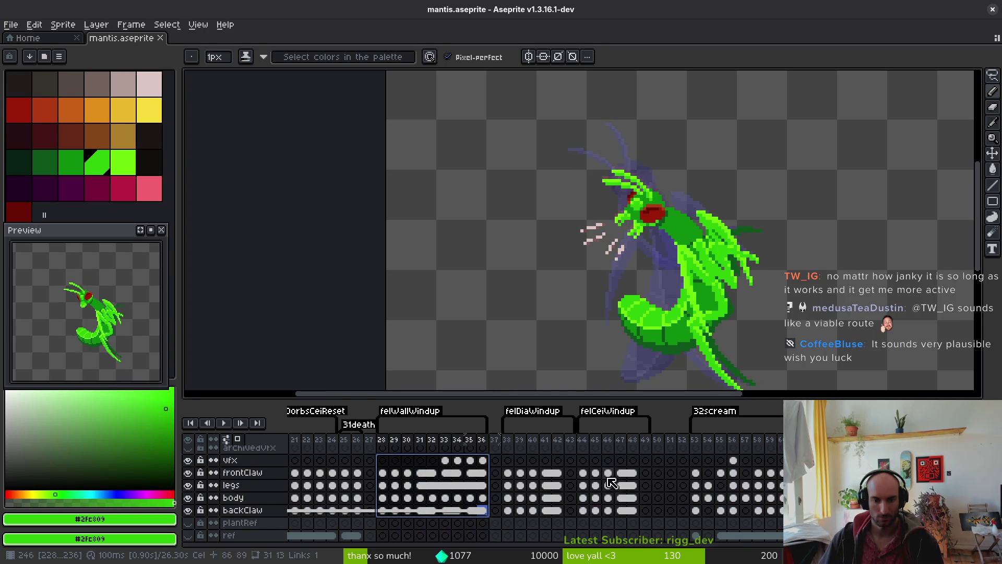
{"action": "left_click", "coordinate": [408, 471]}
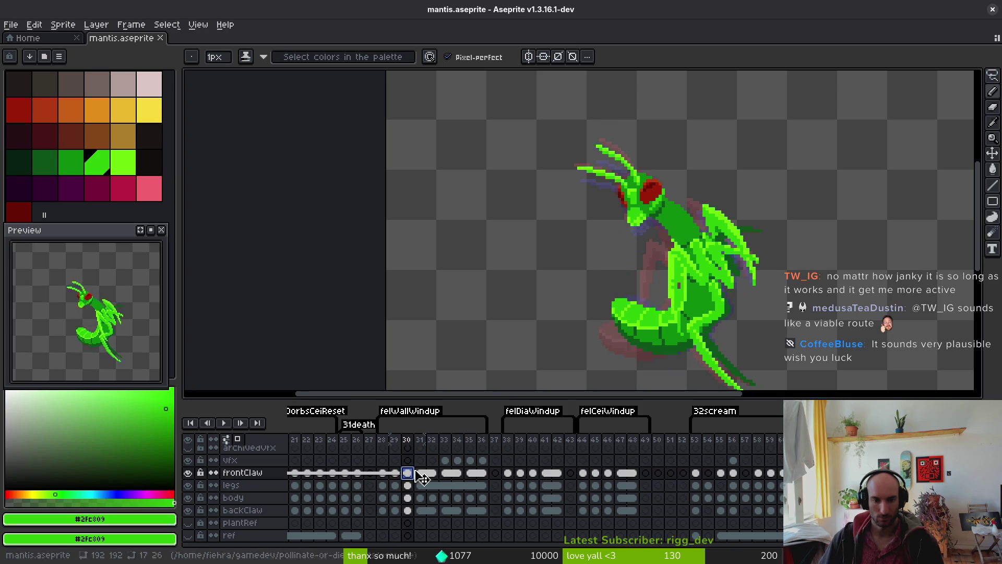
{"action": "key", "text": "i"}
{"action": "key", "text": "period"}
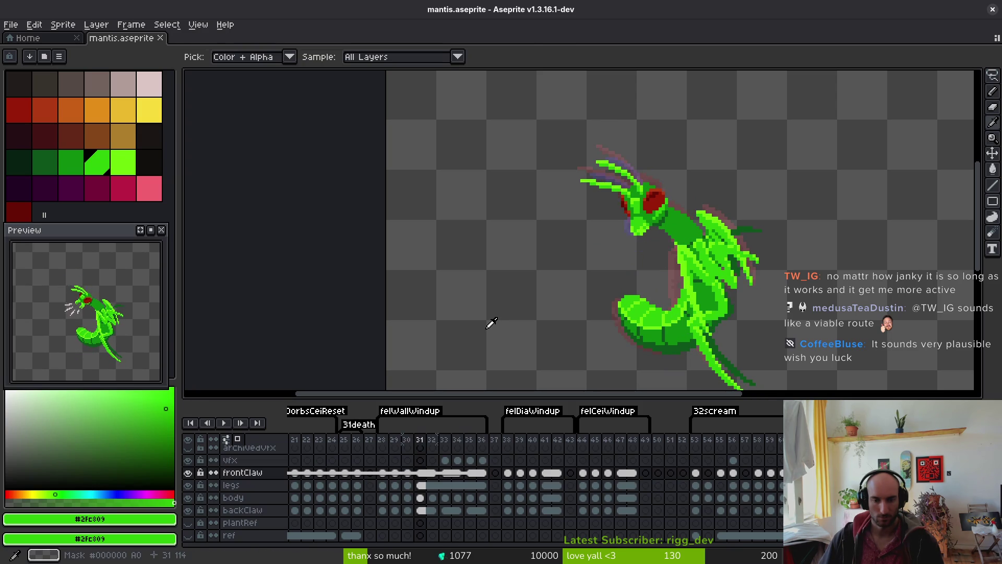
Paste the frame-32 body cel into frame 48, rotate it 90° and save
{"action": "left_click", "coordinate": [433, 500]}
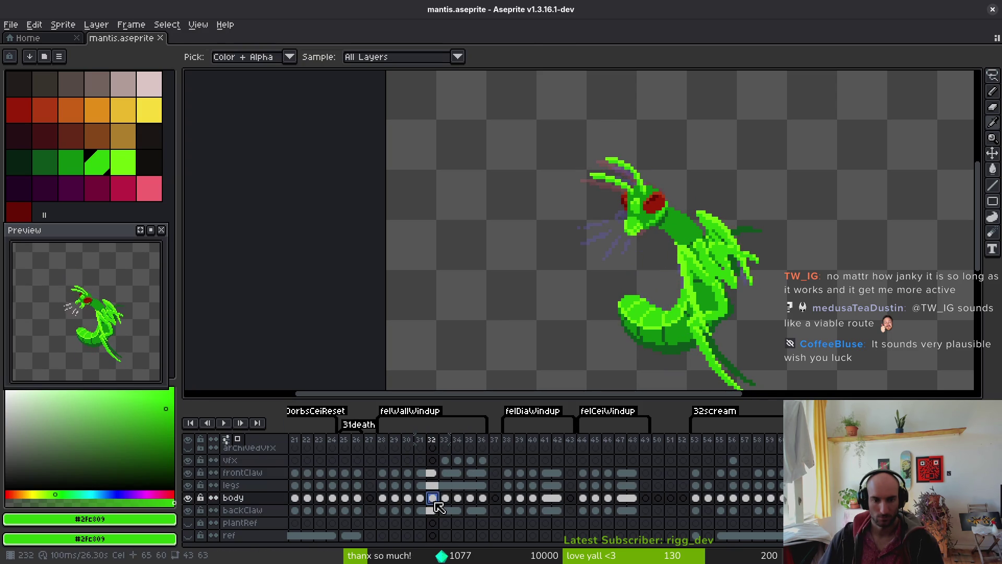
{"action": "left_click", "coordinate": [633, 498]}
{"action": "key", "text": "ctrl+v"}
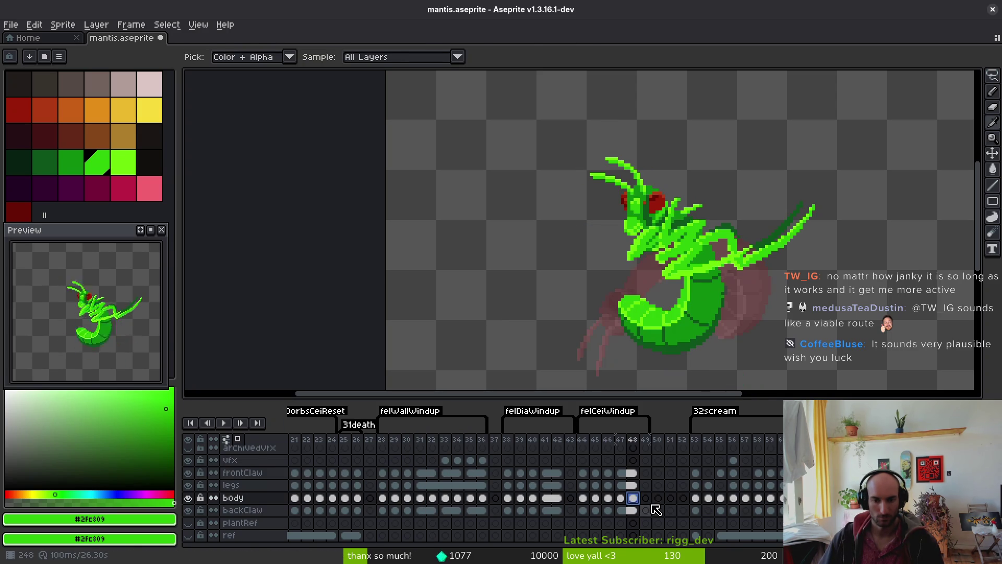
{"action": "key", "text": "m"}
{"action": "mouse_move", "coordinate": [515, 101]}
{"action": "left_mouse_down"}
{"action": "mouse_move", "coordinate": [725, 293]}
{"action": "mouse_move", "coordinate": [740, 291]}
{"action": "left_mouse_up"}
{"action": "scroll", "coordinate": [740, 291], "scroll_direction": "down", "scroll_amount": 3}
{"action": "key", "text": "ctrl+a"}
{"action": "mouse_move", "coordinate": [770, 335]}
{"action": "left_mouse_down"}
{"action": "mouse_move", "coordinate": [745, 329]}
{"action": "mouse_move", "coordinate": [715, 302]}
{"action": "left_mouse_up"}
{"action": "scroll", "coordinate": [756, 306], "scroll_direction": "up", "scroll_amount": 3}
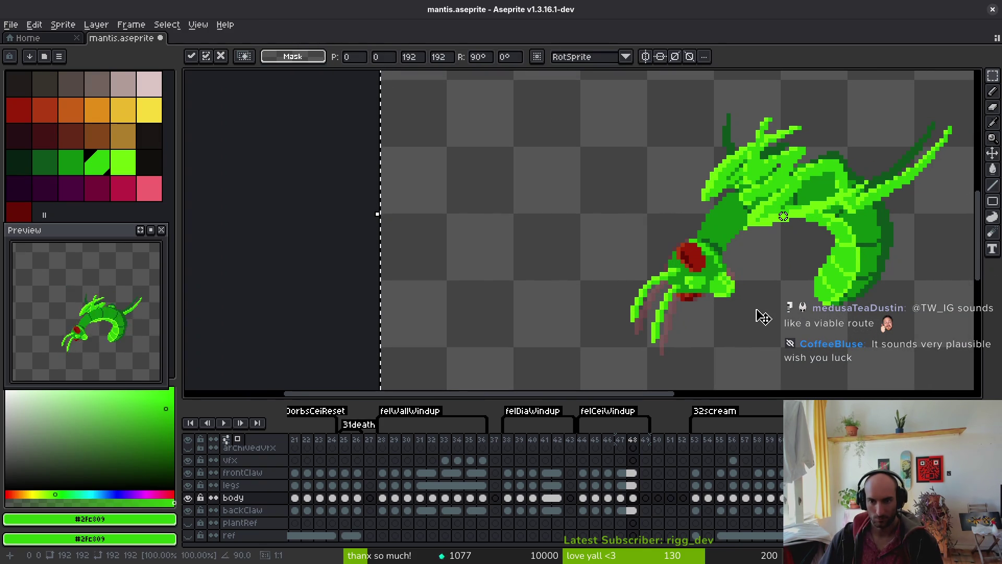
{"action": "key", "text": "ctrl+s"}
{"action": "scroll", "coordinate": [756, 308], "scroll_direction": "down", "scroll_amount": 2}
{"action": "left_click_drag", "start_coordinate": [756, 306], "coordinate": [685, 309]}
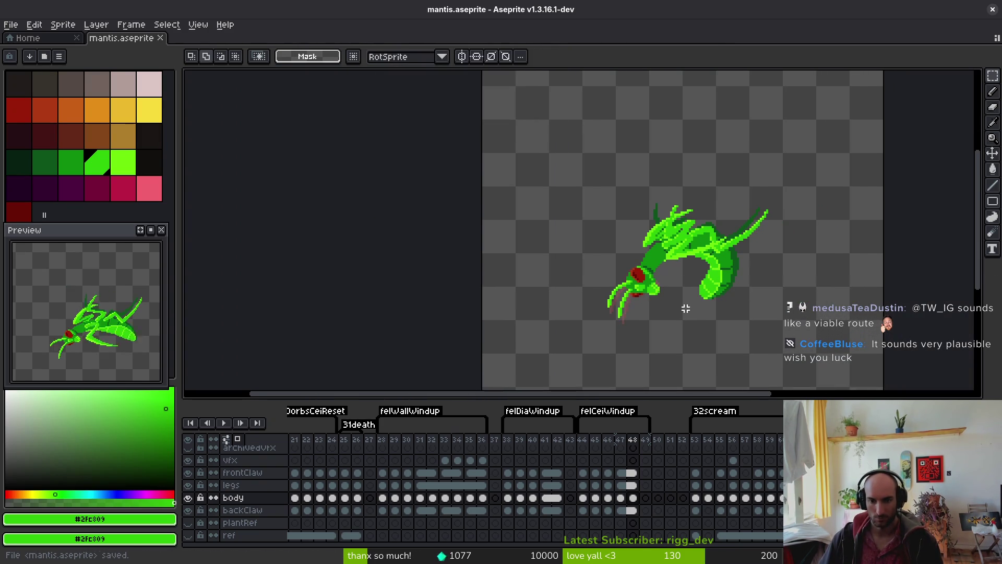
Insert new empty frames after frame 48 for the copied windup
{"action": "key", "text": "i"}
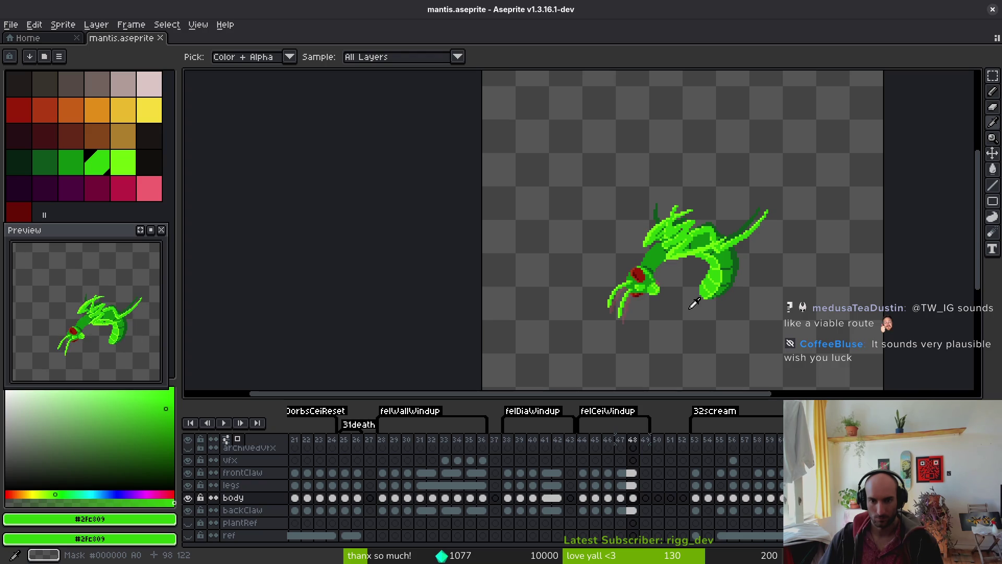
{"action": "key", "text": "m"}
{"action": "left_click", "coordinate": [645, 472]}
{"action": "key", "text": "alt+n"}
{"action": "key", "text": "alt+n"}
{"action": "key", "text": "alt+n"}
{"action": "key", "text": "alt+n"}
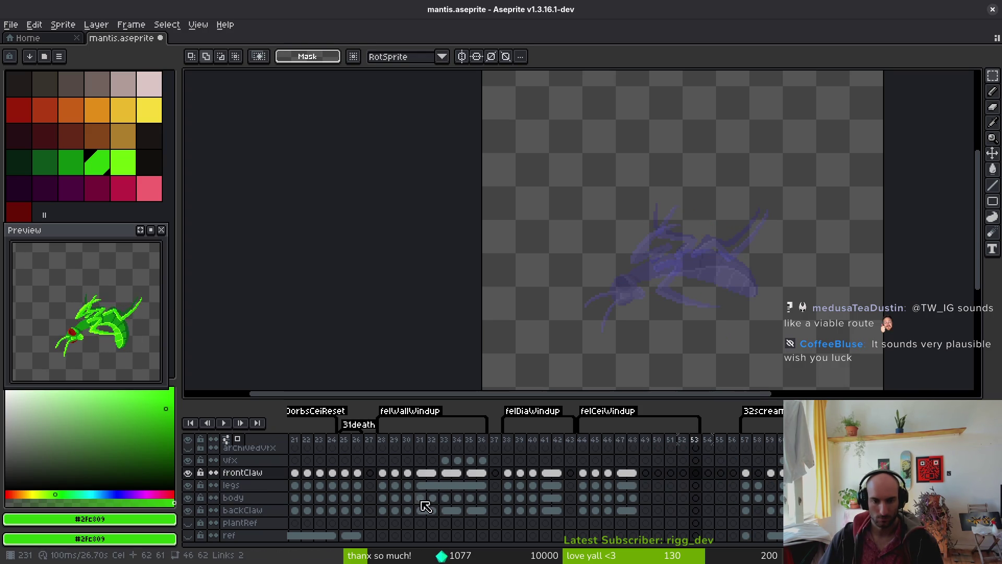
{"action": "left_click", "coordinate": [420, 498]}
{"action": "key", "text": "Right"}
{"action": "key", "text": "i"}
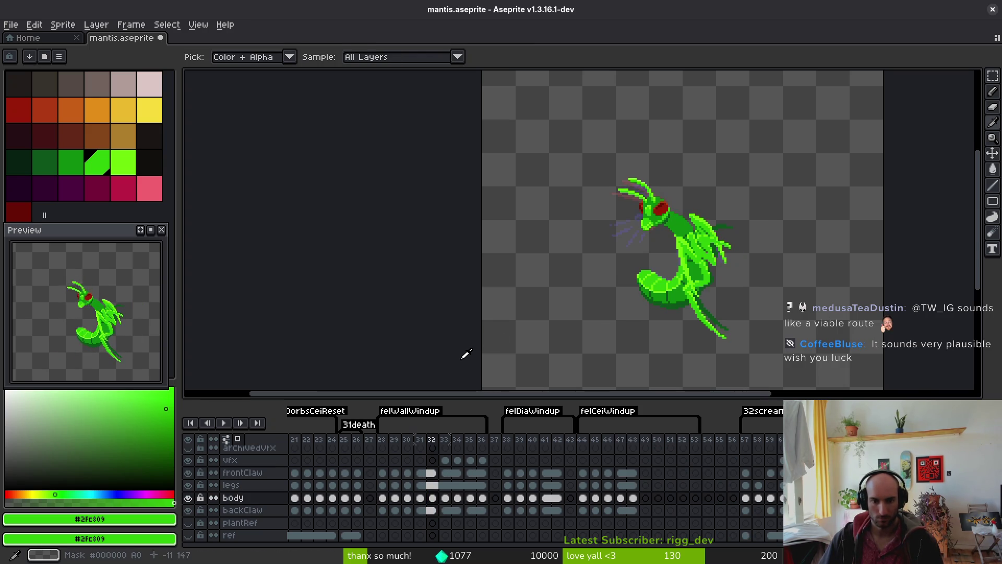
Paste the frames 33–36 cels into frames 49–52, rotate them 180° and save
{"action": "left_click_drag", "start_coordinate": [445, 461], "coordinate": [482, 510]}
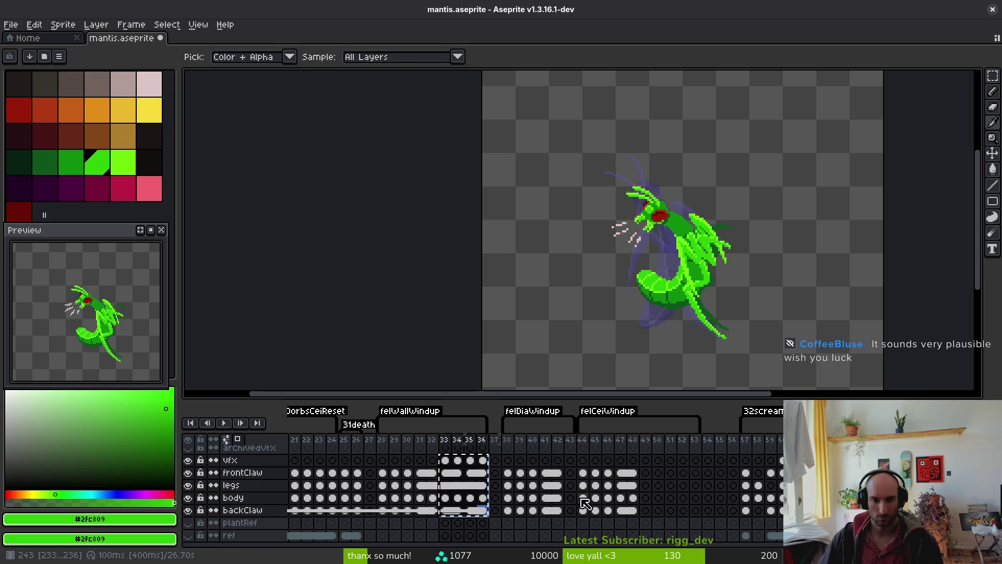
{"action": "left_click", "coordinate": [645, 459]}
{"action": "key", "text": "ctrl+v"}
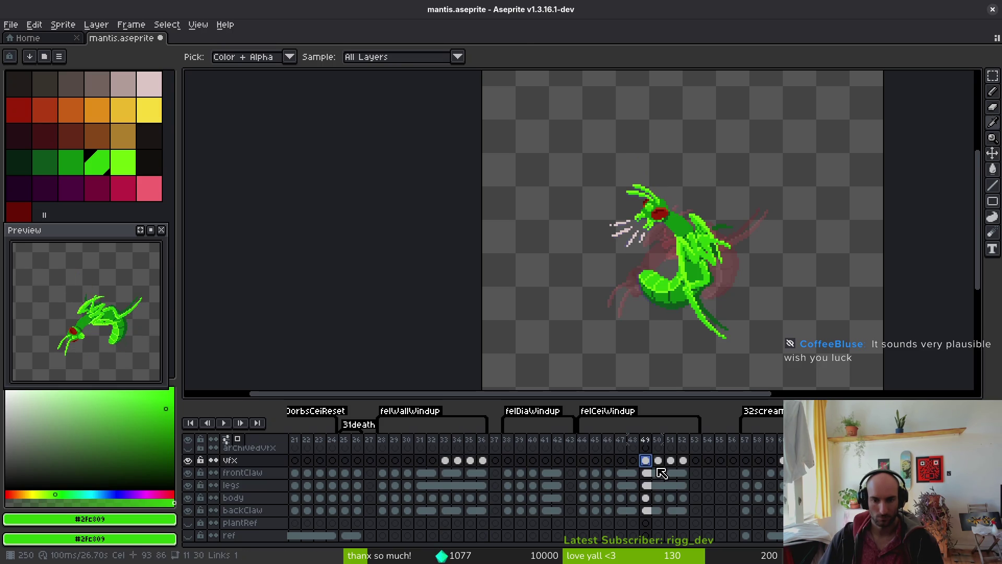
{"action": "key", "text": "m"}
{"action": "scroll", "coordinate": [719, 244], "scroll_direction": "down", "scroll_amount": 3}
{"action": "mouse_move", "coordinate": [645, 460]}
{"action": "left_mouse_down"}
{"action": "mouse_move", "coordinate": [676, 469]}
{"action": "mouse_move", "coordinate": [683, 510]}
{"action": "left_mouse_up"}
{"action": "key", "text": "ctrl+a"}
{"action": "scroll", "coordinate": [722, 262], "scroll_direction": "up", "scroll_amount": 3}
{"action": "left_click_drag", "start_coordinate": [684, 280], "coordinate": [642, 267]}
{"action": "left_click", "coordinate": [646, 267]}
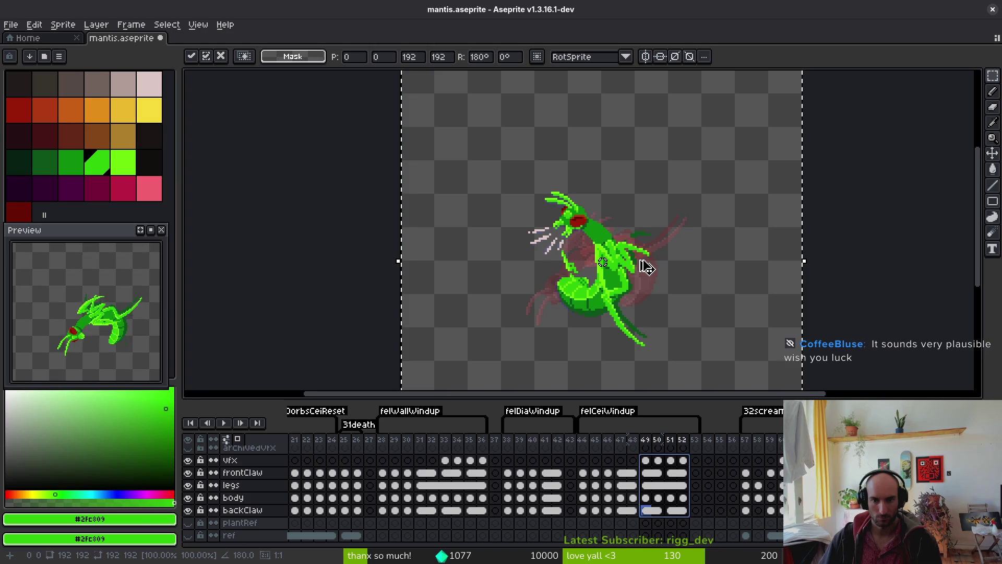
{"action": "key", "text": "Return"}
{"action": "key", "text": "ctrl+s"}
Jump to frame 41 to compare its pose with the rotated frames
{"action": "scroll", "coordinate": [633, 285], "scroll_direction": "down", "scroll_amount": 2}
{"action": "scroll", "coordinate": [544, 246], "scroll_direction": "up", "scroll_amount": 3}
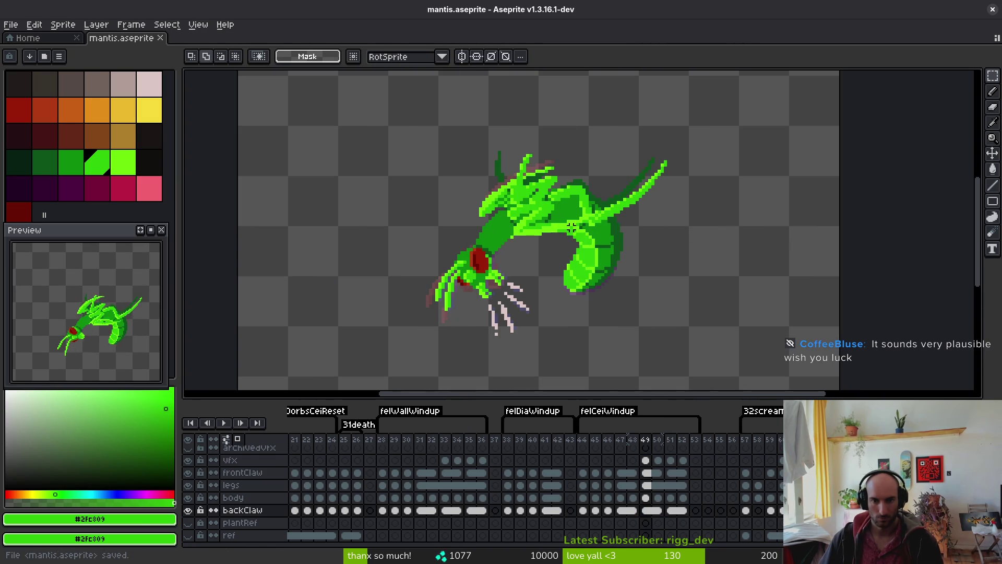
{"action": "scroll", "coordinate": [566, 282], "scroll_direction": "down", "scroll_amount": 1}
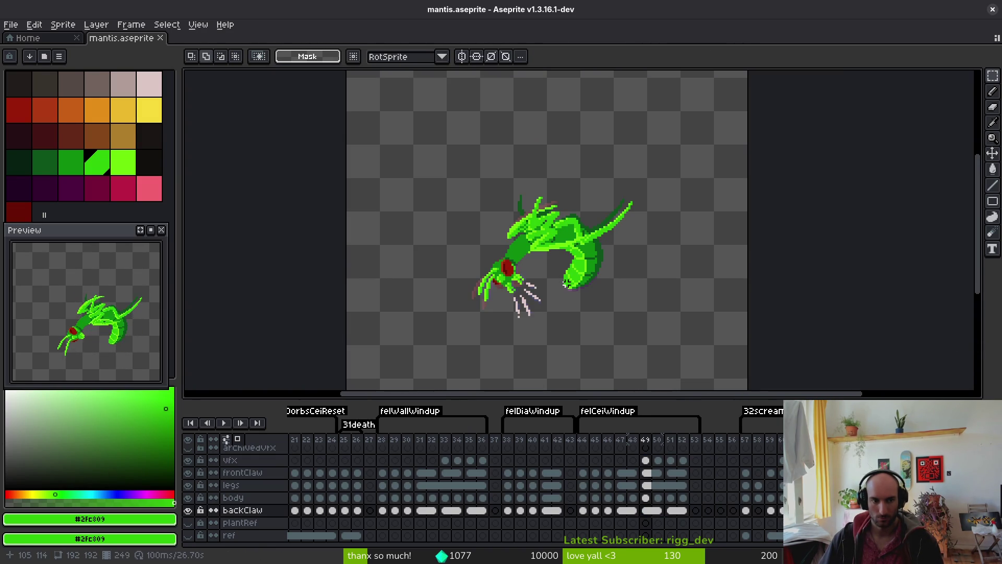
{"action": "scroll", "coordinate": [571, 283], "scroll_direction": "down", "scroll_amount": 1}
{"action": "scroll", "coordinate": [578, 286], "scroll_direction": "up", "scroll_amount": 1}
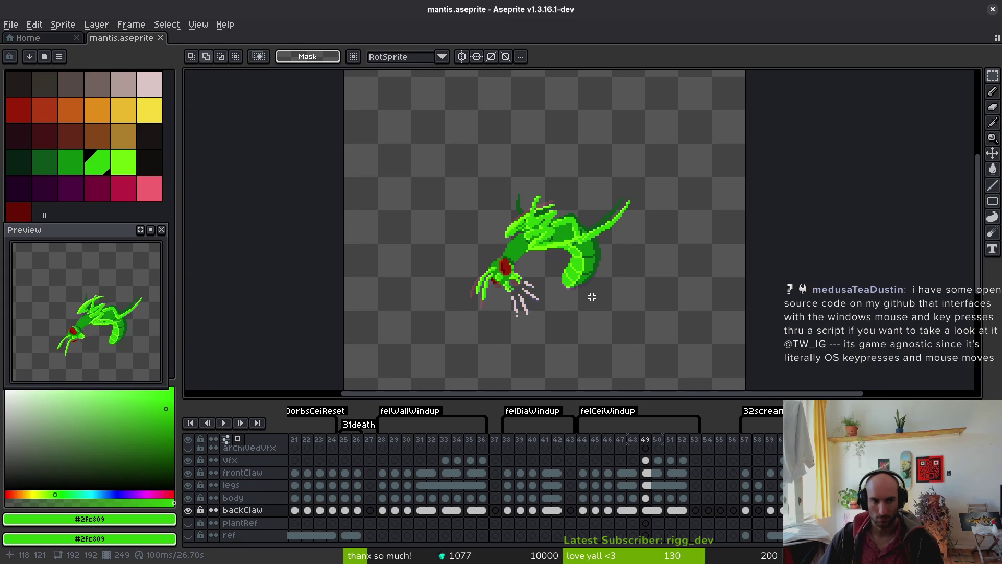
{"action": "left_click", "coordinate": [543, 509]}
Flip between frames 31, 32 and 33 to compare the windup poses
{"action": "key", "text": "i"}
{"action": "left_click", "coordinate": [432, 510]}
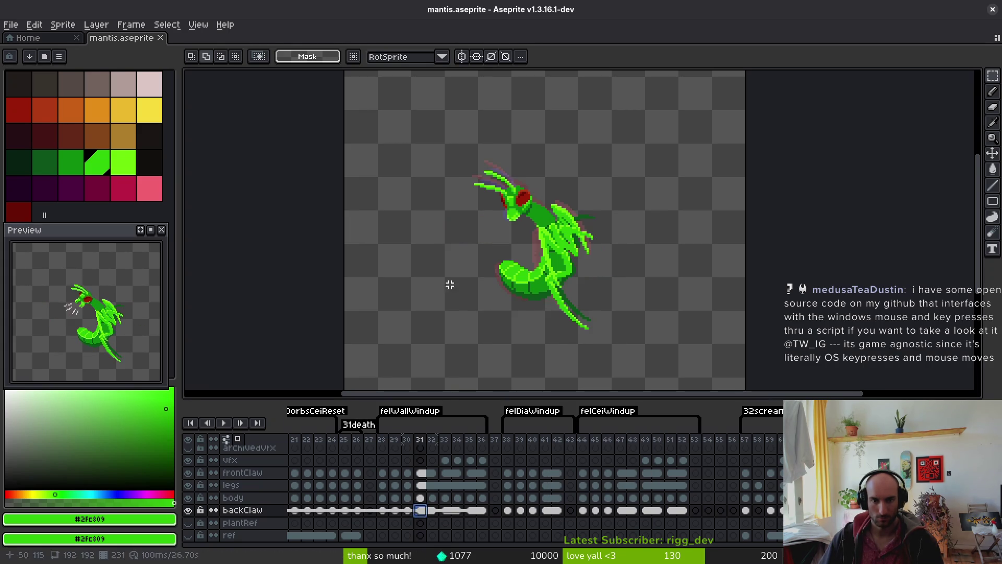
{"action": "key", "text": "comma"}
{"action": "key", "text": "comma"}
{"action": "key", "text": "period"}
{"action": "key", "text": "period"}
{"action": "key", "text": "period"}
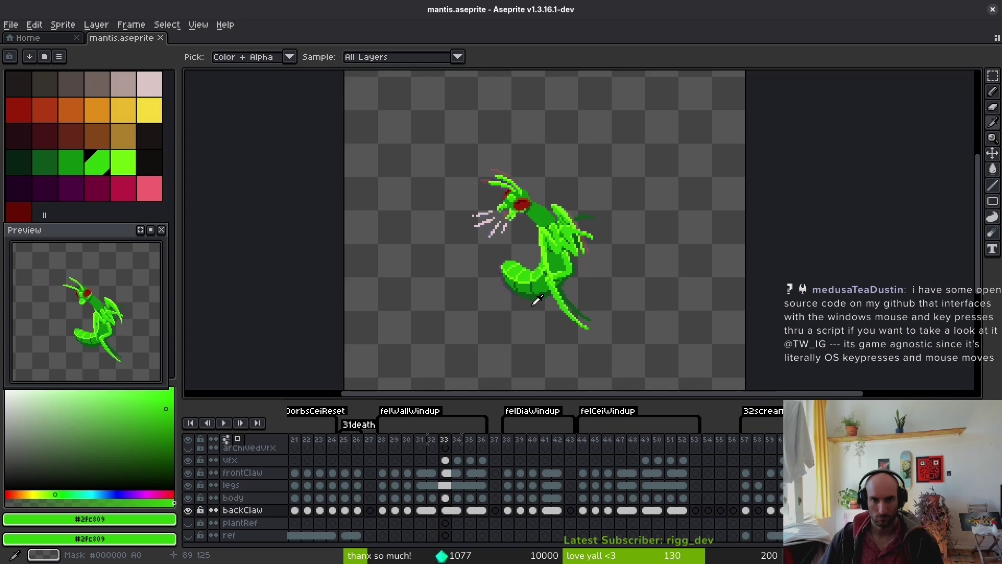
{"action": "key", "text": "period"}
{"action": "key", "text": "comma"}
{"action": "scroll", "coordinate": [543, 186], "scroll_direction": "up", "scroll_amount": 3}
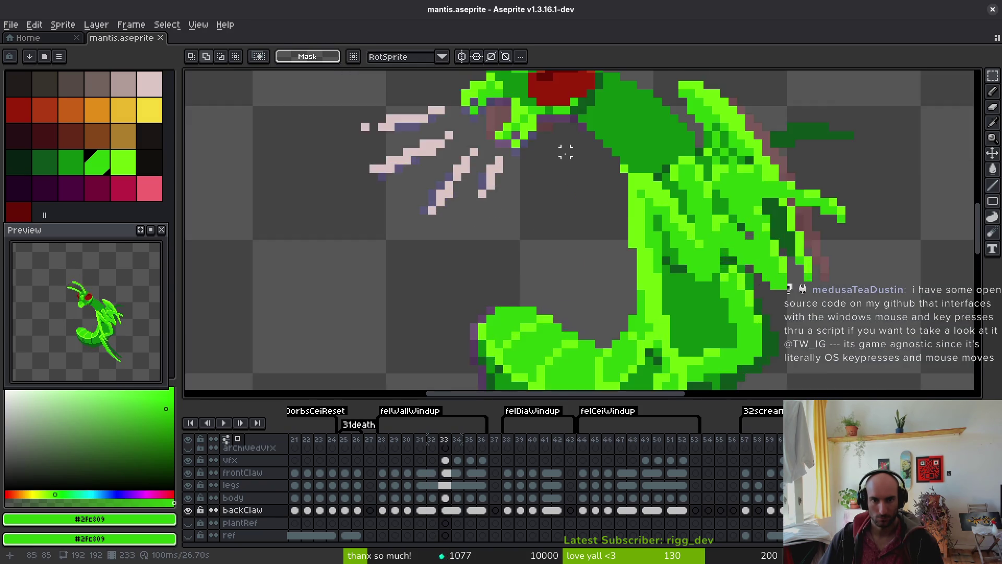
{"action": "key", "text": "comma"}
{"action": "left_click_drag", "start_coordinate": [507, 130], "coordinate": [525, 224]}
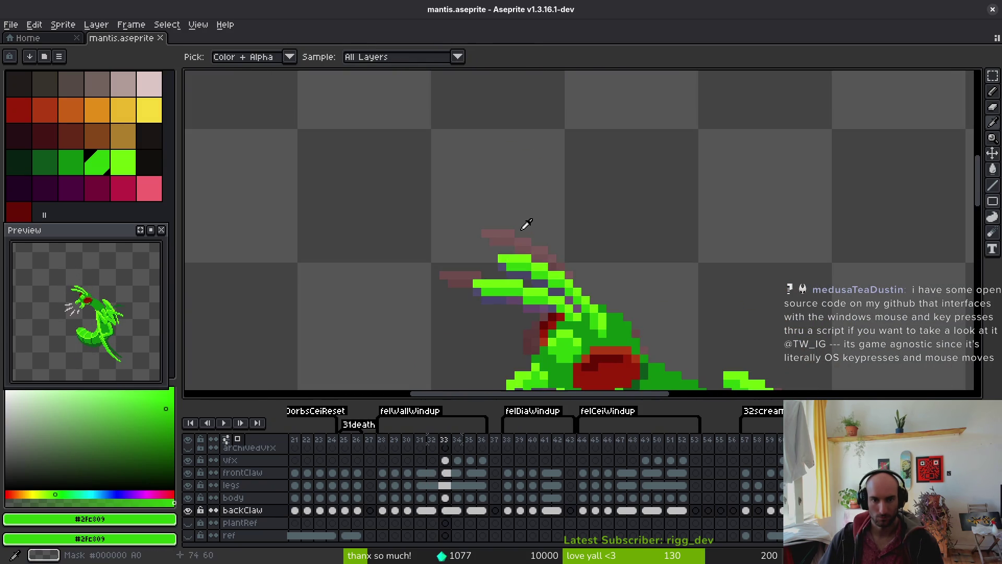
Save mantis.aseprite with the Rectangular Marquee active, framing frame 33's head and claws
{"action": "key", "text": "m"}
{"action": "key", "text": "period"}
{"action": "key", "text": "ctrl+s"}
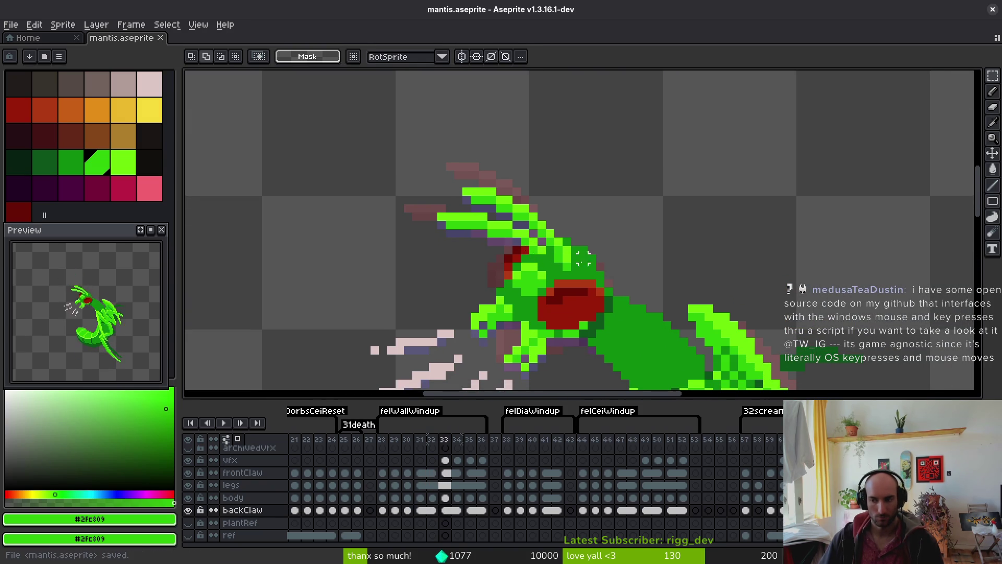
{"action": "left_click_drag", "start_coordinate": [583, 252], "coordinate": [580, 236]}
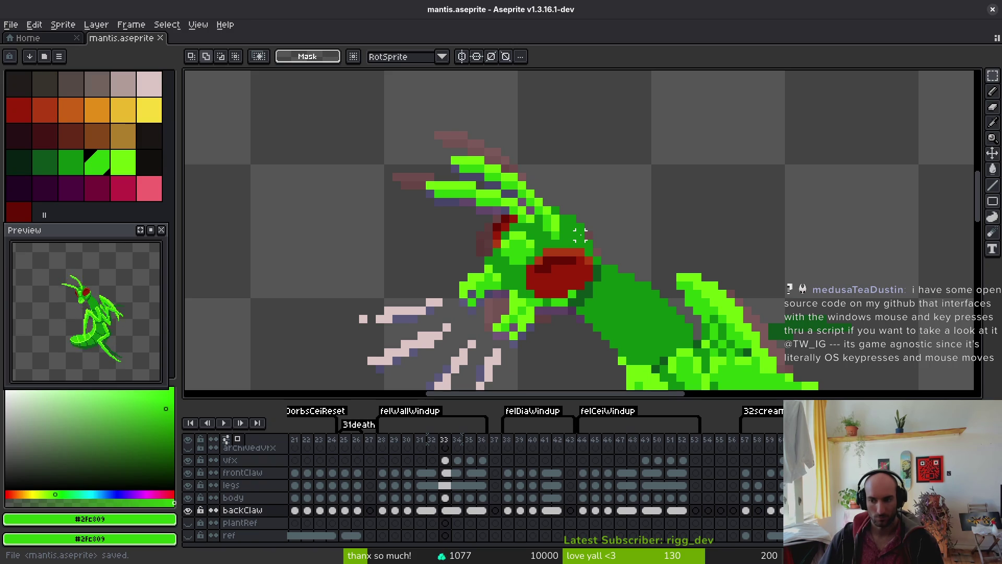
{"action": "scroll", "coordinate": [584, 235], "scroll_direction": "down", "scroll_amount": 1}
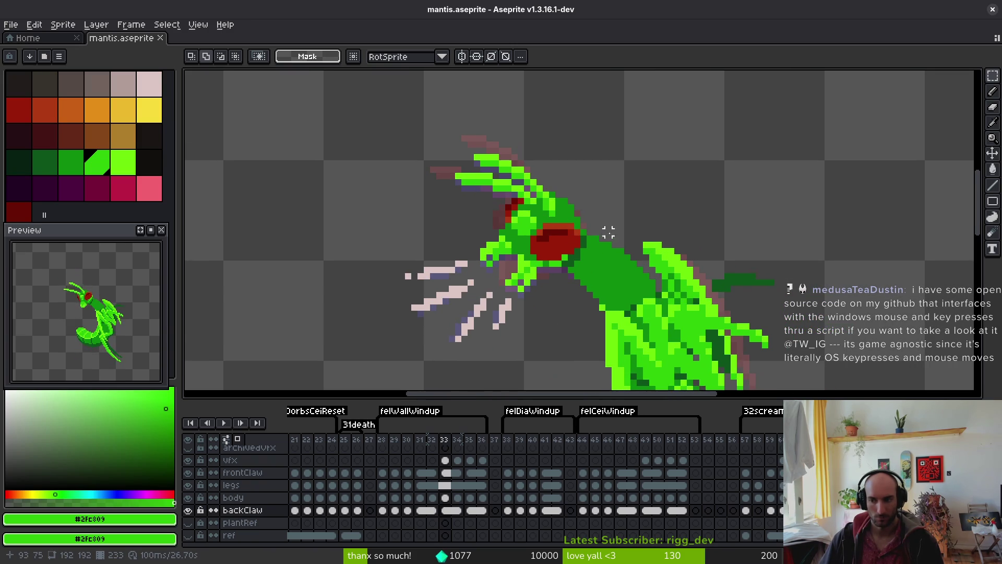
{"action": "left_click_drag", "start_coordinate": [596, 232], "coordinate": [589, 207]}
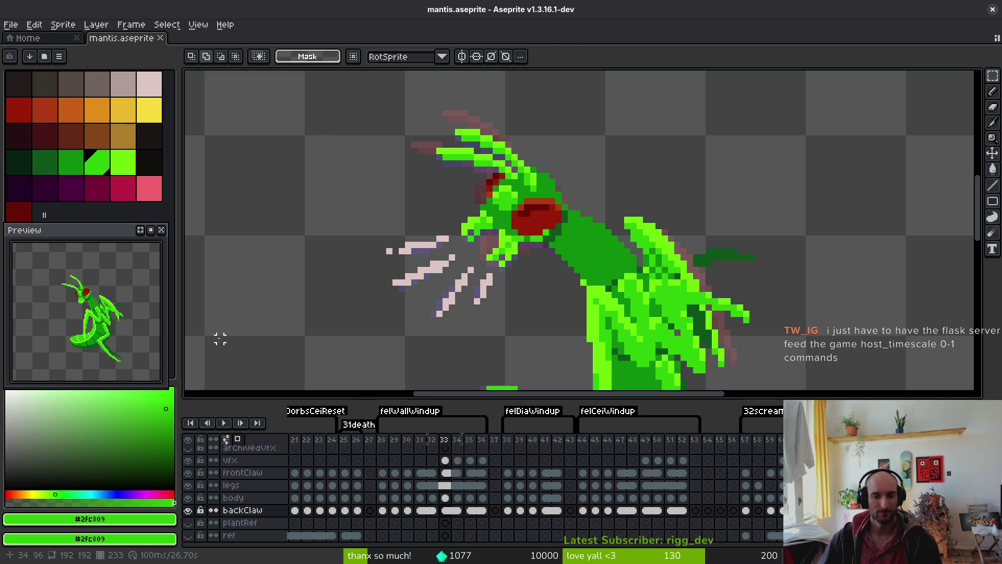
Check the mantis poses on frames 33, 46, 49 and 50
{"action": "left_click", "coordinate": [603, 484]}
{"action": "left_click", "coordinate": [645, 522]}
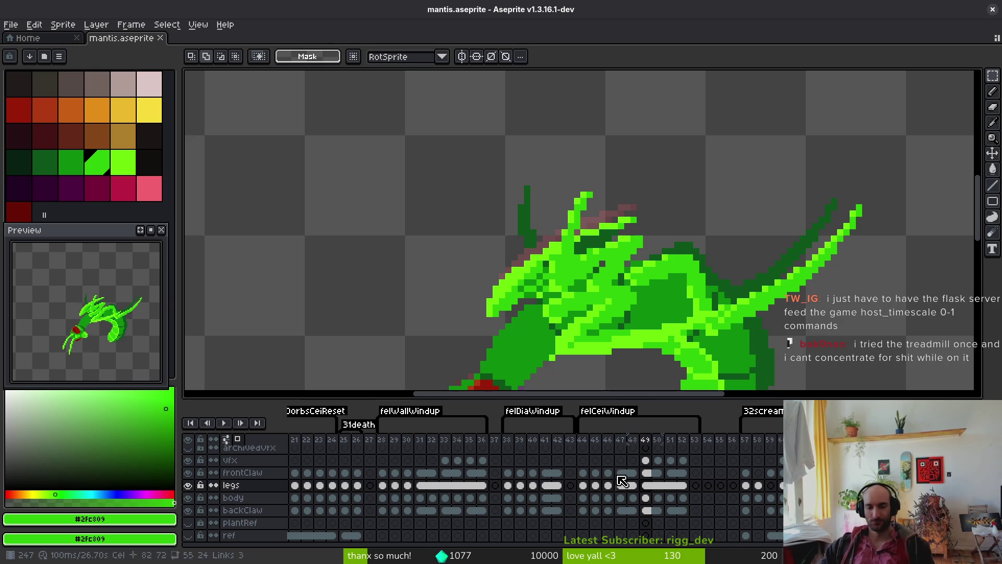
{"action": "left_click", "coordinate": [445, 498]}
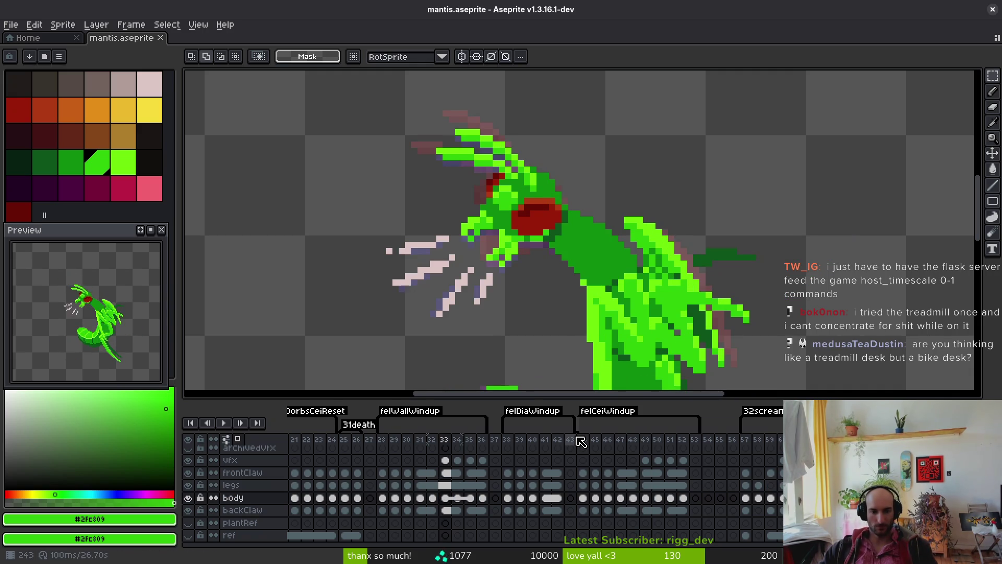
{"action": "key", "text": "Right"}
{"action": "key", "text": "Right"}
{"action": "key", "text": "Right"}
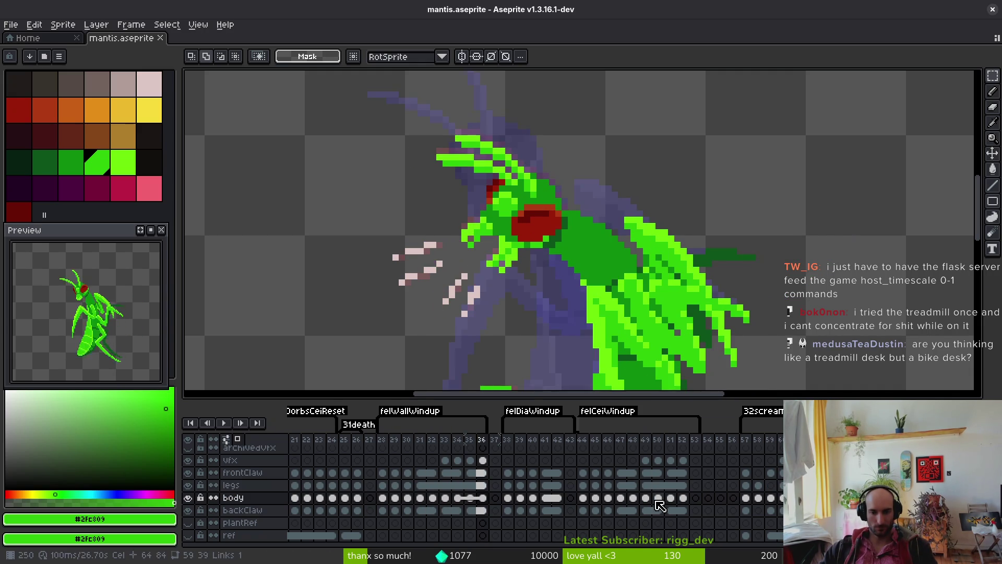
{"action": "left_click", "coordinate": [657, 504]}
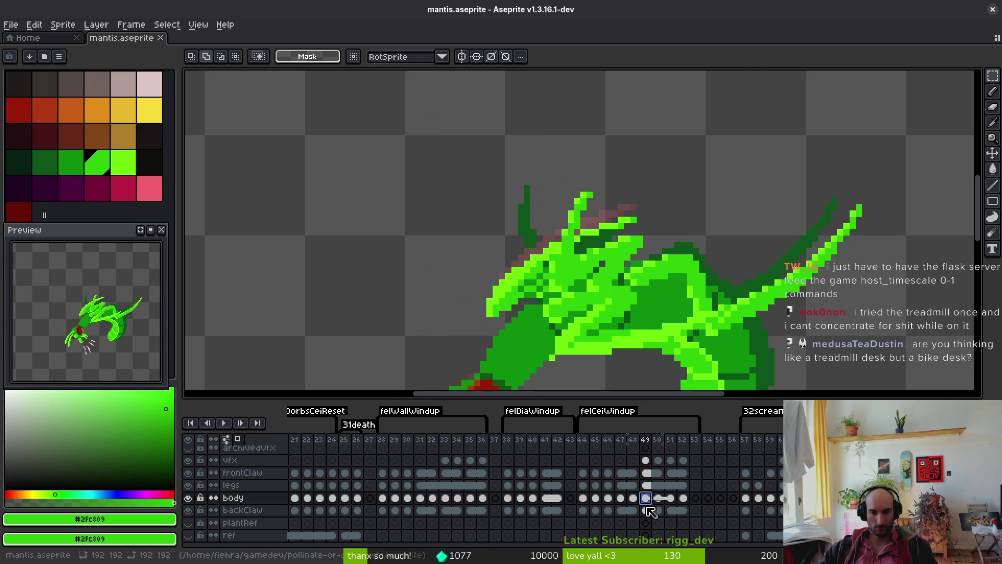
Link the legs cels across frames 47–51 into one shared cel
{"action": "left_click_drag", "start_coordinate": [620, 485], "coordinate": [670, 497]}
{"action": "right_click", "coordinate": [637, 483]}
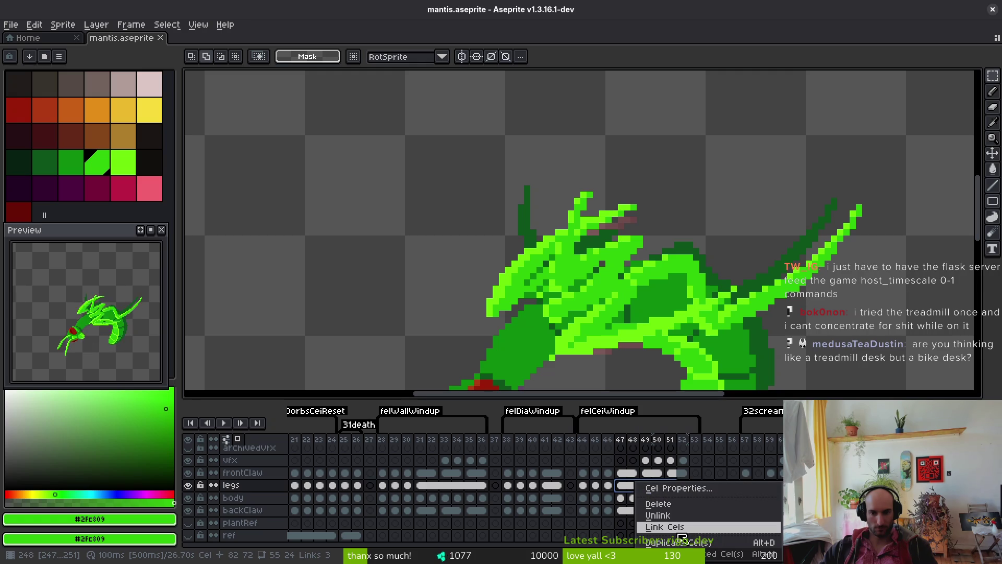
{"action": "left_click", "coordinate": [678, 528]}
{"action": "key", "text": "ctrl+z"}
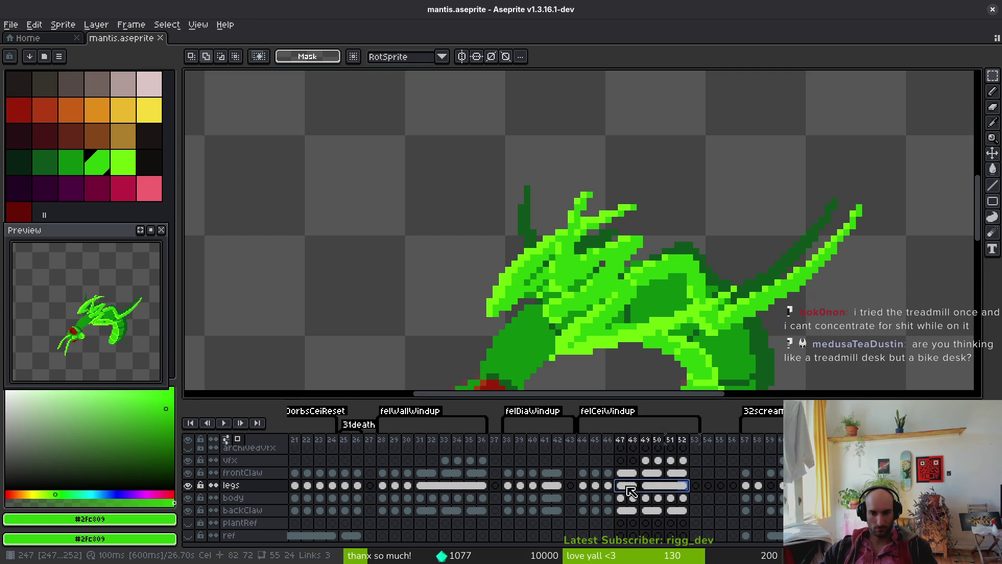
{"action": "right_click", "coordinate": [629, 487]}
{"action": "left_click", "coordinate": [644, 528]}
{"action": "left_click", "coordinate": [628, 483]}
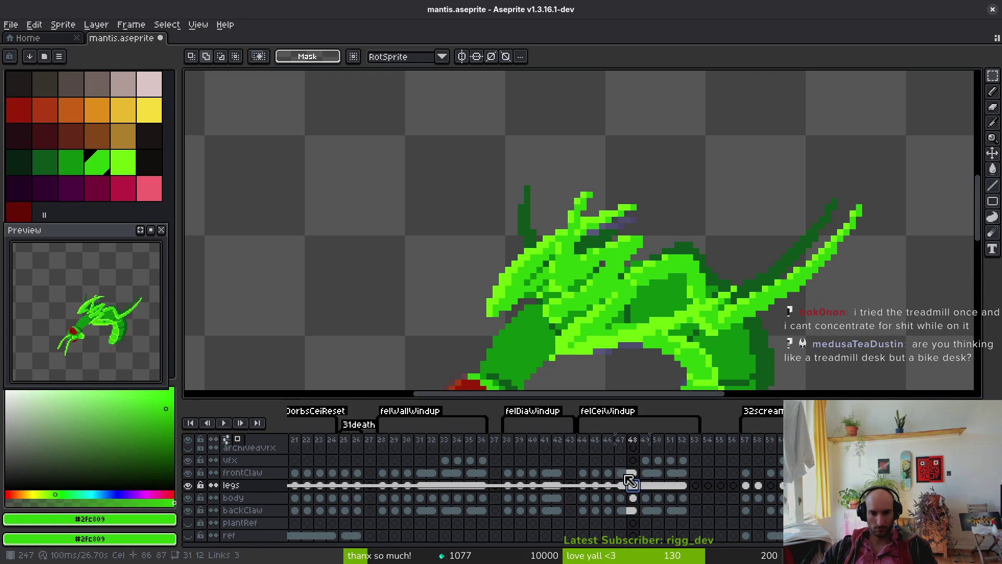
Link the frontClaw cels across the ceiling windup frames 47–52
{"action": "left_click", "coordinate": [631, 472]}
{"action": "left_click", "coordinate": [646, 472]}
{"action": "left_click", "coordinate": [673, 474]}
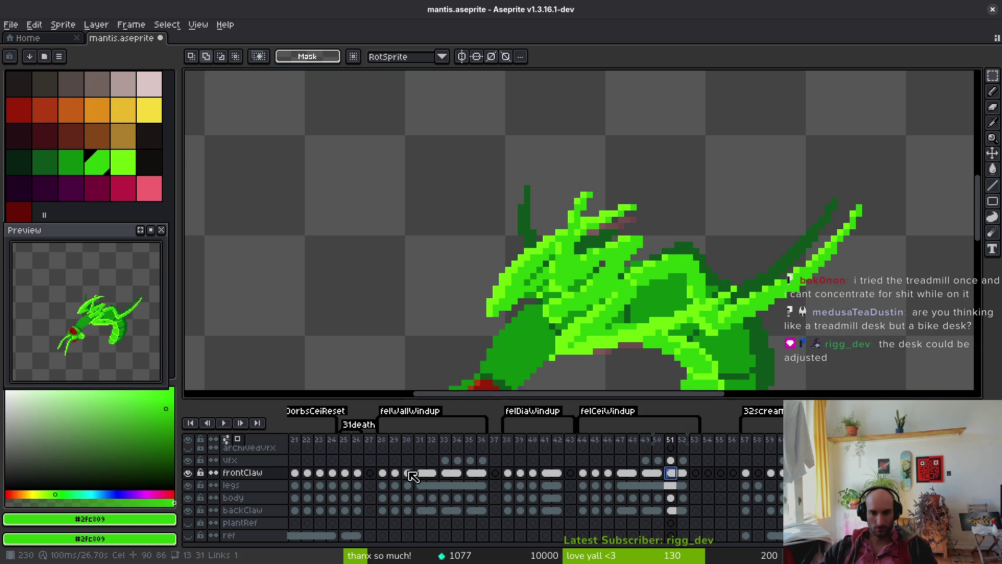
{"action": "left_click", "coordinate": [421, 473]}
{"action": "left_click", "coordinate": [626, 472]}
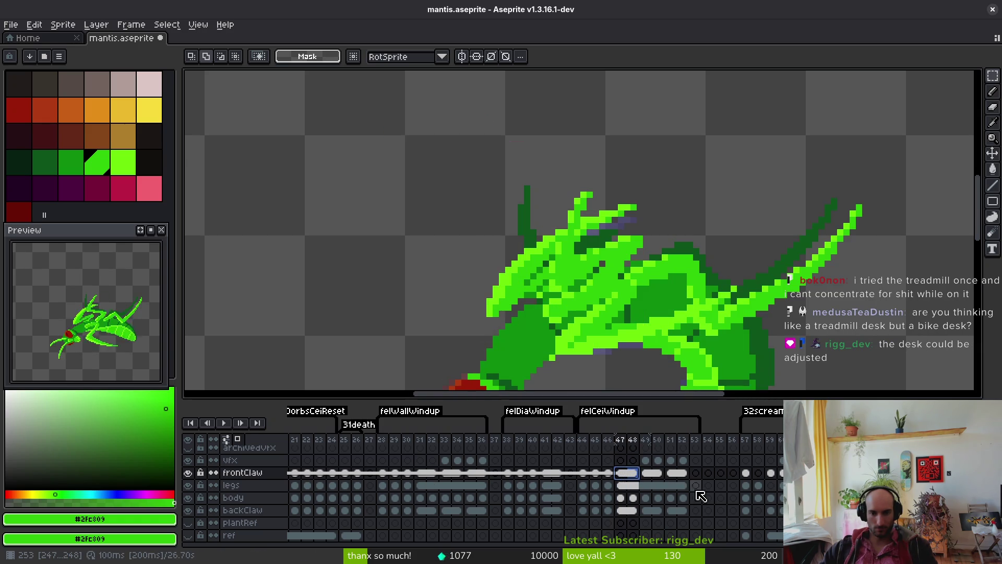
{"action": "left_click", "coordinate": [682, 473], "text": "shift"}
{"action": "right_click", "coordinate": [672, 474]}
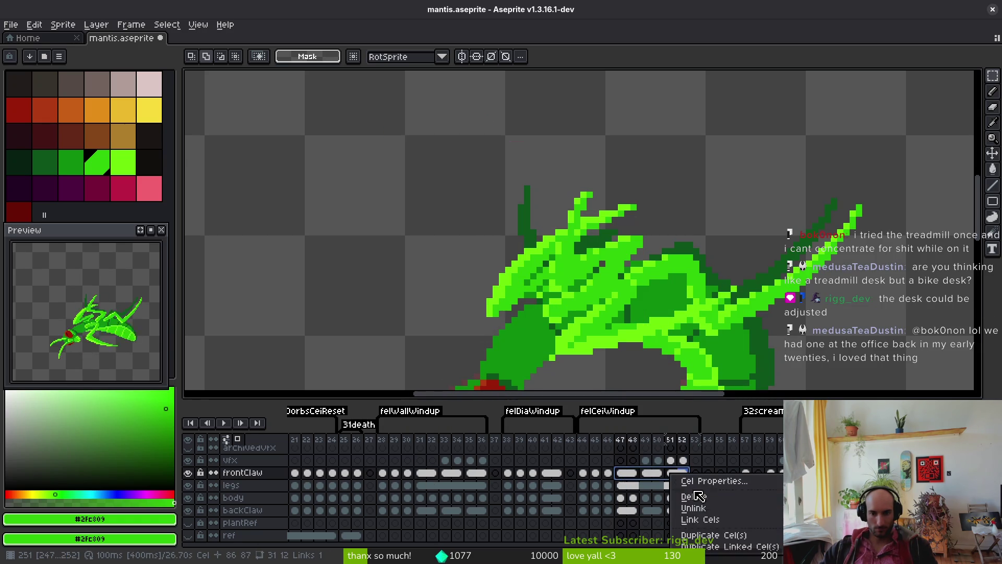
{"action": "left_click", "coordinate": [621, 511]}
Link the backClaw cels across frames 47–51 and save the file
{"action": "left_click", "coordinate": [621, 511]}
{"action": "left_click_drag", "start_coordinate": [623, 518], "coordinate": [677, 516]}
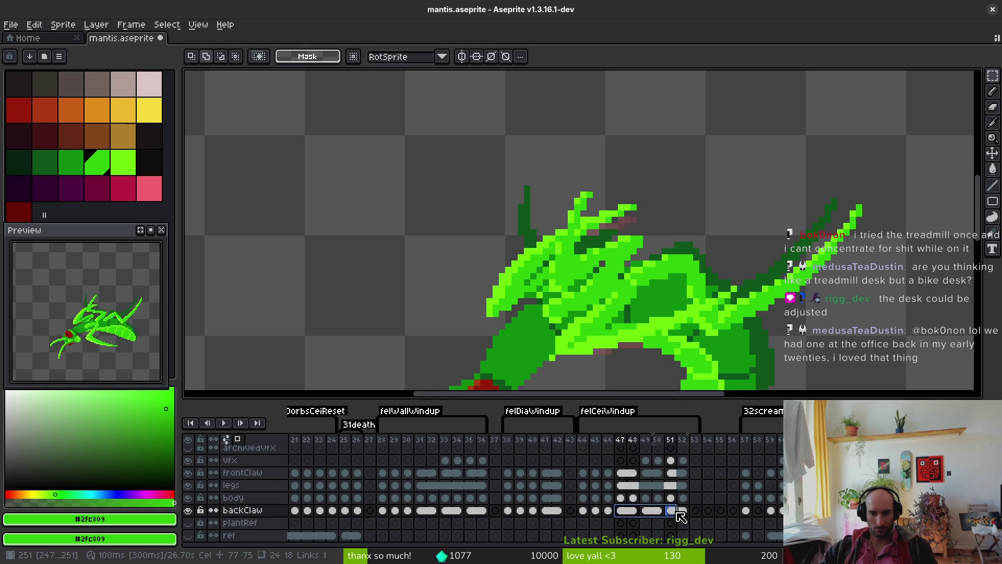
{"action": "right_click", "coordinate": [674, 514]}
{"action": "left_click", "coordinate": [678, 508]}
{"action": "key", "text": "ctrl+s"}
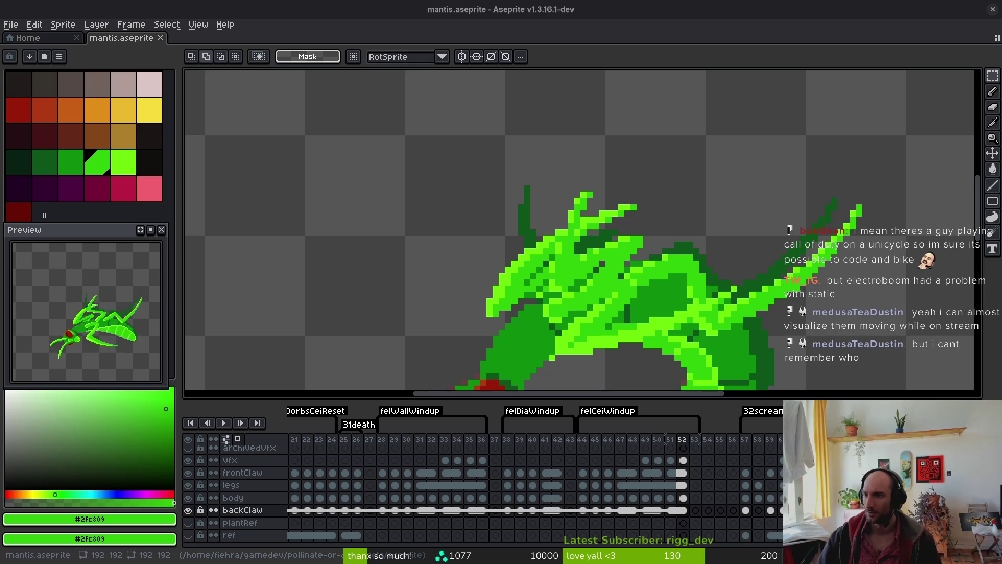
Open the HILLFORT GAMES website from the search results and then its Twitch channel
{"action": "key", "text": "alt+Tab"}
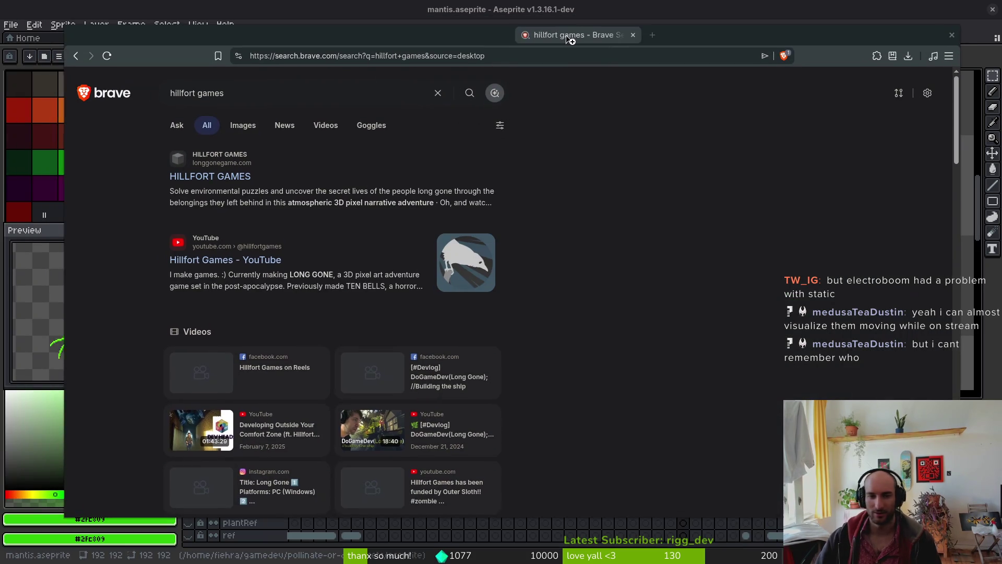
{"action": "left_click", "coordinate": [229, 177]}
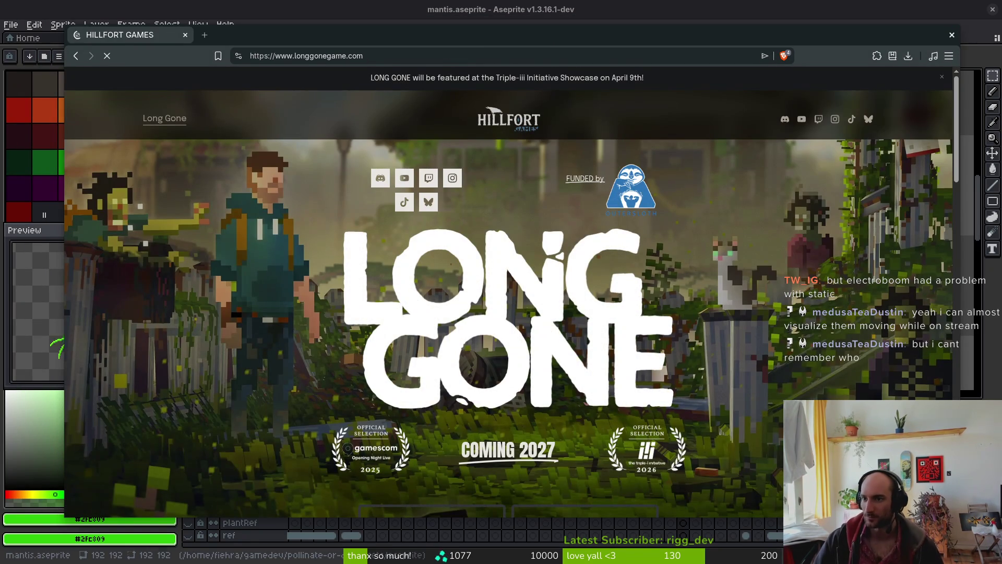
{"action": "scroll", "coordinate": [618, 347], "scroll_direction": "down", "scroll_amount": 10}
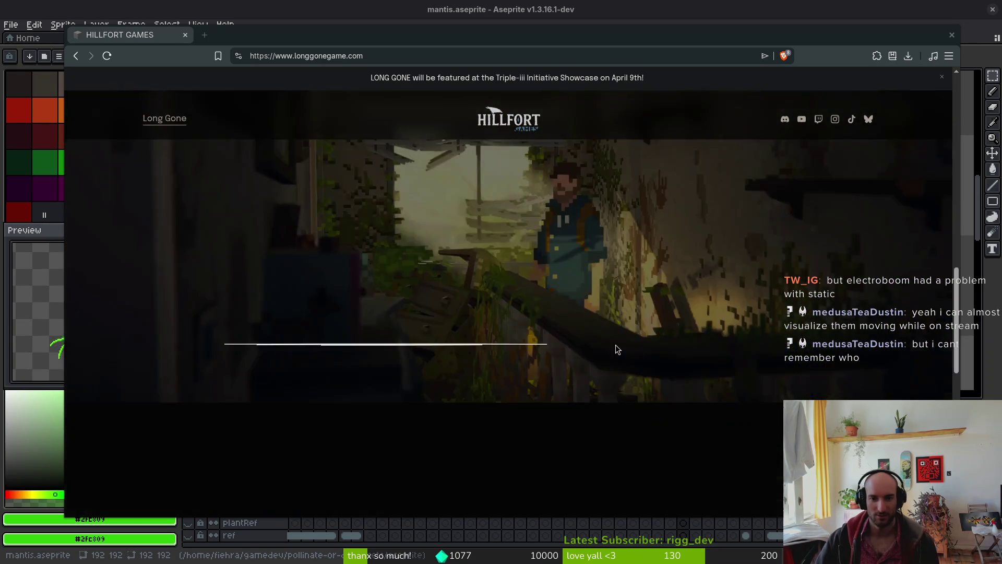
{"action": "scroll", "coordinate": [617, 347], "scroll_direction": "down", "scroll_amount": 3}
{"action": "scroll", "coordinate": [404, 351], "scroll_direction": "up", "scroll_amount": 10}
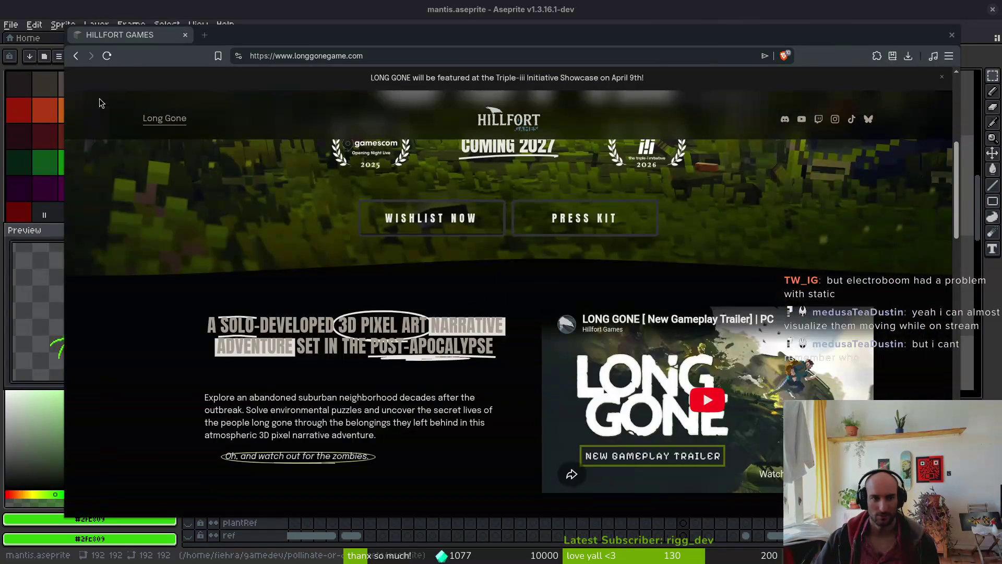
{"action": "left_click", "coordinate": [818, 119]}
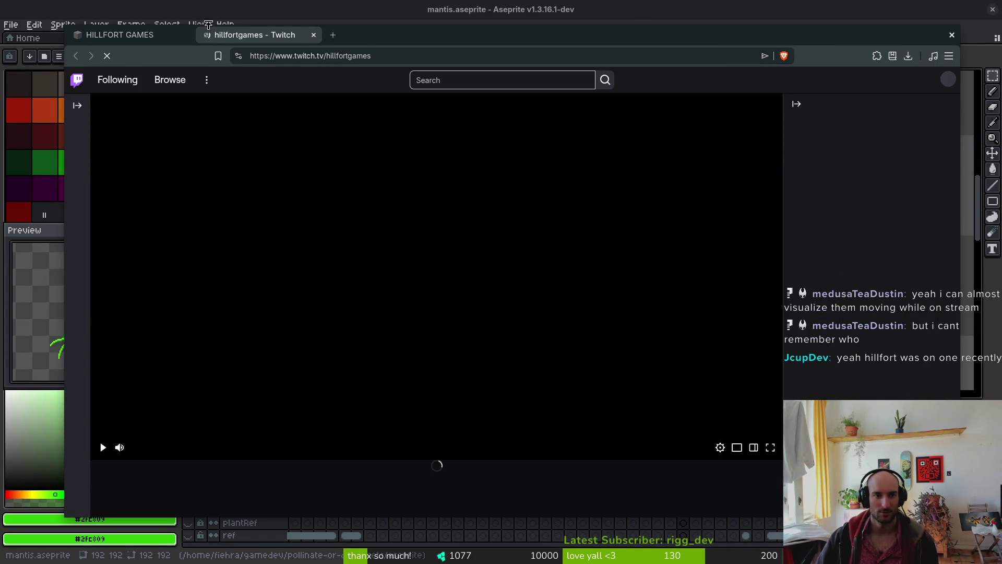
{"action": "left_click", "coordinate": [185, 35]}
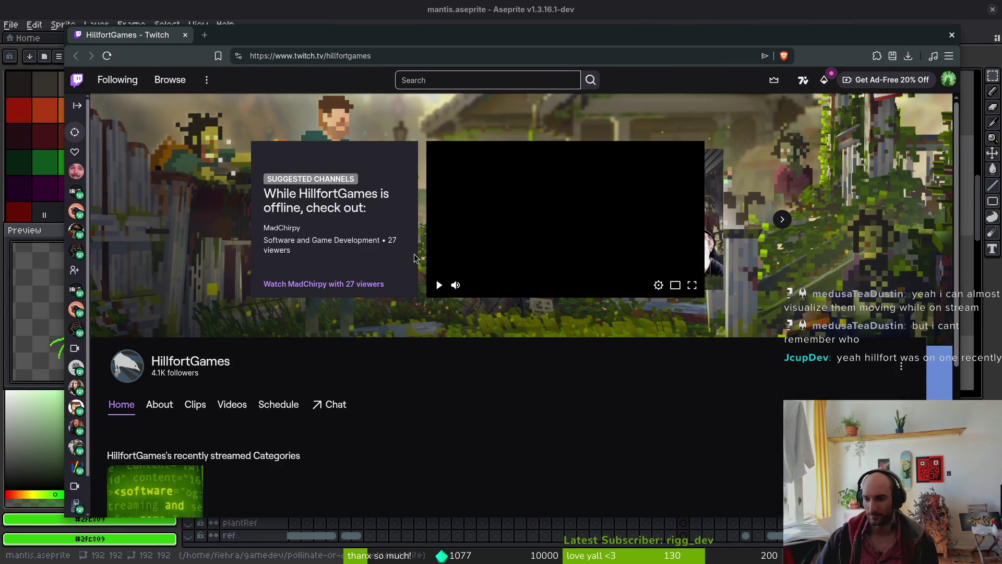
Play the channel's latest broadcast from 01:07:09, then return to Aseprite
{"action": "left_click", "coordinate": [286, 475]}
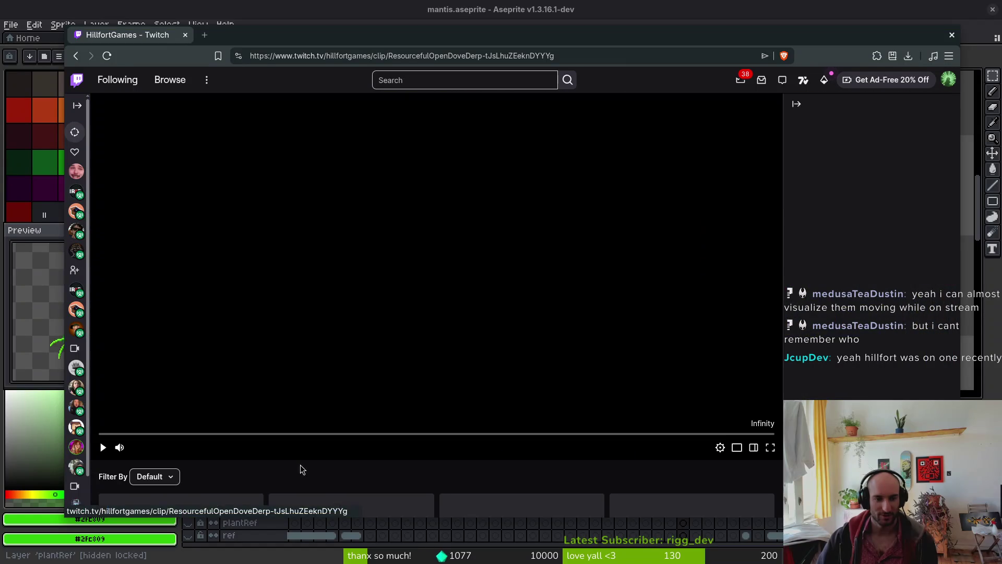
{"action": "key", "text": "alt+Left"}
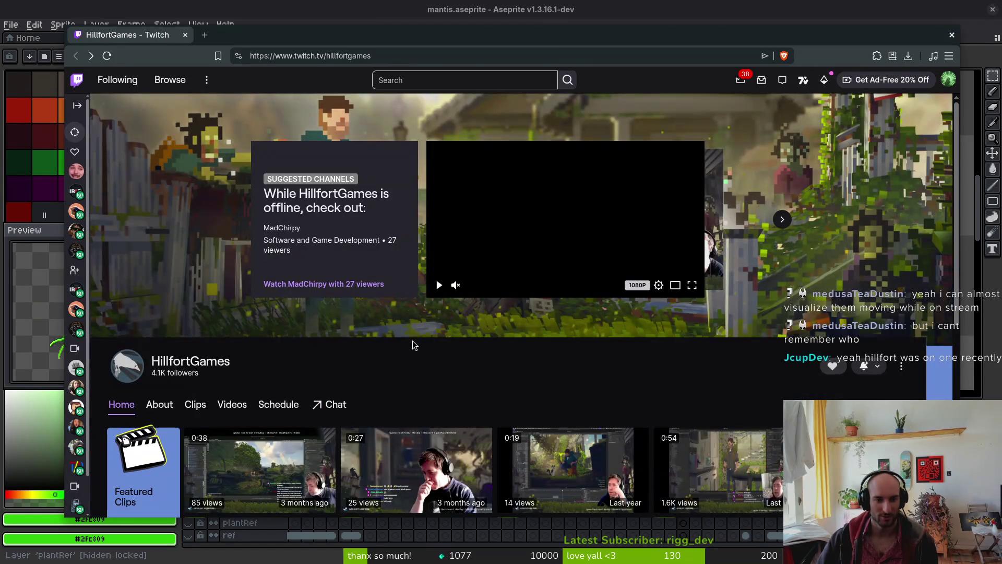
{"action": "scroll", "coordinate": [277, 261], "scroll_direction": "down", "scroll_amount": 5}
{"action": "scroll", "coordinate": [277, 313], "scroll_direction": "up", "scroll_amount": 4}
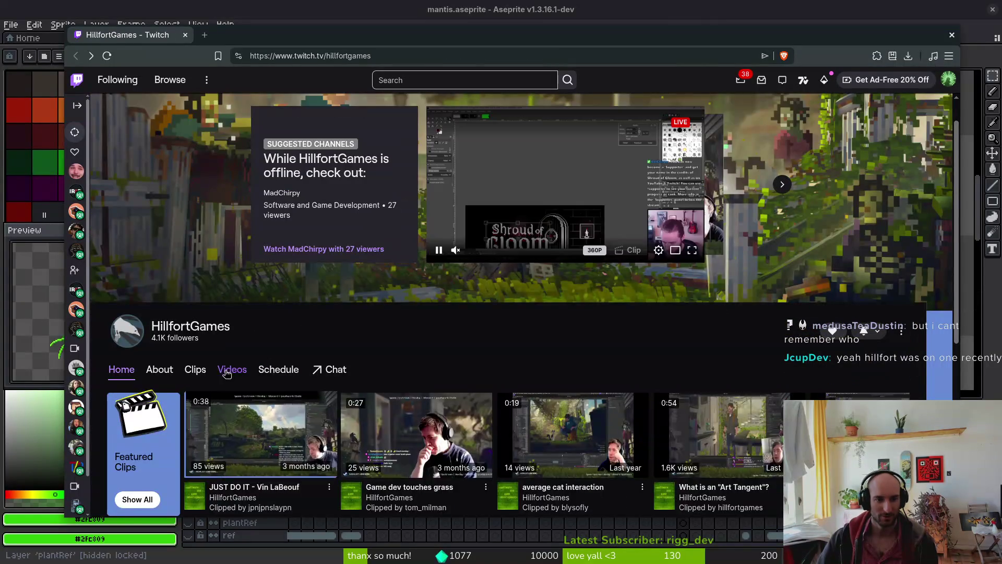
{"action": "left_click", "coordinate": [232, 369]}
{"action": "left_click", "coordinate": [277, 372]}
{"action": "left_click", "coordinate": [239, 371]}
{"action": "scroll", "coordinate": [313, 397], "scroll_direction": "down", "scroll_amount": 4}
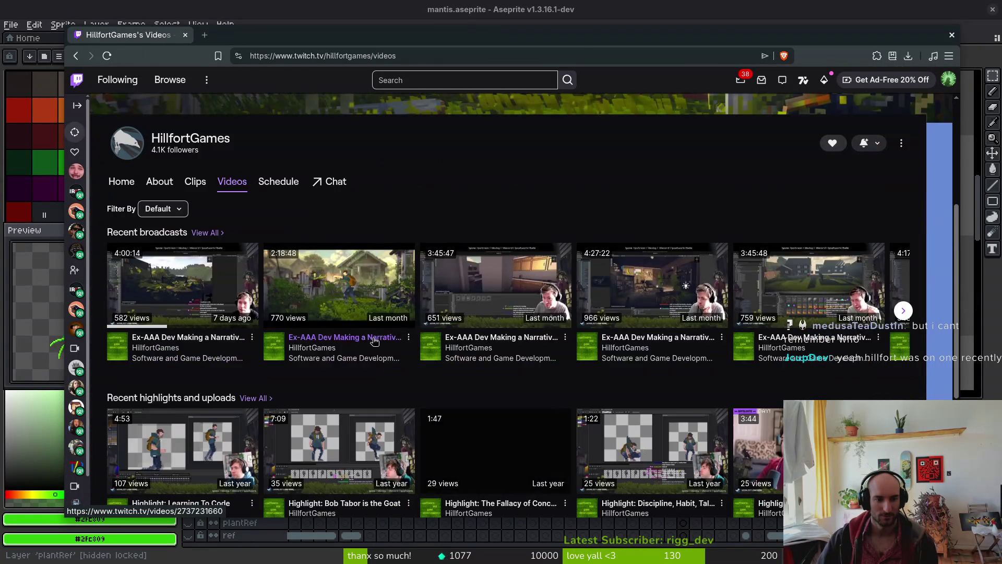
{"action": "left_click", "coordinate": [173, 292]}
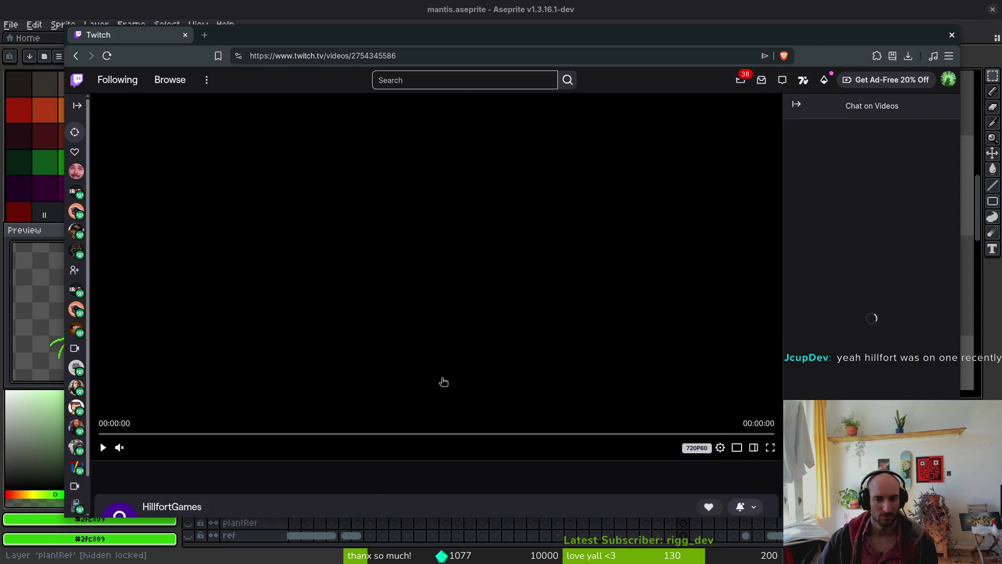
{"action": "left_click", "coordinate": [288, 435]}
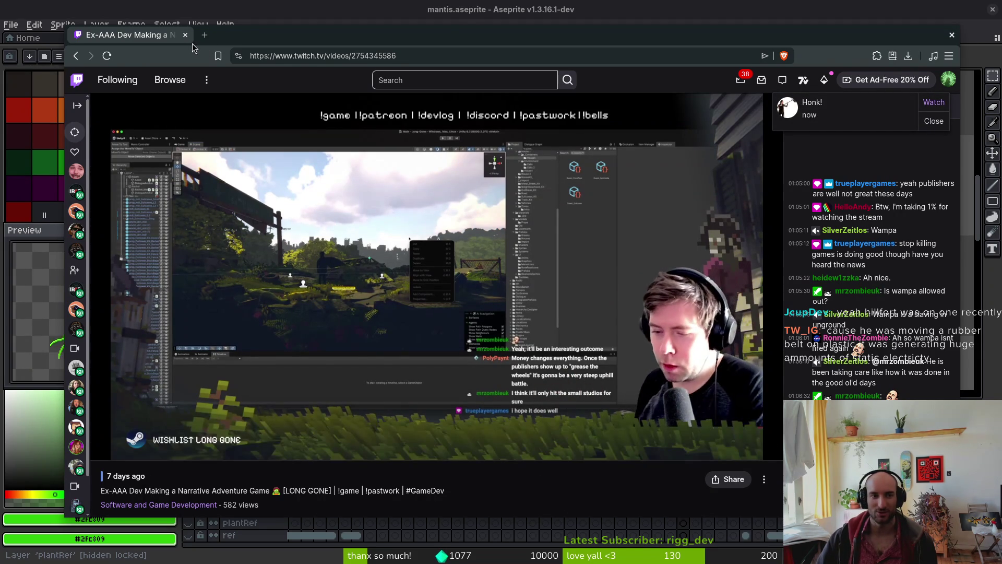
{"action": "key", "text": "alt+Tab"}
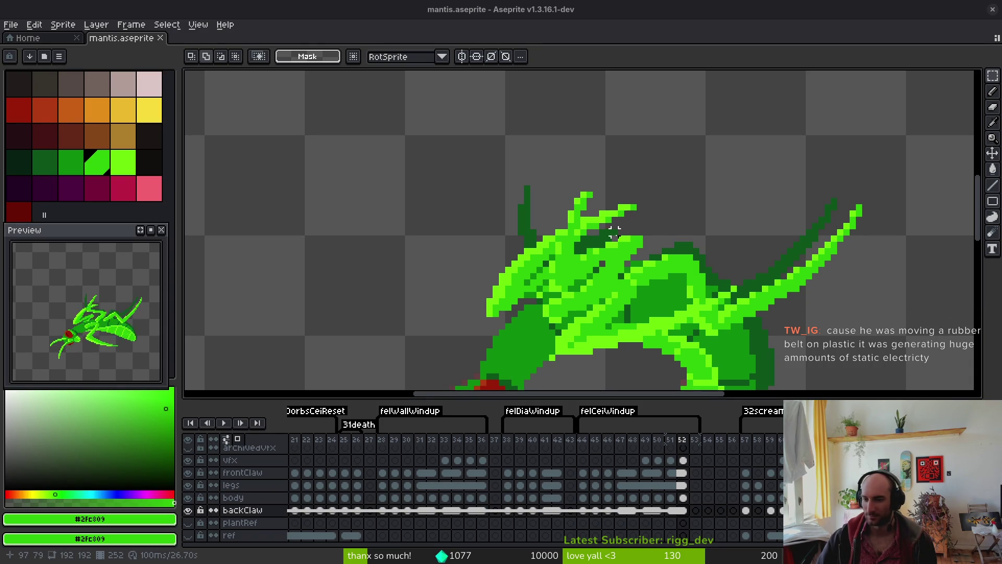
Zoom out on the curled windup pose and switch to the Magic Wand tool
{"action": "scroll", "coordinate": [621, 245], "scroll_direction": "down", "scroll_amount": 3}
{"action": "scroll", "coordinate": [621, 246], "scroll_direction": "right", "scroll_amount": 3}
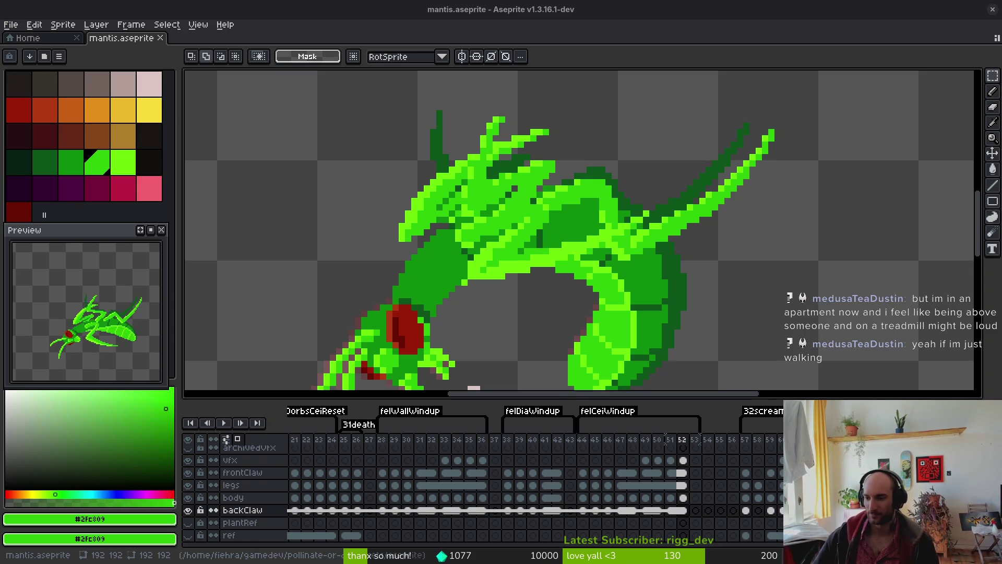
{"action": "scroll", "coordinate": [517, 219], "scroll_direction": "down", "scroll_amount": 2}
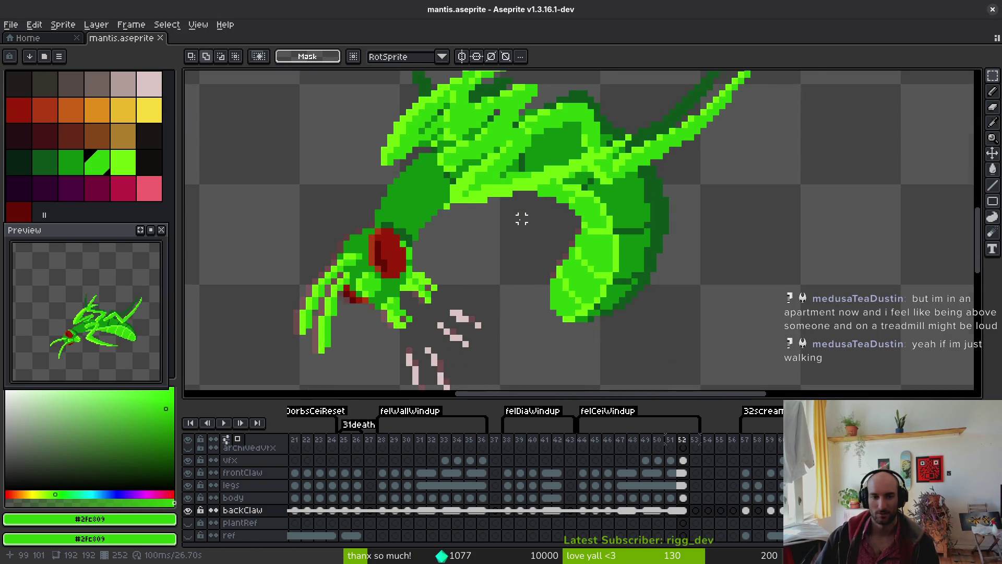
{"action": "key", "text": "Tab"}
{"action": "key", "text": "w"}
{"action": "key", "text": "Tab"}
Save mantis.aseprite, frame the whole mantis, and select frames 44–52 on all layers
{"action": "key", "text": "ctrl+s"}
{"action": "left_click_drag", "start_coordinate": [526, 235], "coordinate": [528, 214]}
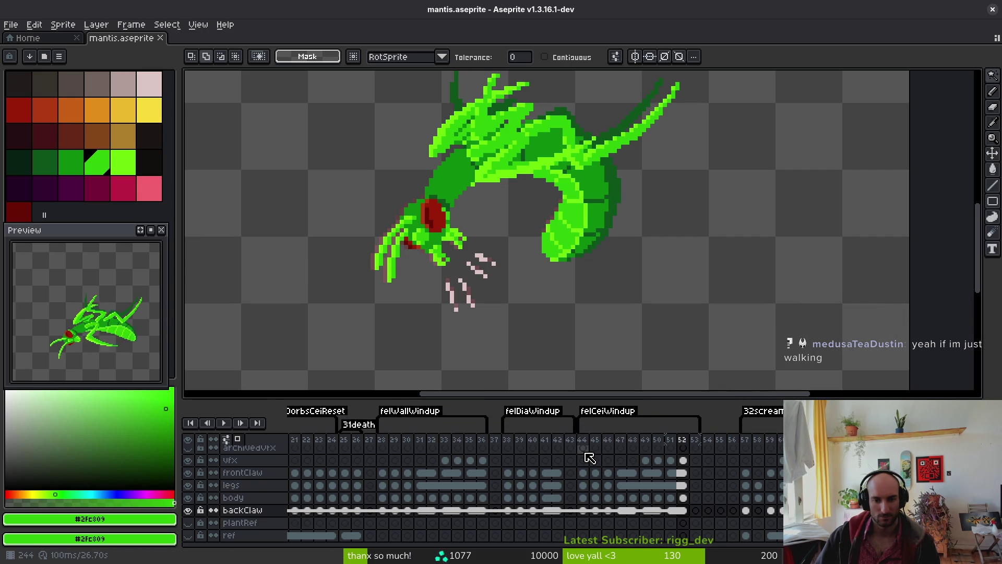
{"action": "mouse_move", "coordinate": [584, 453]}
{"action": "left_mouse_down"}
{"action": "mouse_move", "coordinate": [604, 481]}
{"action": "mouse_move", "coordinate": [682, 517]}
{"action": "left_mouse_up"}
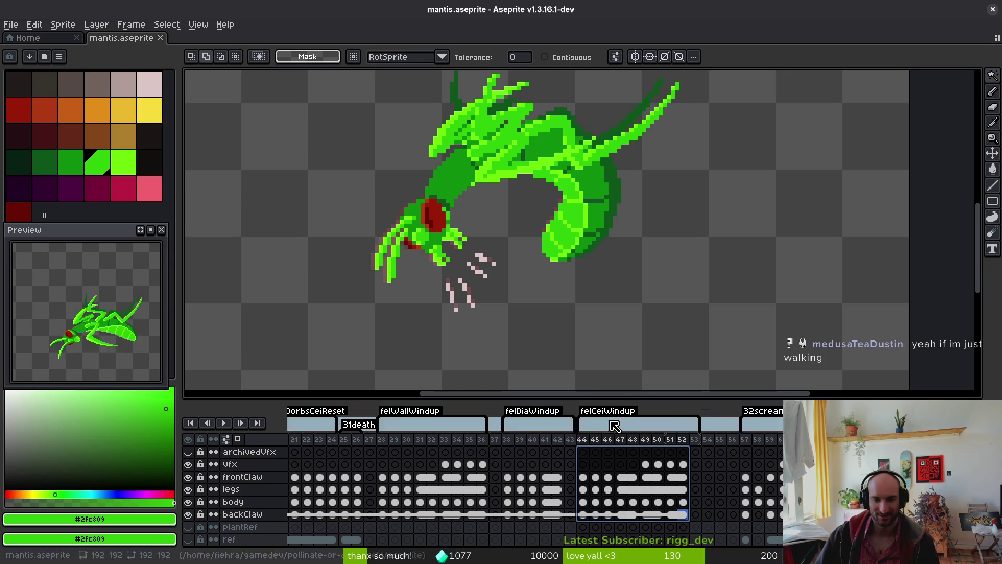
Shift the ceiling windup frames six frames later and review frames 40 and 42
{"action": "left_click", "coordinate": [570, 478]}
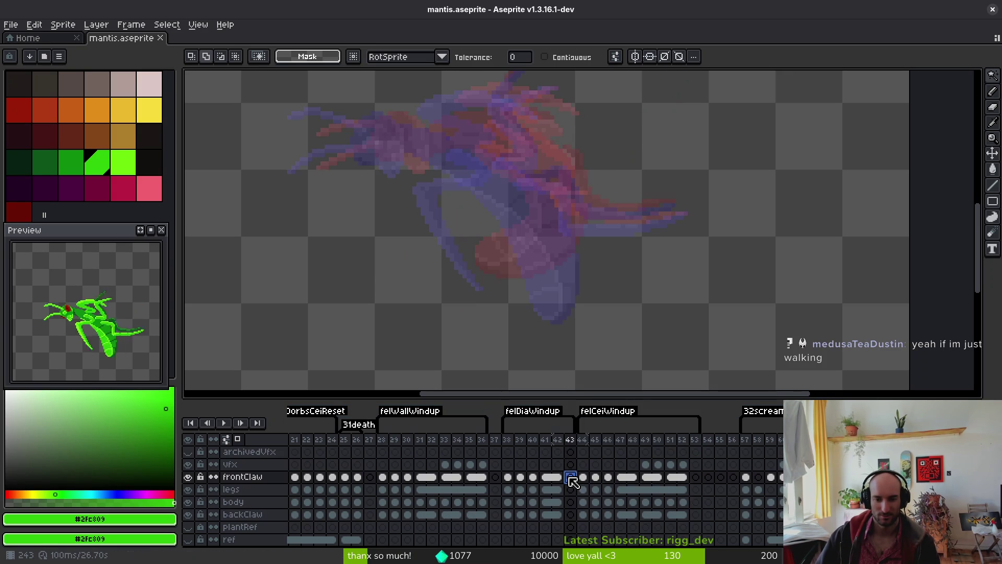
{"action": "left_click_drag", "start_coordinate": [572, 481], "coordinate": [695, 482]}
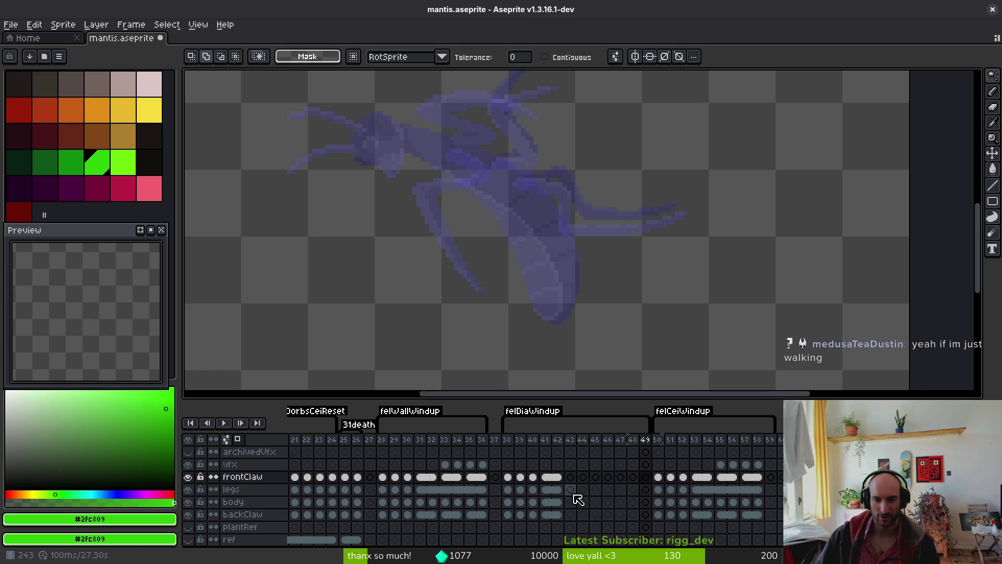
{"action": "left_click", "coordinate": [532, 501]}
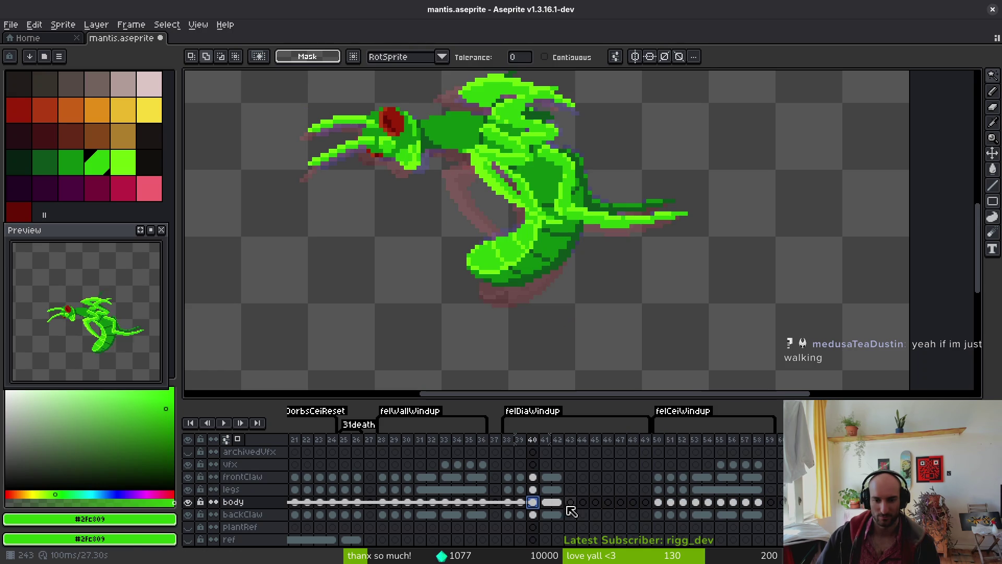
{"action": "left_click", "coordinate": [559, 502]}
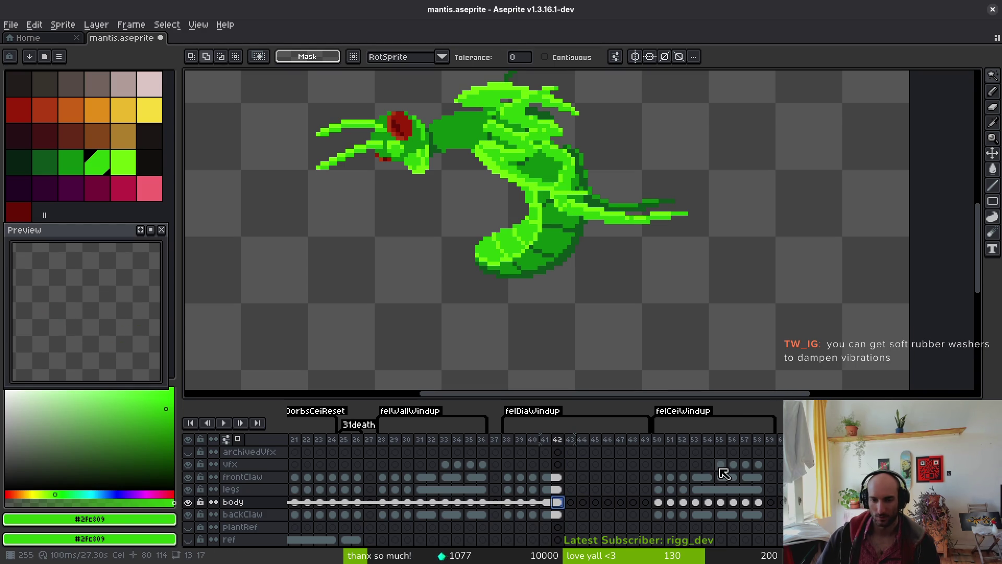
Copy the cels of frames 55–58 on all layers and paste them into frames 43–46
{"action": "left_click_drag", "start_coordinate": [721, 465], "coordinate": [759, 519]}
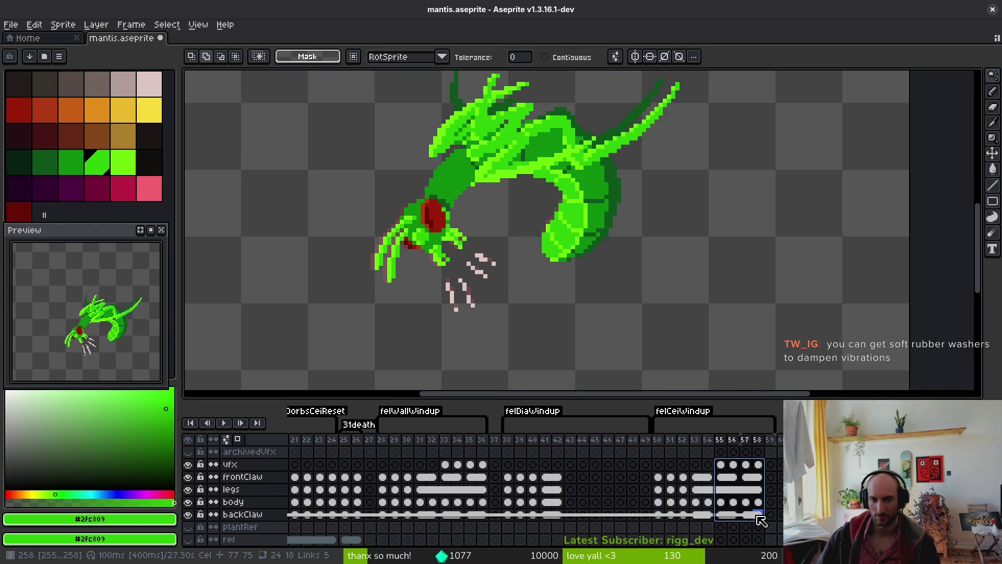
{"action": "key", "text": "ctrl+c"}
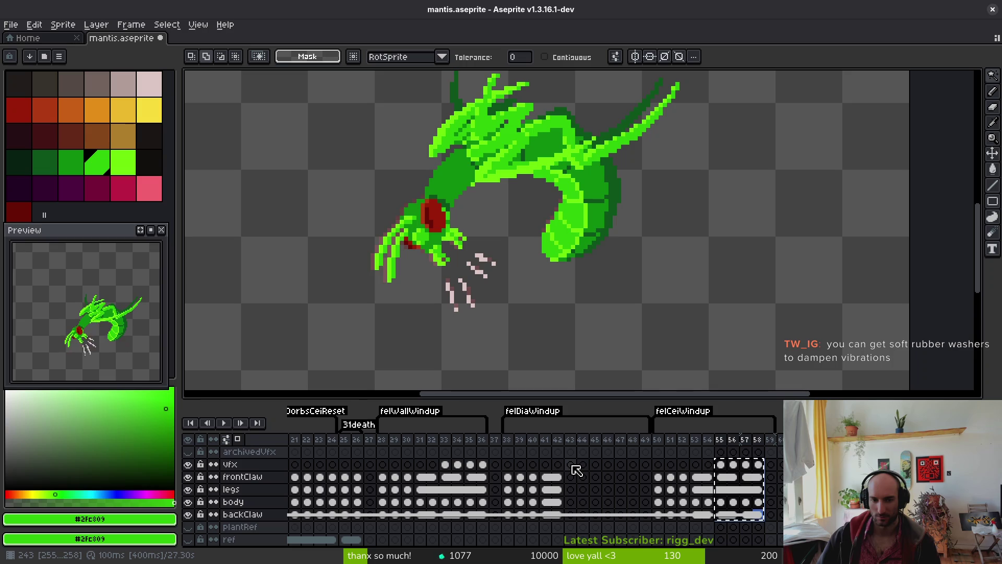
{"action": "left_click", "coordinate": [571, 465]}
{"action": "key", "text": "ctrl+v"}
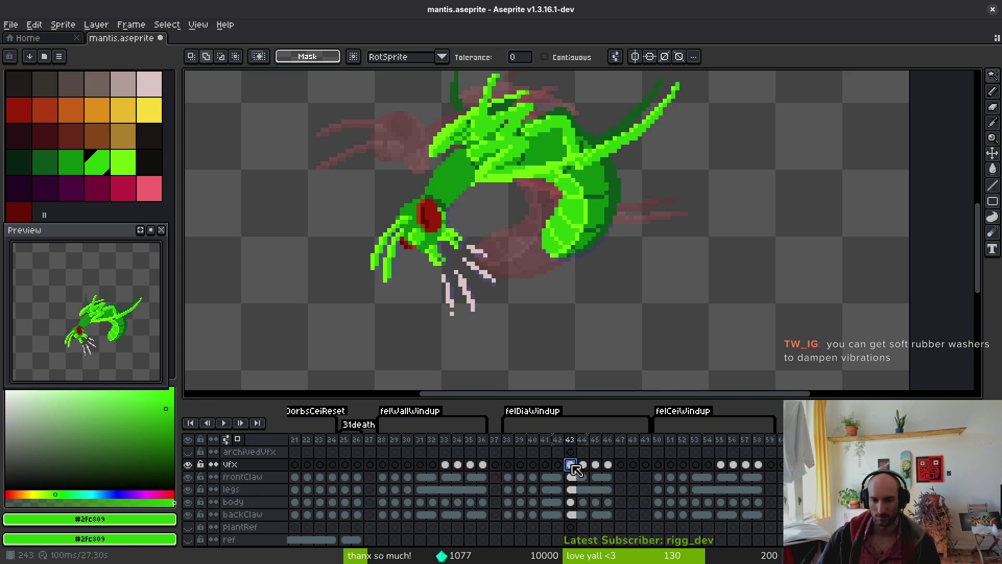
Zoom out, switch to the Rectangular Marquee and select the whole canvas
{"action": "key", "text": "minus"}
{"action": "key", "text": "minus"}
{"action": "scroll", "coordinate": [632, 265], "scroll_direction": "down", "scroll_amount": 3}
{"action": "scroll", "coordinate": [631, 265], "scroll_direction": "down", "scroll_amount": 1}
{"action": "key", "text": "m"}
{"action": "key", "text": "ctrl+a"}
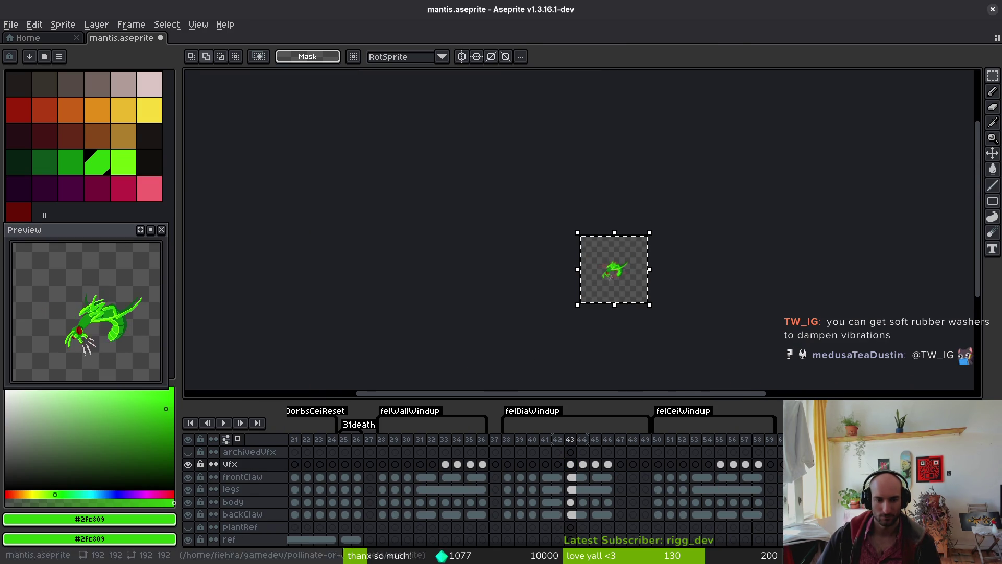
{"action": "scroll", "coordinate": [318, 542], "scroll_direction": "left", "scroll_amount": 5}
{"action": "scroll", "coordinate": [482, 453], "scroll_direction": "down", "scroll_amount": 1}
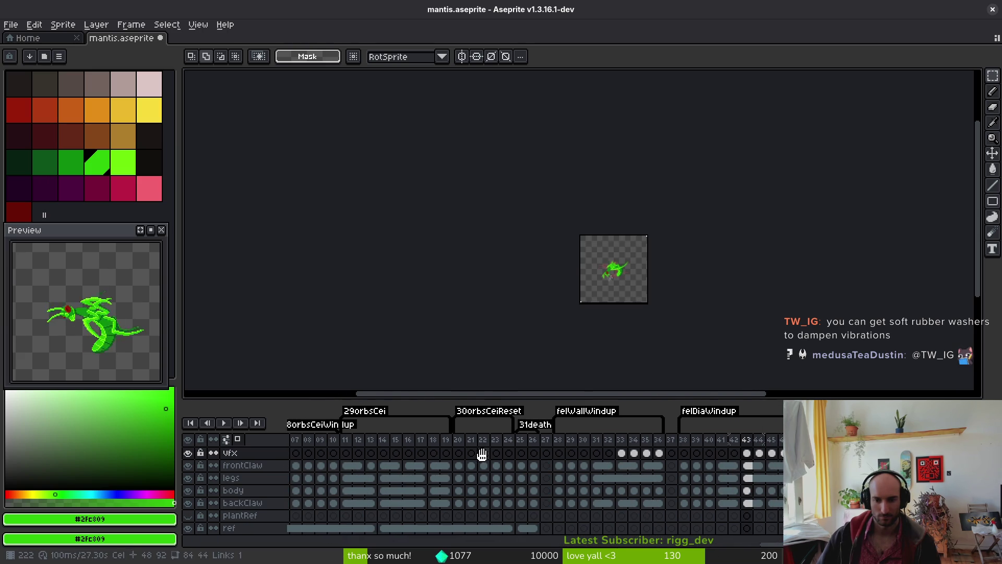
{"action": "scroll", "coordinate": [364, 539], "scroll_direction": "right", "scroll_amount": 4}
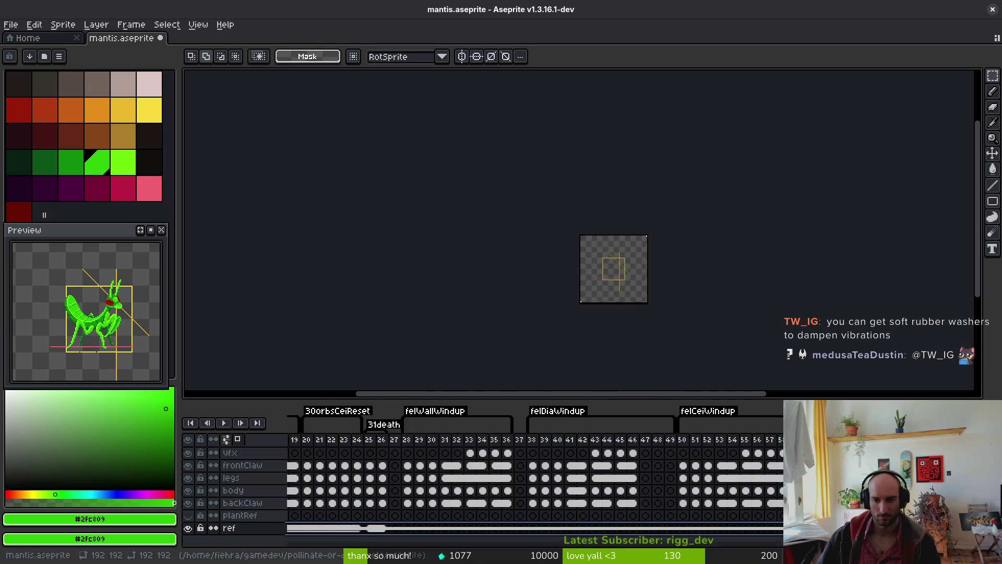
Look at the ref cel and view the reference guide at frame 38
{"action": "right_click", "coordinate": [340, 528]}
{"action": "key", "text": "Escape"}
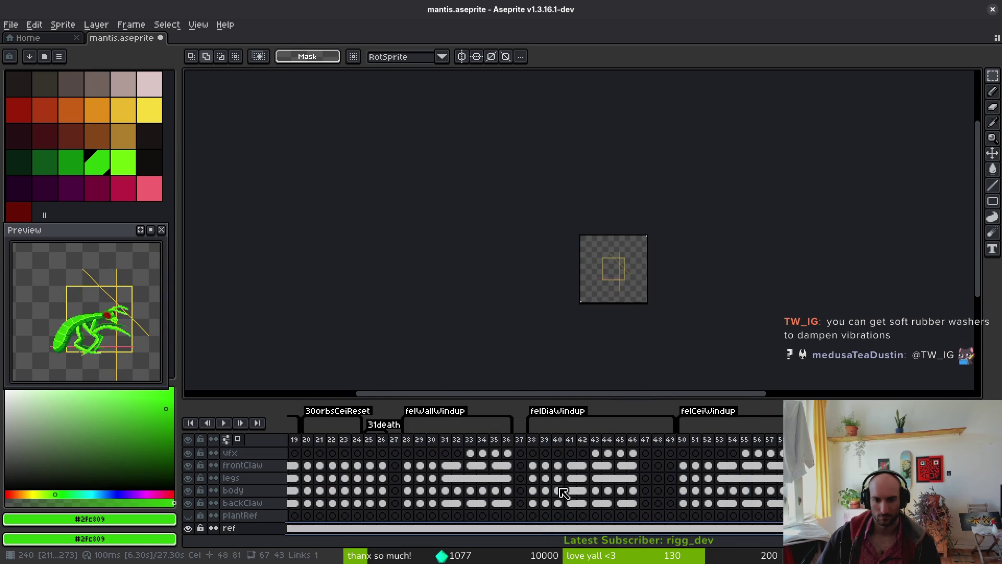
{"action": "left_click", "coordinate": [532, 527]}
{"action": "scroll", "coordinate": [532, 301], "scroll_direction": "up", "scroll_amount": 4}
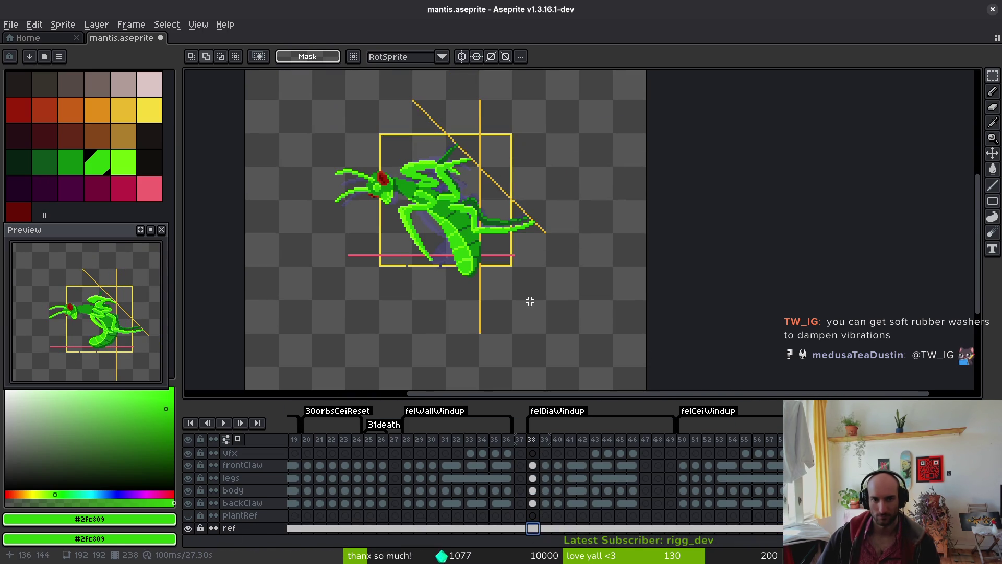
Select frames 43–46 across the mantis layers and marquee the entire canvas
{"action": "mouse_move", "coordinate": [595, 452]}
{"action": "left_mouse_down"}
{"action": "mouse_move", "coordinate": [640, 515]}
{"action": "mouse_move", "coordinate": [633, 504]}
{"action": "left_mouse_up"}
{"action": "left_click_drag", "start_coordinate": [546, 306], "coordinate": [548, 323]}
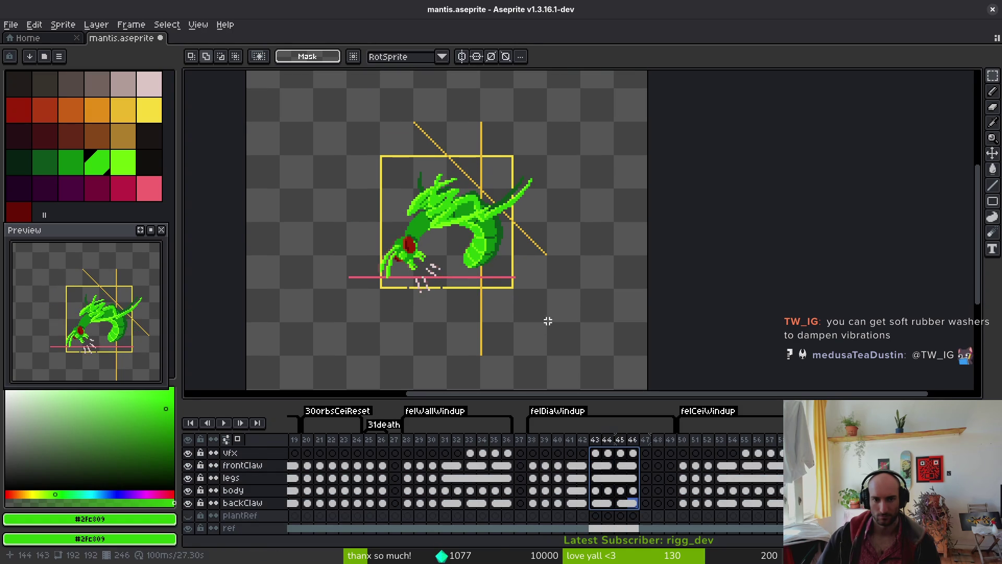
{"action": "scroll", "coordinate": [500, 258], "scroll_direction": "down", "scroll_amount": 1}
{"action": "key", "text": "ctrl+a"}
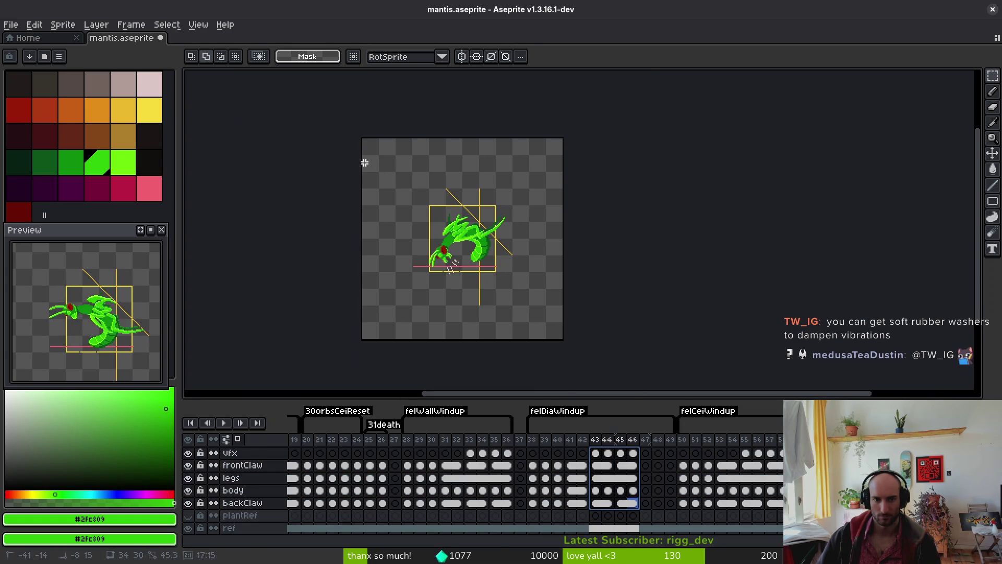
{"action": "mouse_move", "coordinate": [632, 453]}
{"action": "left_mouse_down"}
{"action": "mouse_move", "coordinate": [620, 506]}
{"action": "mouse_move", "coordinate": [594, 512]}
{"action": "mouse_move", "coordinate": [599, 489]}
{"action": "left_mouse_up"}
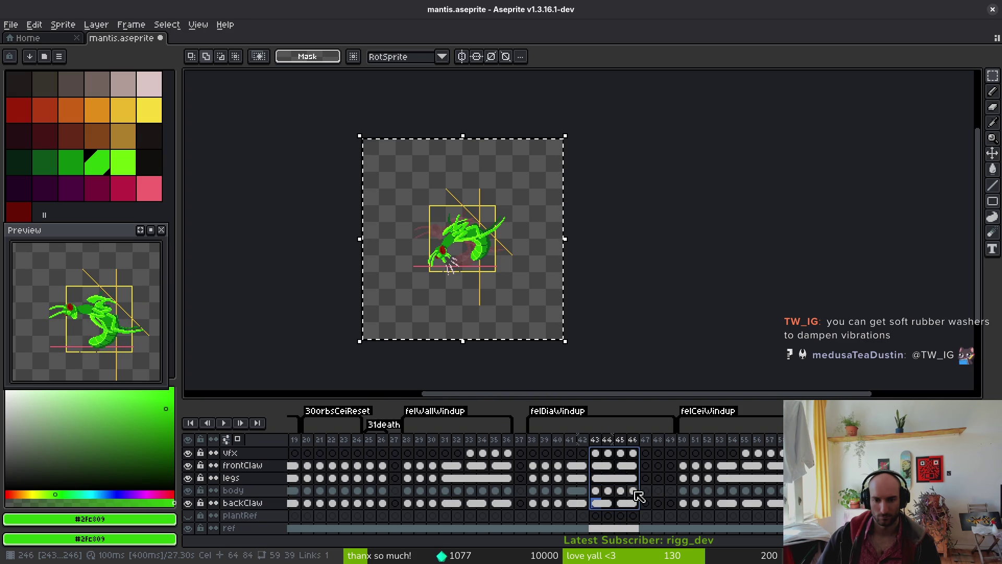
On frame 43, try rotating the mantis about −10° toward the diagonal guide
{"action": "left_click", "coordinate": [607, 493]}
{"action": "left_click", "coordinate": [596, 490]}
{"action": "scroll", "coordinate": [486, 233], "scroll_direction": "up", "scroll_amount": 1}
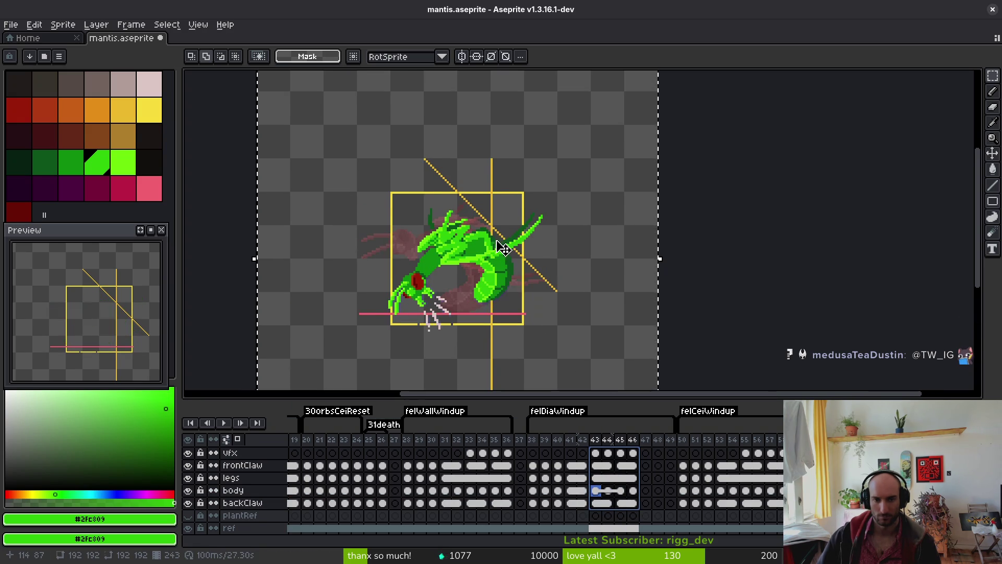
{"action": "scroll", "coordinate": [520, 235], "scroll_direction": "down", "scroll_amount": 1}
{"action": "scroll", "coordinate": [519, 234], "scroll_direction": "down", "scroll_amount": 1}
{"action": "scroll", "coordinate": [554, 240], "scroll_direction": "up", "scroll_amount": 1}
{"action": "scroll", "coordinate": [647, 270], "scroll_direction": "up", "scroll_amount": 1}
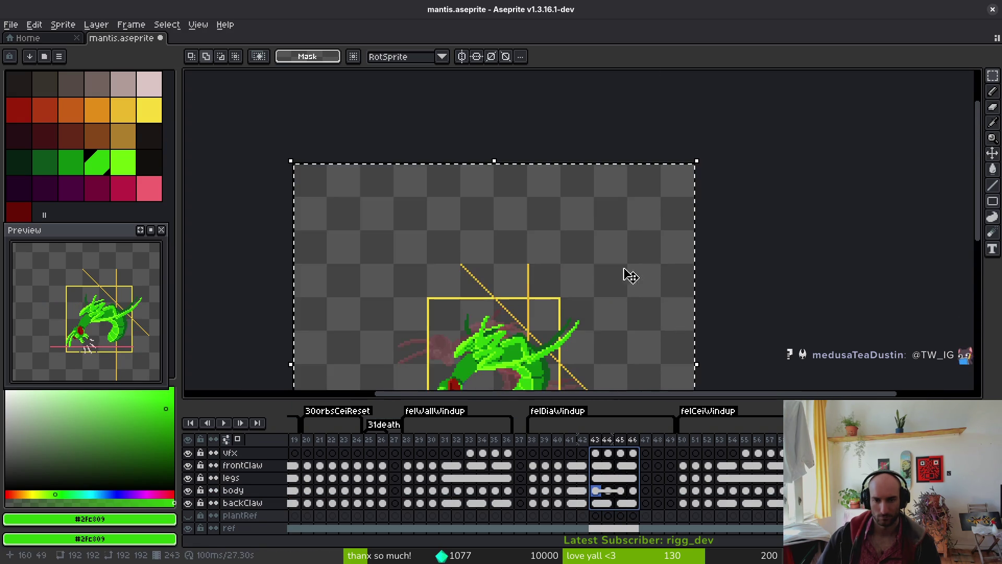
{"action": "scroll", "coordinate": [642, 269], "scroll_direction": "down", "scroll_amount": 3}
{"action": "left_click_drag", "start_coordinate": [632, 206], "coordinate": [631, 221]}
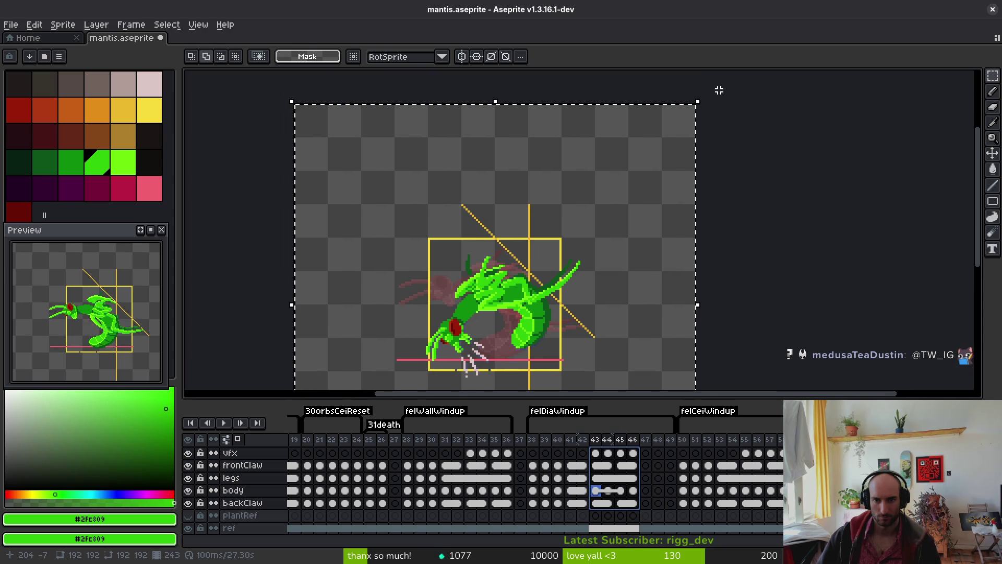
{"action": "left_click_drag", "start_coordinate": [704, 91], "coordinate": [740, 142]}
{"action": "key", "text": "Return"}
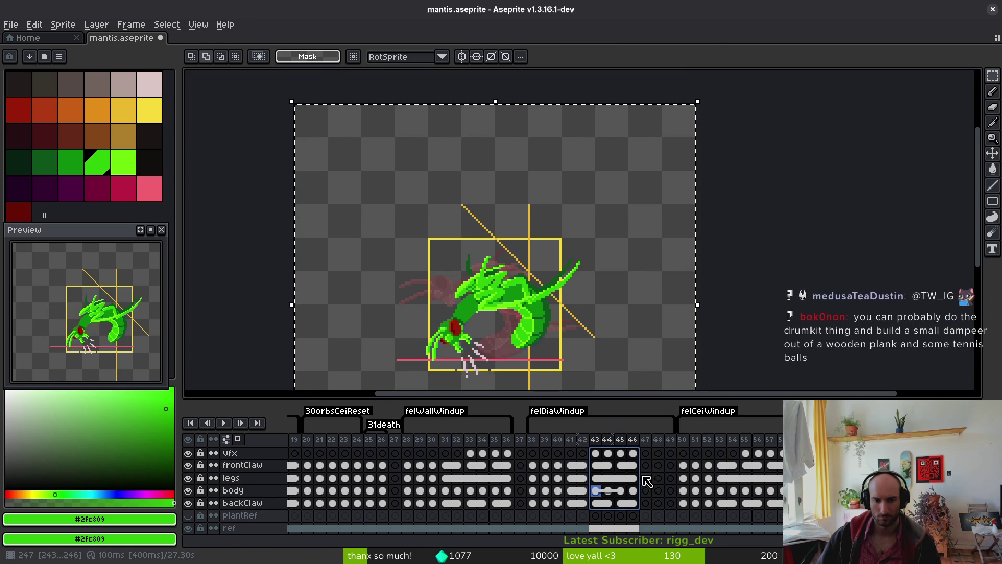
{"action": "key", "text": "Escape"}
Undo, reselect frames 43–46 up to the vfx row, then cancel the rotation and deselect
{"action": "scroll", "coordinate": [693, 253], "scroll_direction": "down", "scroll_amount": 5}
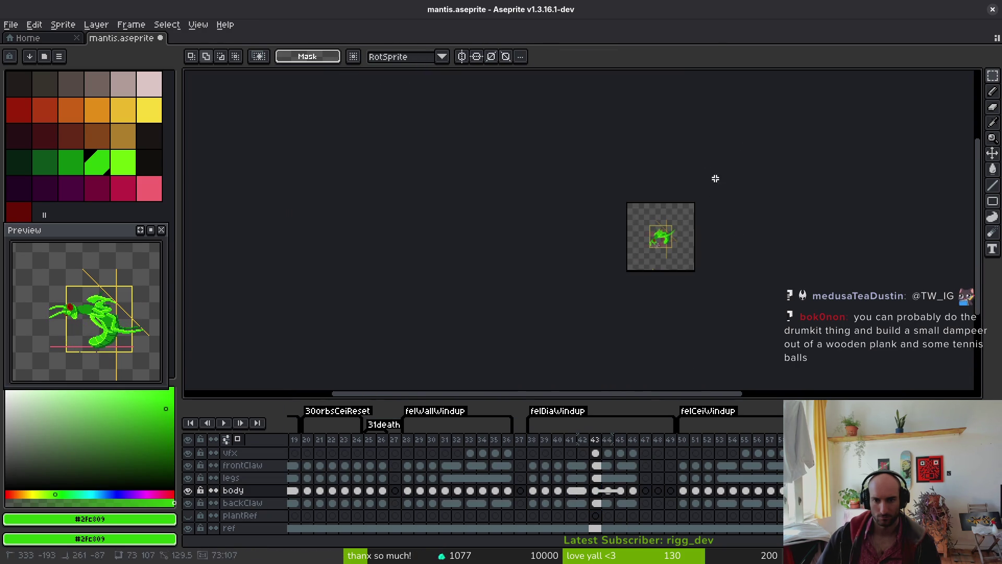
{"action": "scroll", "coordinate": [633, 274], "scroll_direction": "up", "scroll_amount": 5}
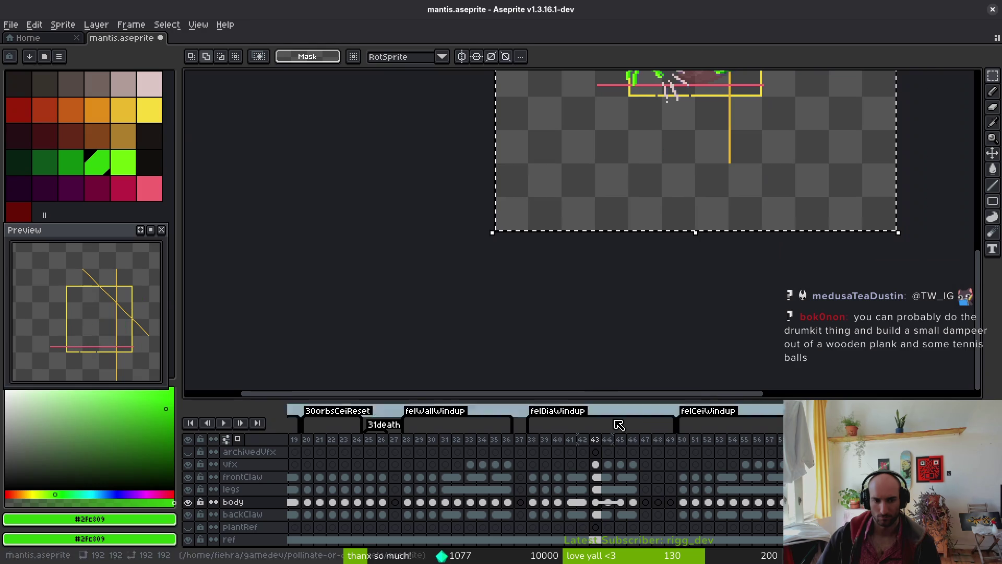
{"action": "key", "text": "ctrl+z"}
{"action": "key", "text": "ctrl+z"}
{"action": "key", "text": "ctrl+z"}
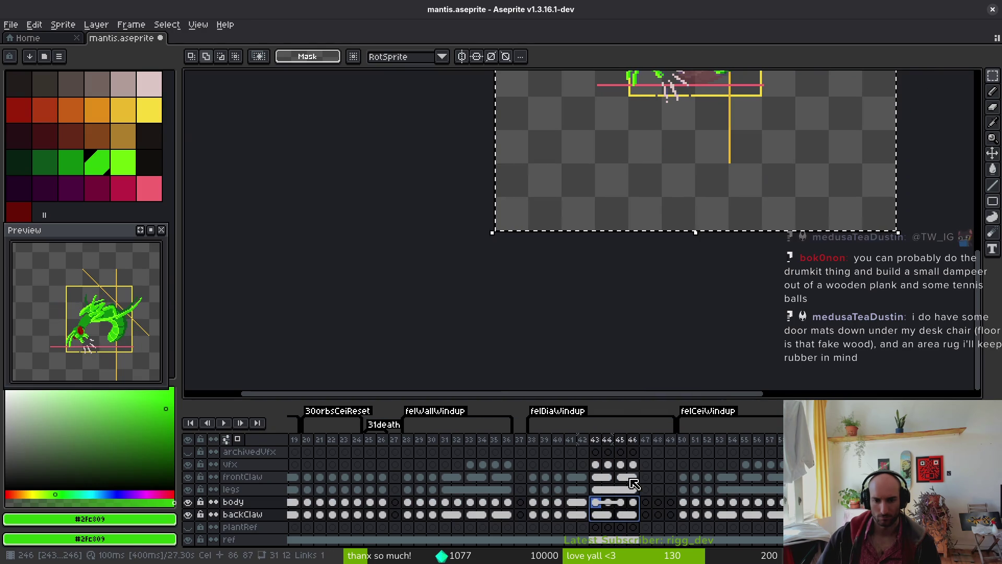
{"action": "left_click", "coordinate": [596, 464], "text": "shift"}
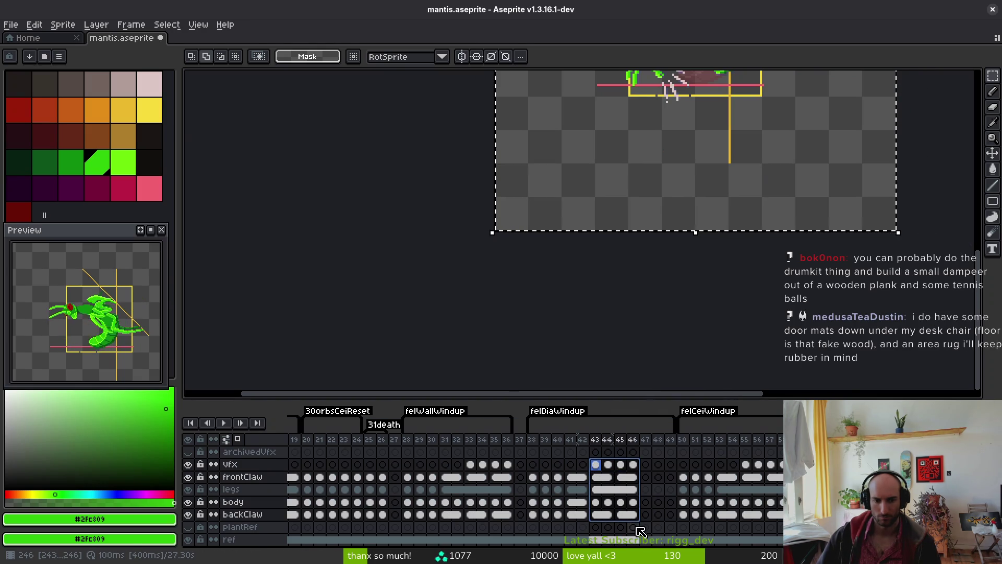
{"action": "left_click", "coordinate": [595, 489]}
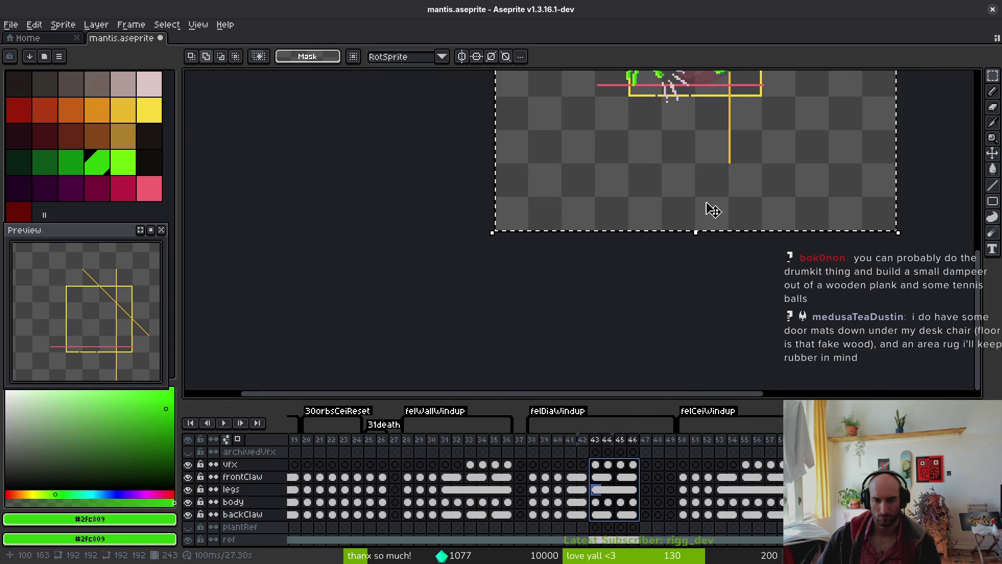
{"action": "left_click_drag", "start_coordinate": [730, 107], "coordinate": [703, 239]}
{"action": "scroll", "coordinate": [698, 206], "scroll_direction": "up", "scroll_amount": 5}
{"action": "scroll", "coordinate": [698, 206], "scroll_direction": "right", "scroll_amount": 3}
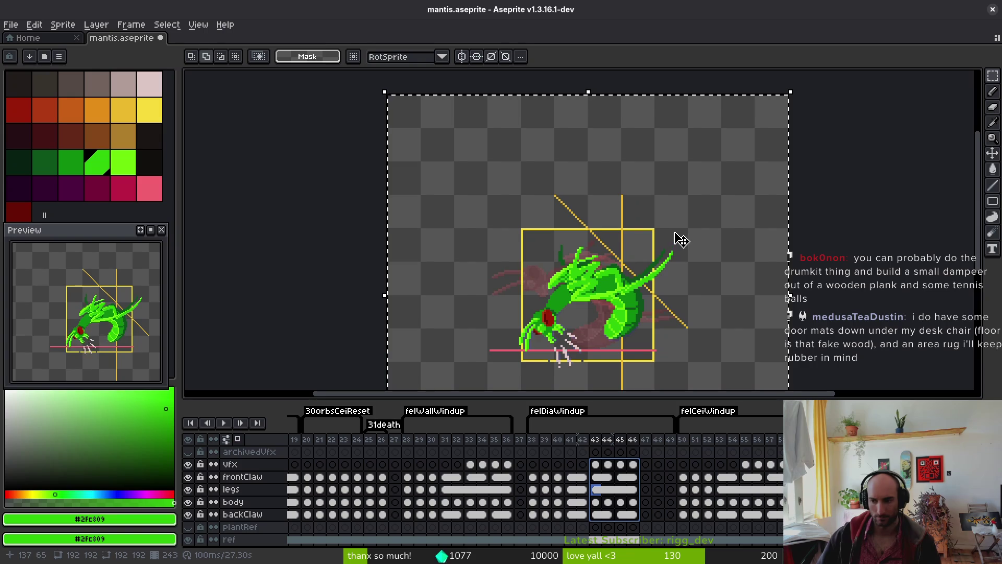
{"action": "left_click_drag", "start_coordinate": [733, 264], "coordinate": [720, 241]}
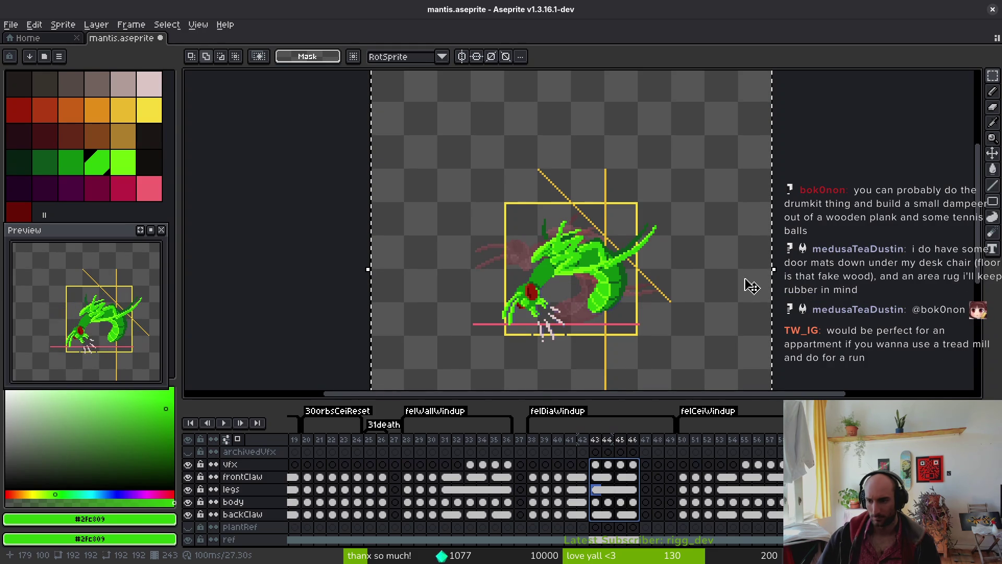
{"action": "mouse_move", "coordinate": [763, 280]}
{"action": "left_mouse_down"}
{"action": "mouse_move", "coordinate": [747, 264]}
{"action": "mouse_move", "coordinate": [723, 279]}
{"action": "left_mouse_up"}
{"action": "mouse_move", "coordinate": [725, 73]}
{"action": "left_mouse_down"}
{"action": "mouse_move", "coordinate": [724, 87]}
{"action": "mouse_move", "coordinate": [756, 107]}
{"action": "mouse_move", "coordinate": [784, 161]}
{"action": "mouse_move", "coordinate": [808, 230]}
{"action": "mouse_move", "coordinate": [811, 309]}
{"action": "mouse_move", "coordinate": [809, 290]}
{"action": "left_mouse_up"}
{"action": "scroll", "coordinate": [811, 281], "scroll_direction": "up", "scroll_amount": 1}
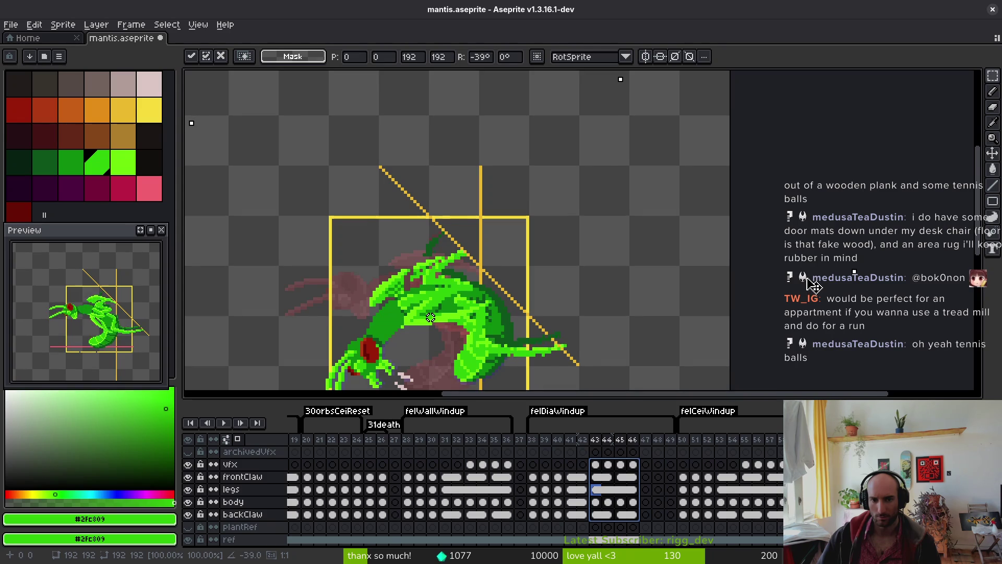
{"action": "key", "text": "Escape"}
{"action": "key", "text": "ctrl+d"}
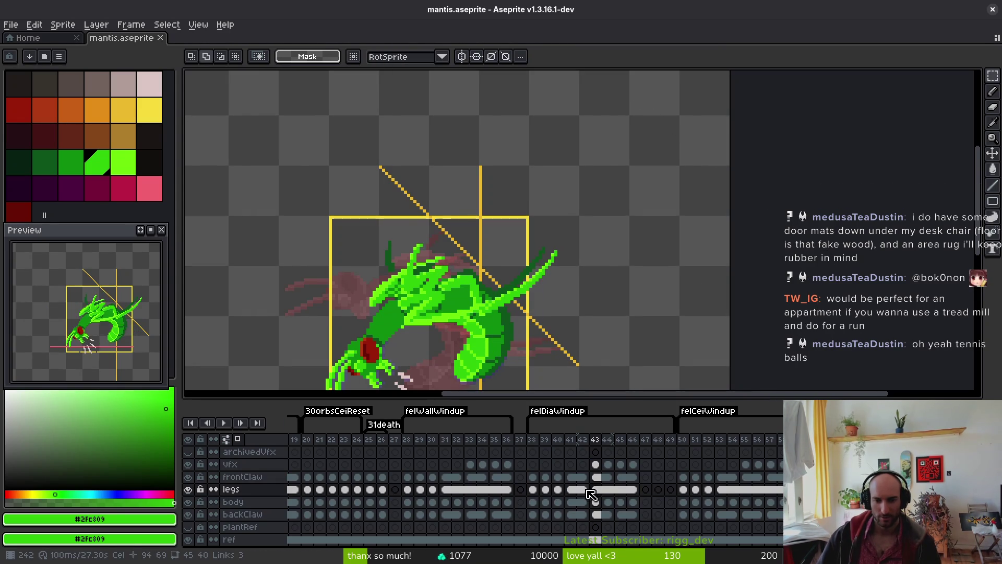
Link the legs cels for frames 41–46 into one cel and check frames 41 and 43
{"action": "left_click_drag", "start_coordinate": [575, 495], "coordinate": [636, 493]}
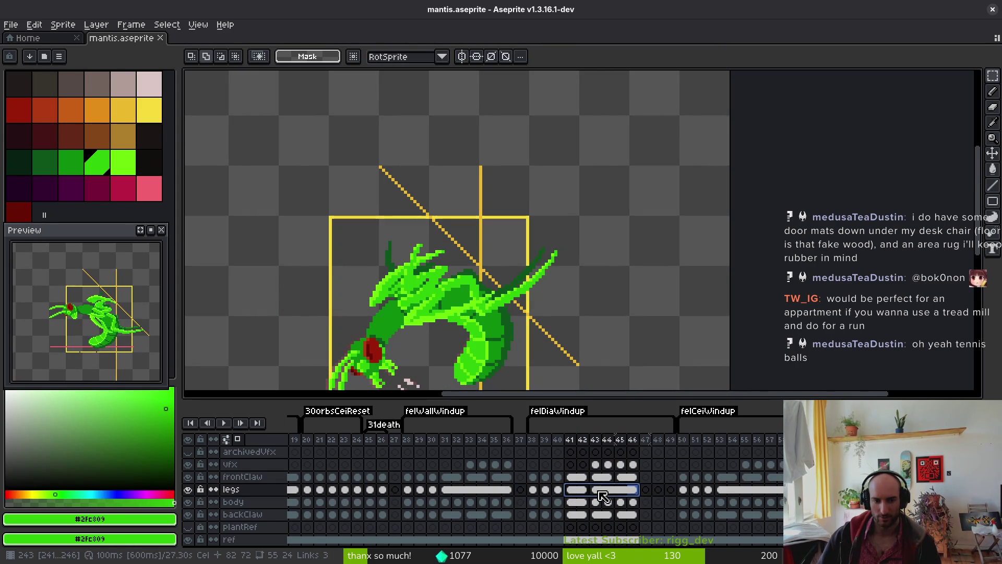
{"action": "right_click", "coordinate": [575, 489]}
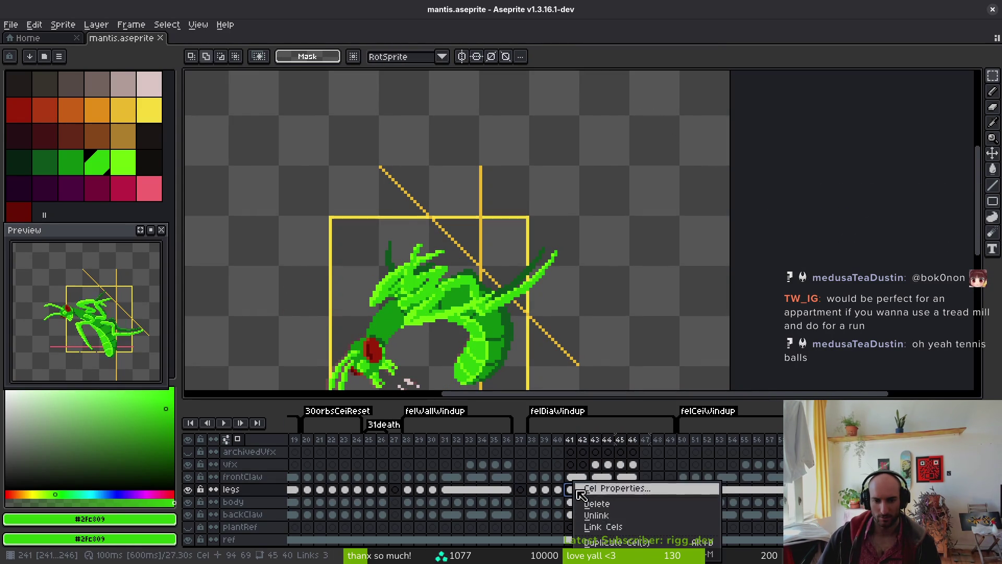
{"action": "left_click", "coordinate": [614, 528]}
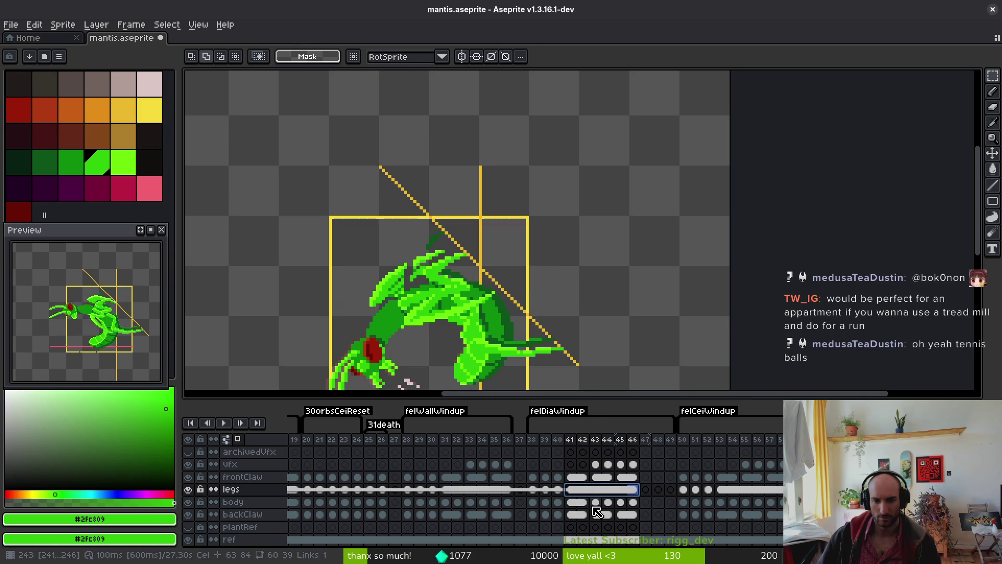
{"action": "left_click", "coordinate": [595, 503]}
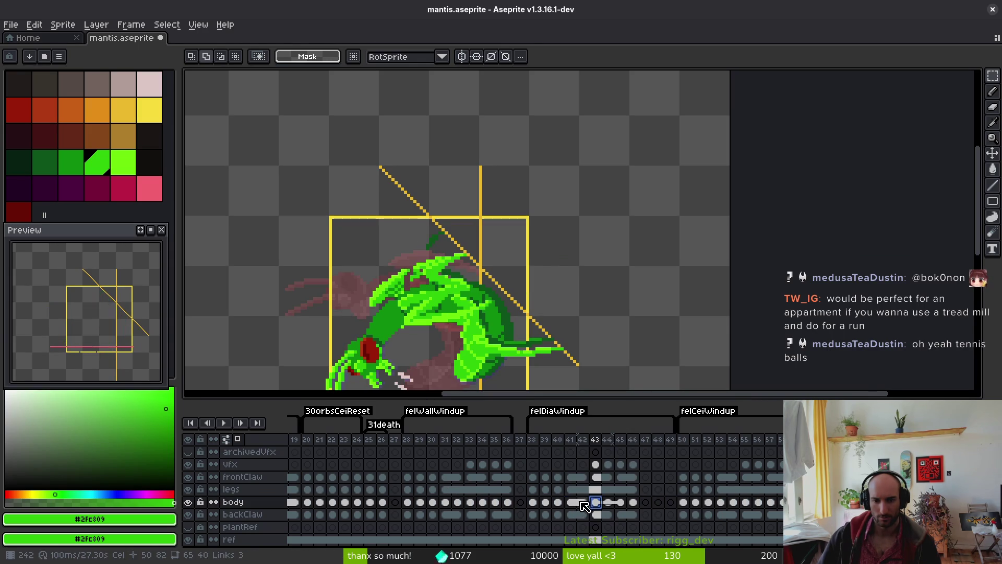
{"action": "left_click", "coordinate": [573, 502]}
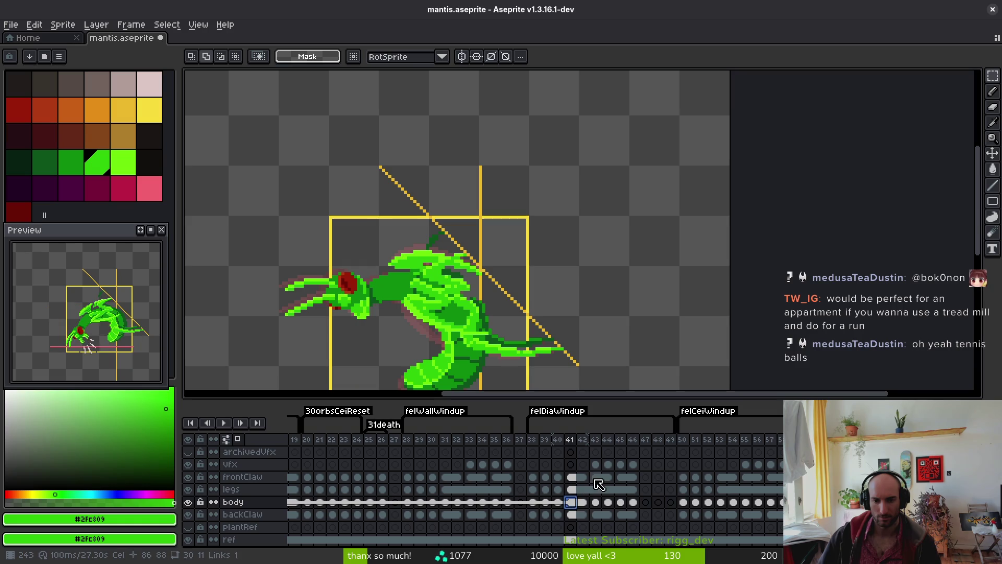
Select the vfx cels for frames 43–46 and pan across the mantis
{"action": "left_click_drag", "start_coordinate": [595, 464], "coordinate": [633, 464]}
{"action": "scroll", "coordinate": [574, 339], "scroll_direction": "down", "scroll_amount": 1}
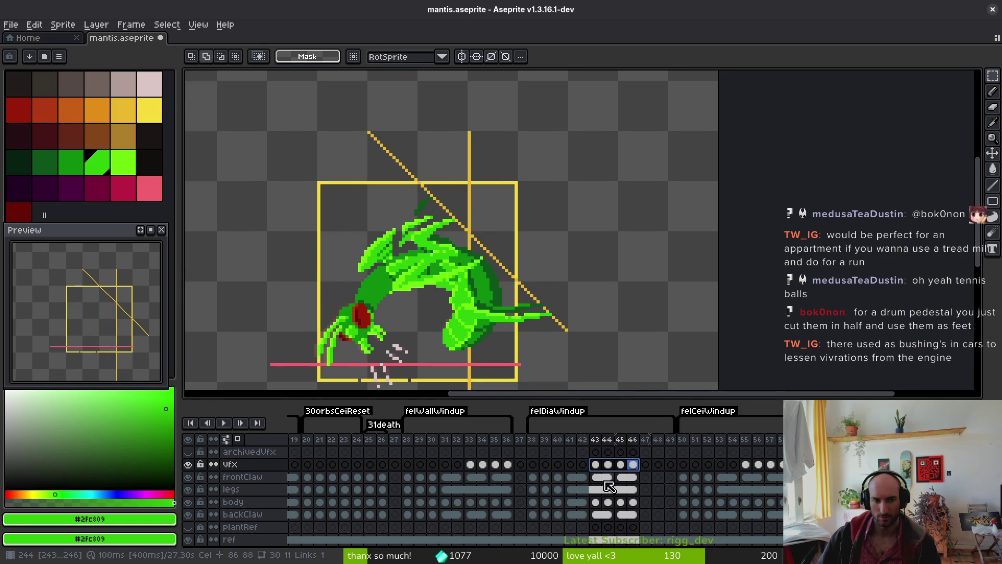
{"action": "scroll", "coordinate": [371, 345], "scroll_direction": "up", "scroll_amount": 2}
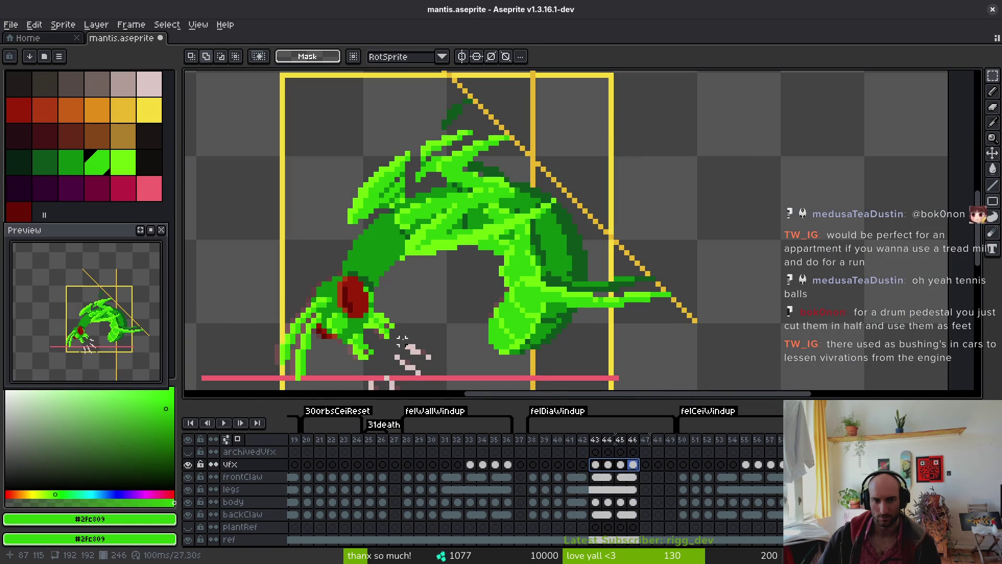
{"action": "left_click_drag", "start_coordinate": [402, 340], "coordinate": [438, 250]}
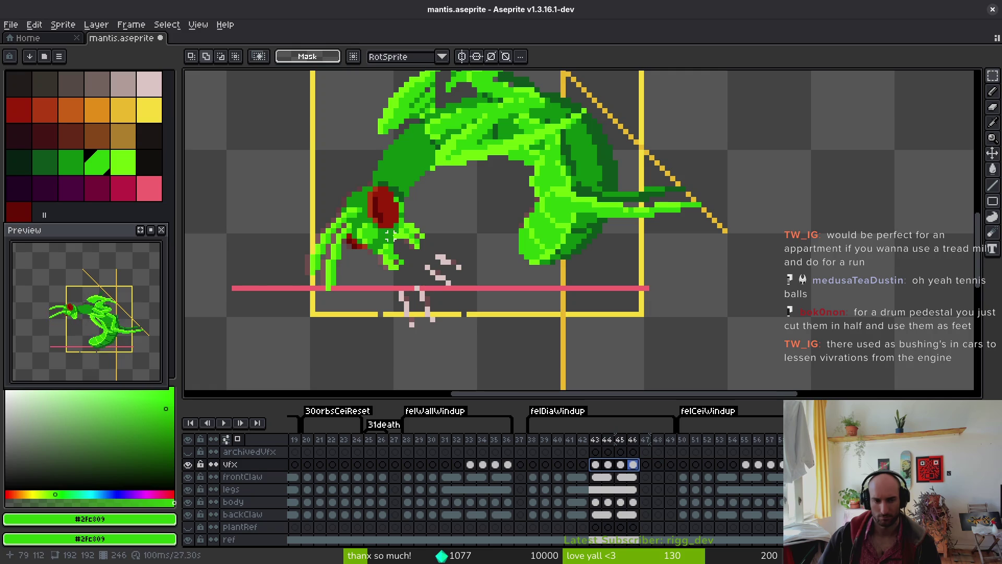
Flip between the frames around 43 to compare poses, then reselect the legs cels 41–46
{"action": "left_click", "coordinate": [600, 465]}
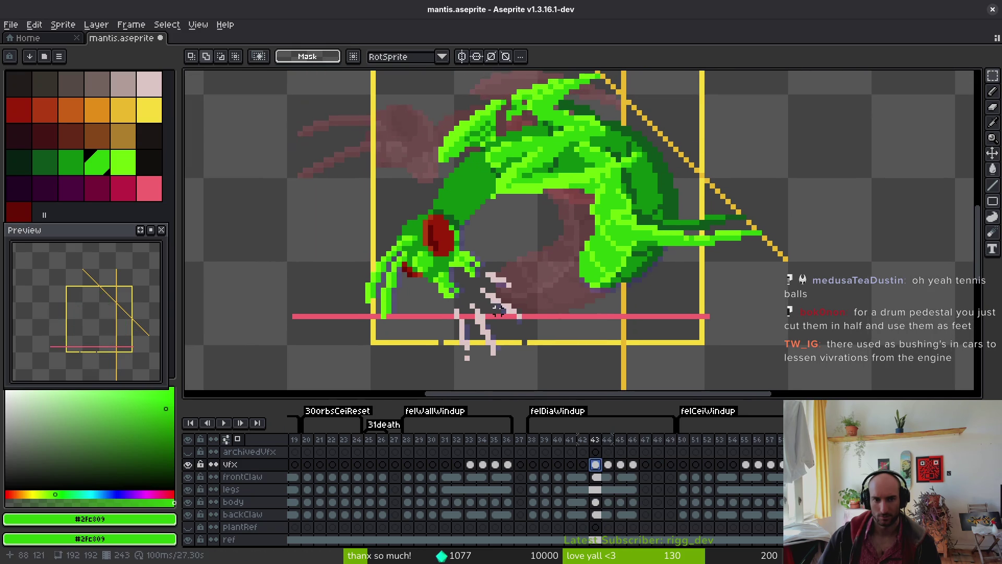
{"action": "key", "text": "alt"}
{"action": "key", "text": "Right"}
{"action": "key", "text": "Left"}
{"action": "key", "text": "Right"}
{"action": "key", "text": "Left"}
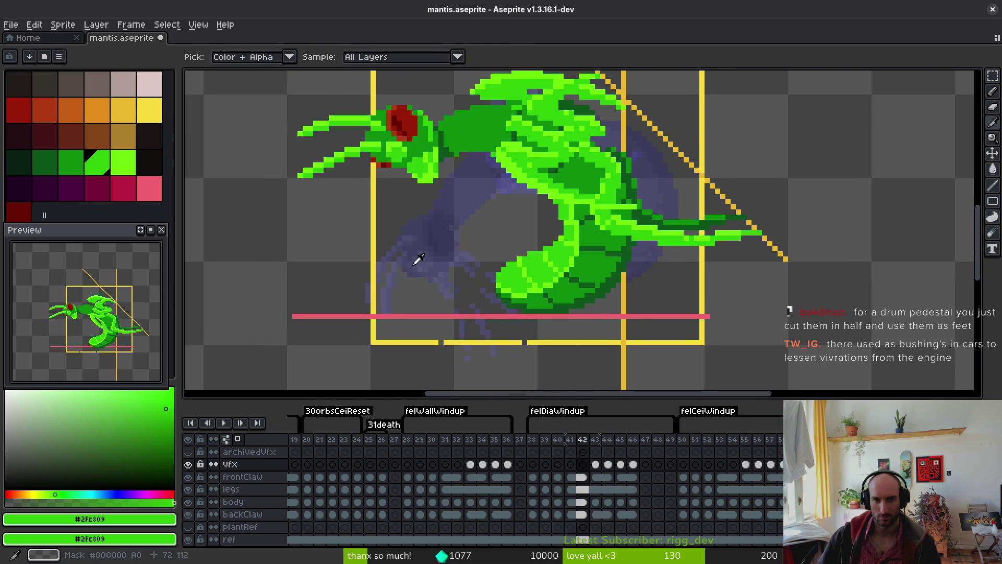
{"action": "key", "text": "Right"}
{"action": "key", "text": "Left"}
{"action": "key", "text": "Left"}
{"action": "scroll", "coordinate": [564, 250], "scroll_direction": "down", "scroll_amount": 1}
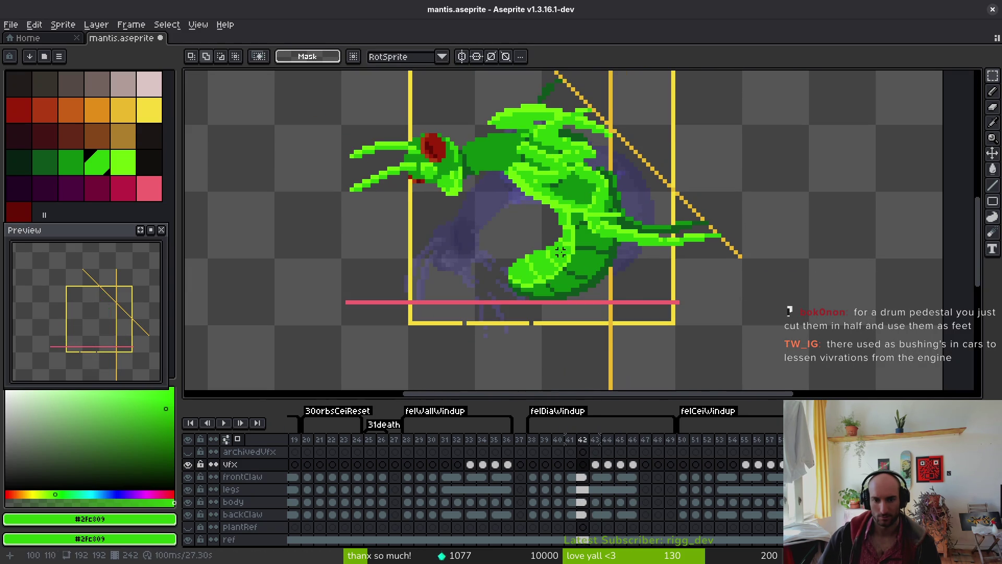
{"action": "key", "text": "Right"}
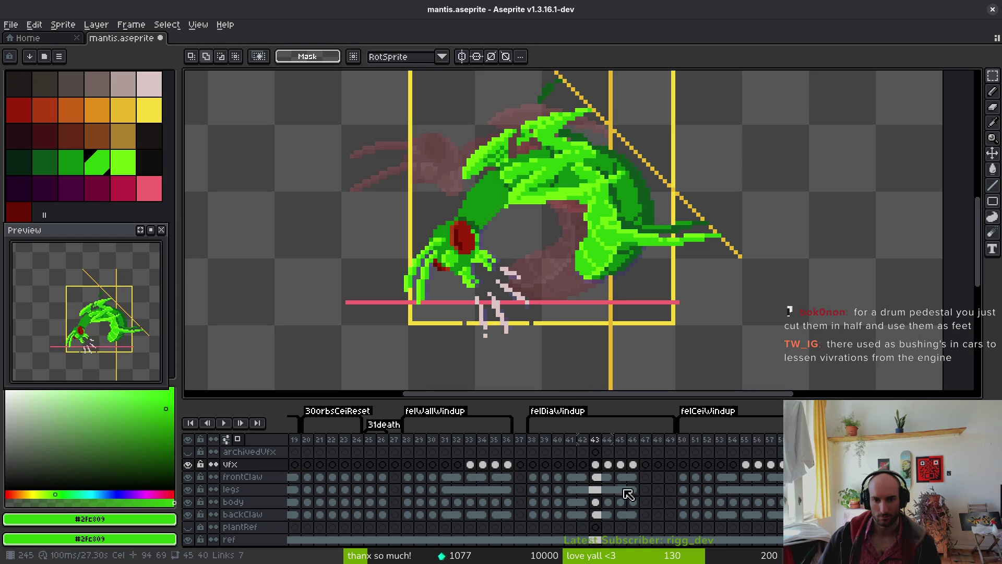
{"action": "left_click_drag", "start_coordinate": [570, 489], "coordinate": [632, 489]}
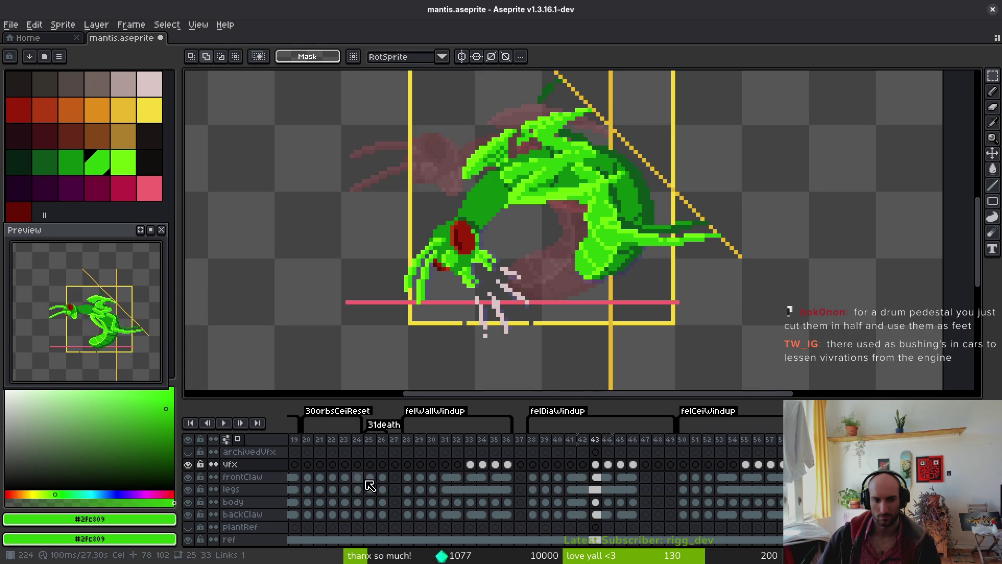
Undo the earlier legs cel link and the range copy, clearing the leftover range outline
{"action": "key", "text": "ctrl+z"}
{"action": "key", "text": "ctrl+z"}
{"action": "key", "text": "ctrl+z"}
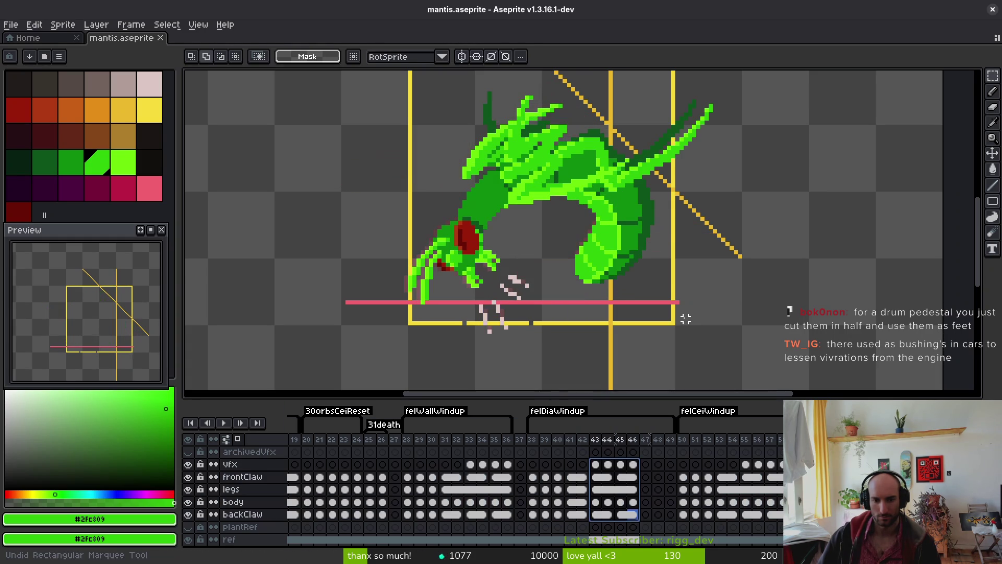
{"action": "key", "text": "ctrl+z"}
{"action": "key", "text": "ctrl+z"}
{"action": "key", "text": "ctrl+z"}
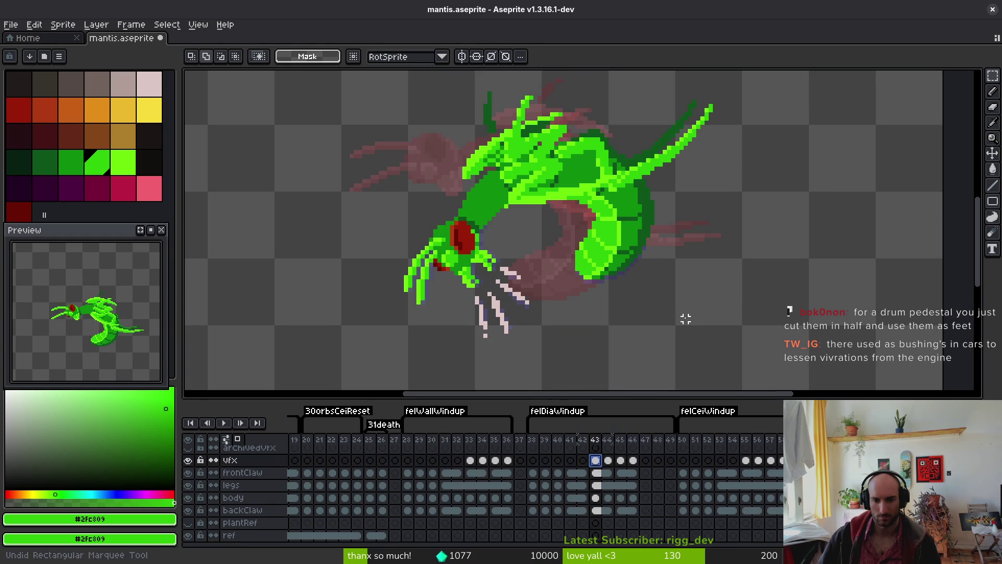
{"action": "key", "text": "ctrl+z"}
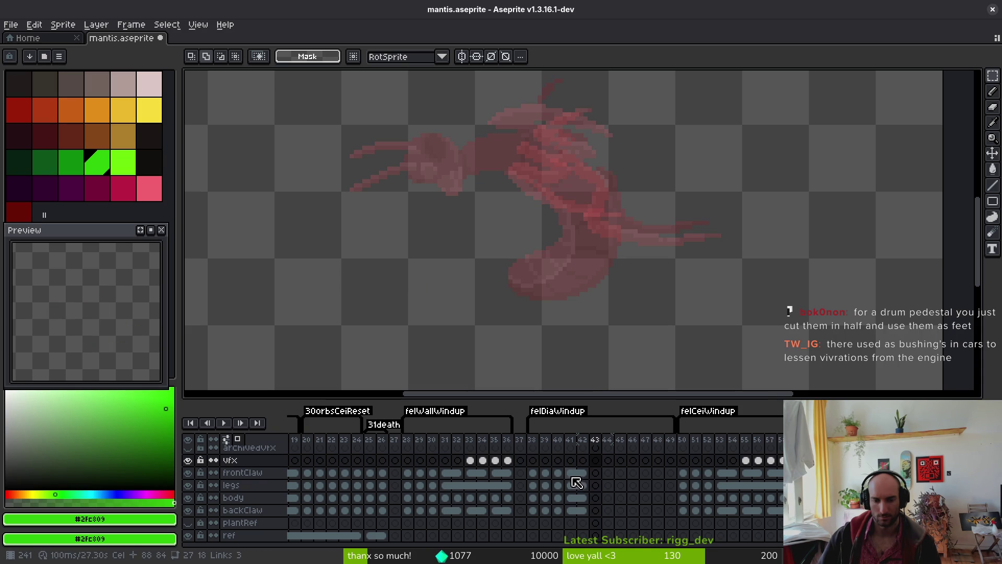
Link the legs cels for frames 42–46 into one shared cel and check frame 43
{"action": "left_click", "coordinate": [751, 474]}
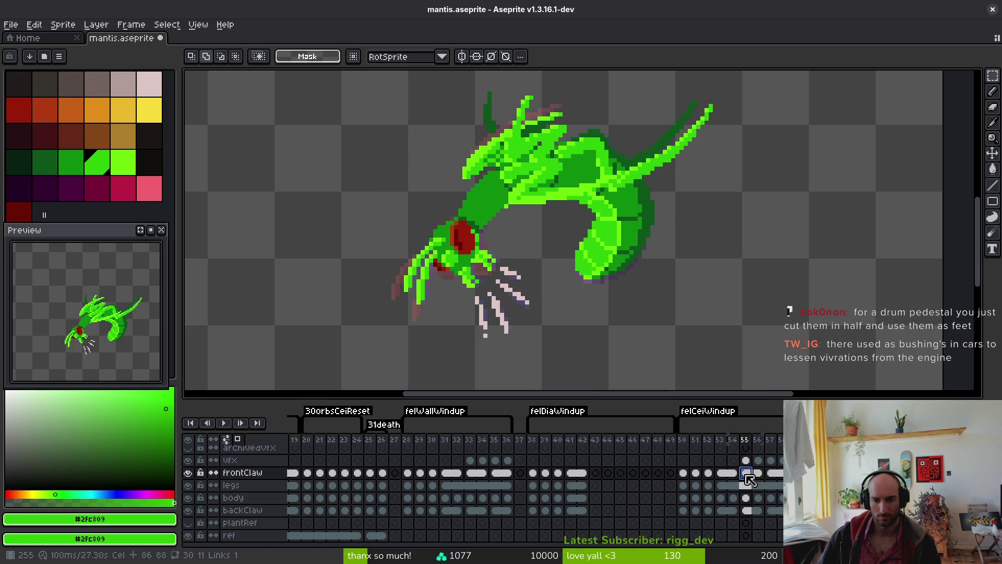
{"action": "left_click", "coordinate": [585, 475]}
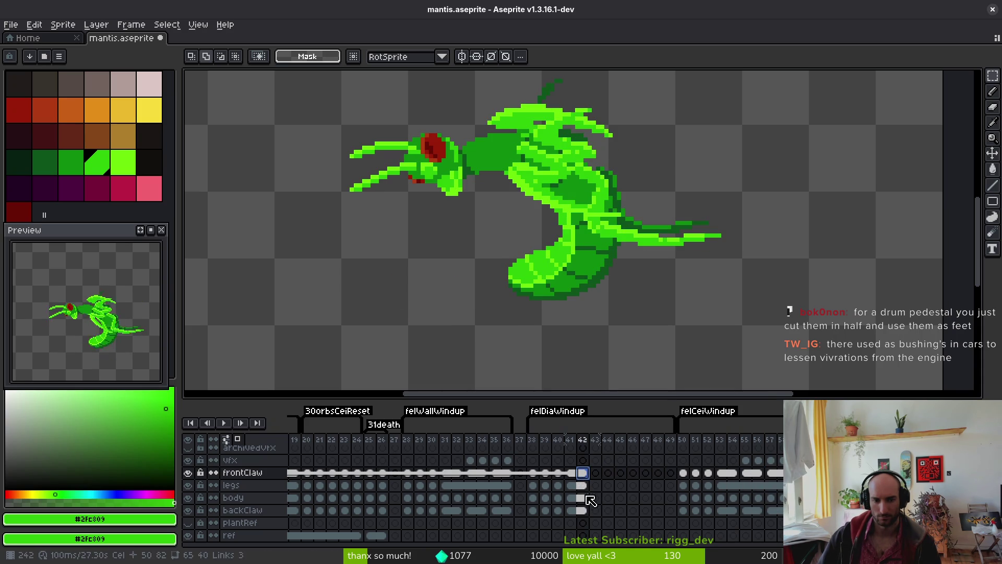
{"action": "left_click_drag", "start_coordinate": [583, 487], "coordinate": [634, 491]}
{"action": "right_click", "coordinate": [584, 483]}
{"action": "left_click", "coordinate": [624, 532]}
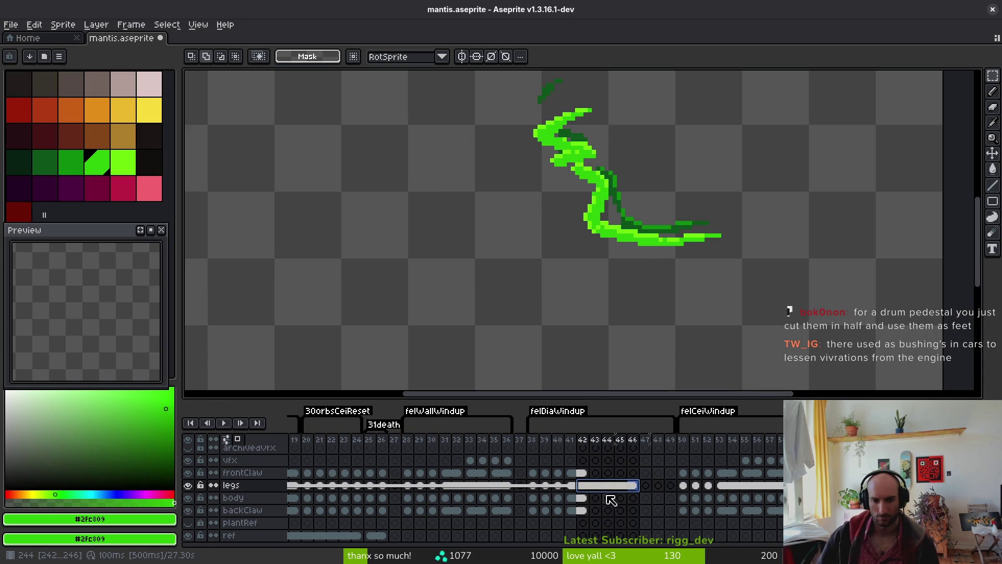
{"action": "left_click", "coordinate": [595, 485]}
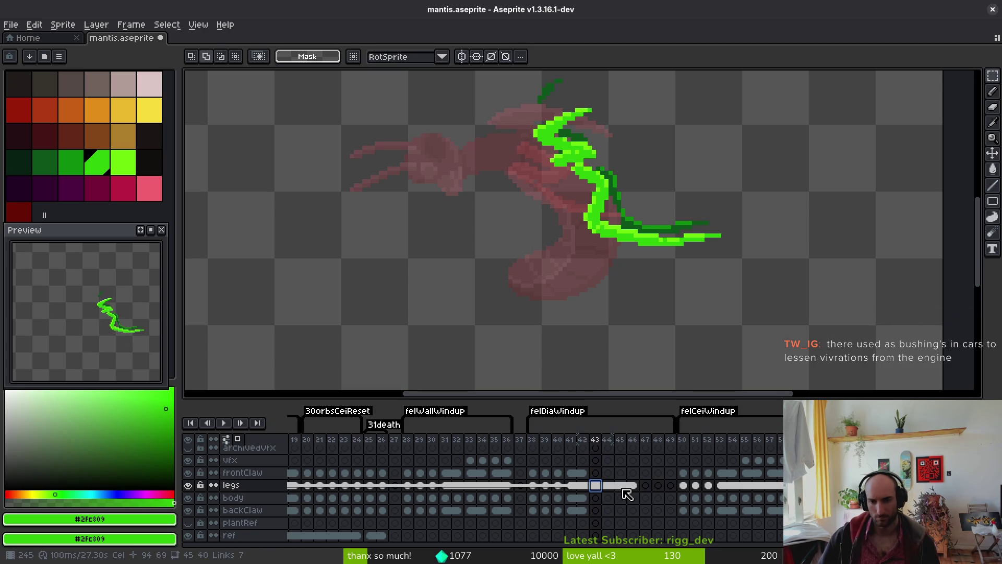
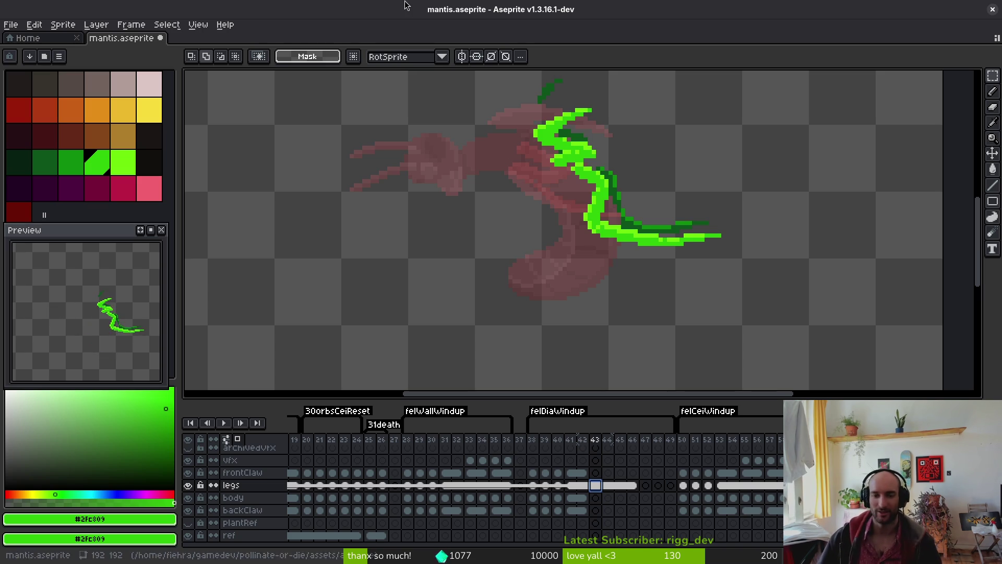
Preview frontClaw frames 54–57 as a looping animation
{"action": "left_click", "coordinate": [582, 473]}
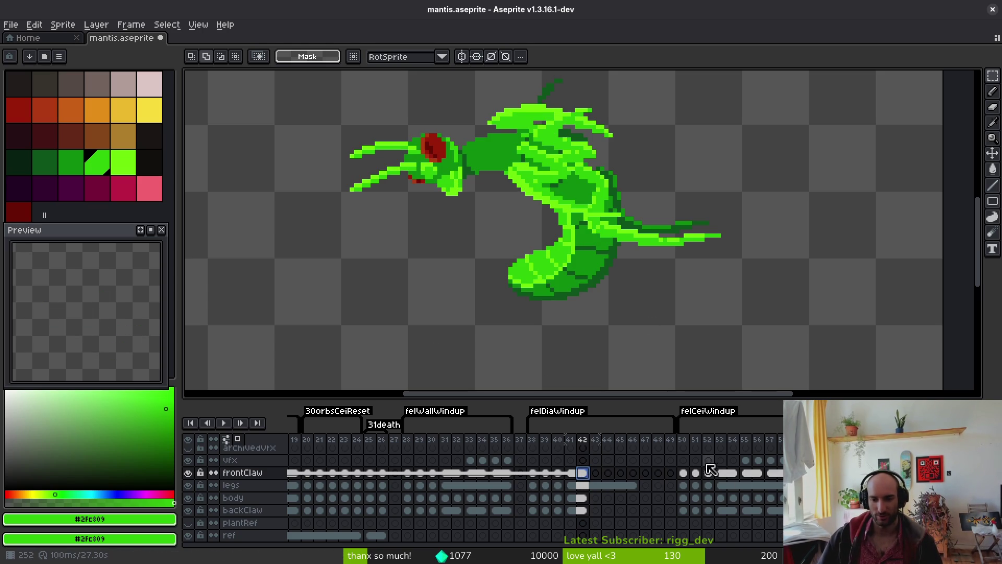
{"action": "left_click_drag", "start_coordinate": [735, 474], "coordinate": [774, 474]}
{"action": "key", "text": "Return"}
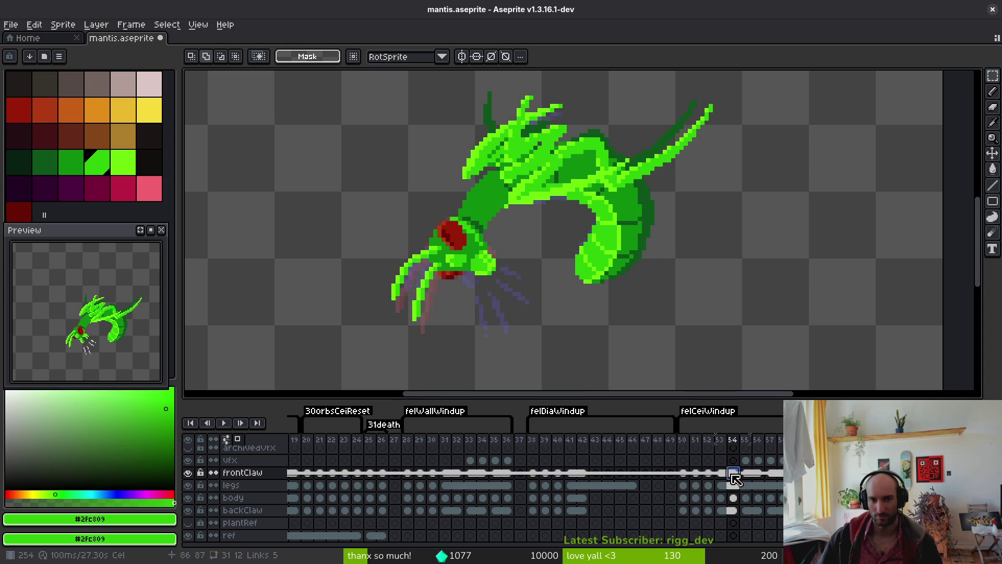
Link the frontClaw, body and backClaw cels across frames 41–46 and save the sprite
{"action": "left_click_drag", "start_coordinate": [570, 473], "coordinate": [633, 473]}
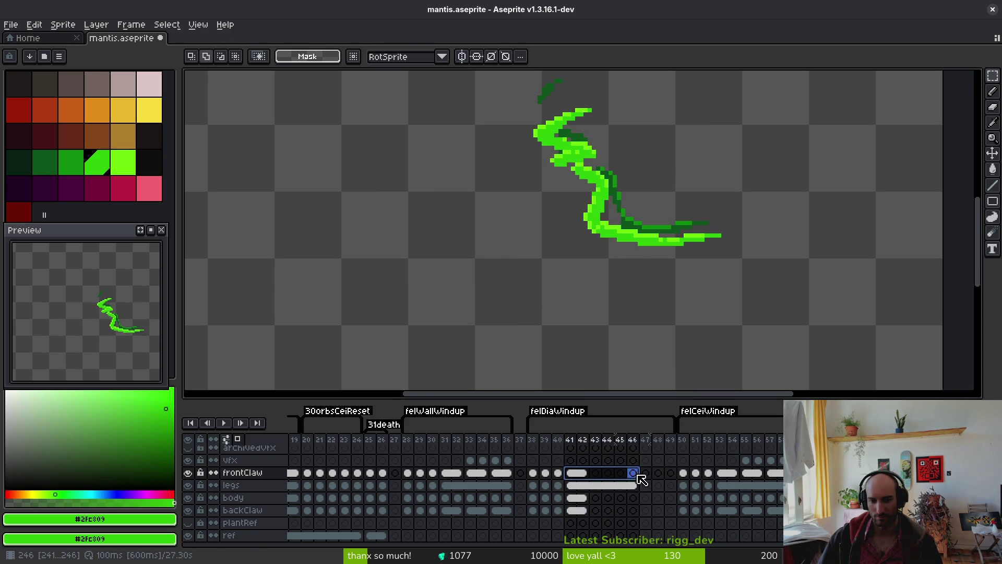
{"action": "right_click", "coordinate": [581, 472]}
{"action": "left_click", "coordinate": [629, 518]}
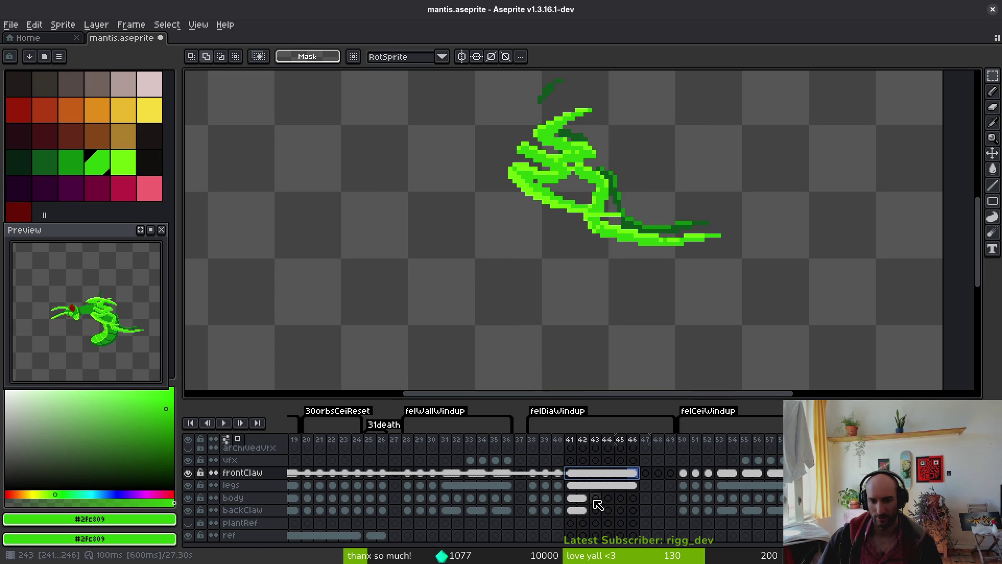
{"action": "left_click_drag", "start_coordinate": [574, 500], "coordinate": [633, 510]}
{"action": "right_click", "coordinate": [633, 509]}
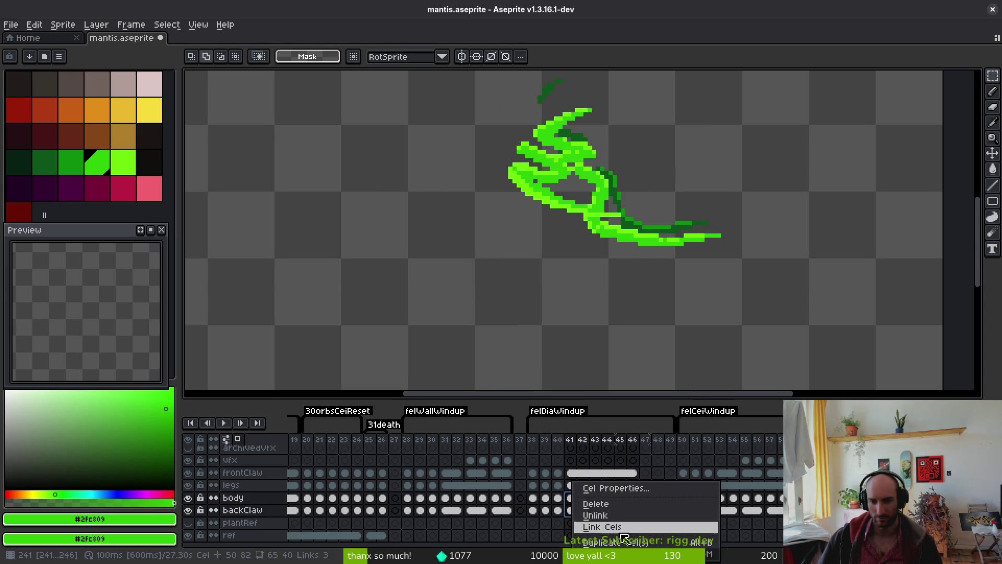
{"action": "left_click", "coordinate": [624, 532]}
{"action": "key", "text": "ctrl+s"}
Unlink frontClaw frames 43–44 from the group and relink them as their own pair
{"action": "left_click_drag", "start_coordinate": [599, 473], "coordinate": [608, 474]}
{"action": "right_click", "coordinate": [612, 478]}
{"action": "left_click", "coordinate": [621, 516]}
{"action": "right_click", "coordinate": [607, 473]}
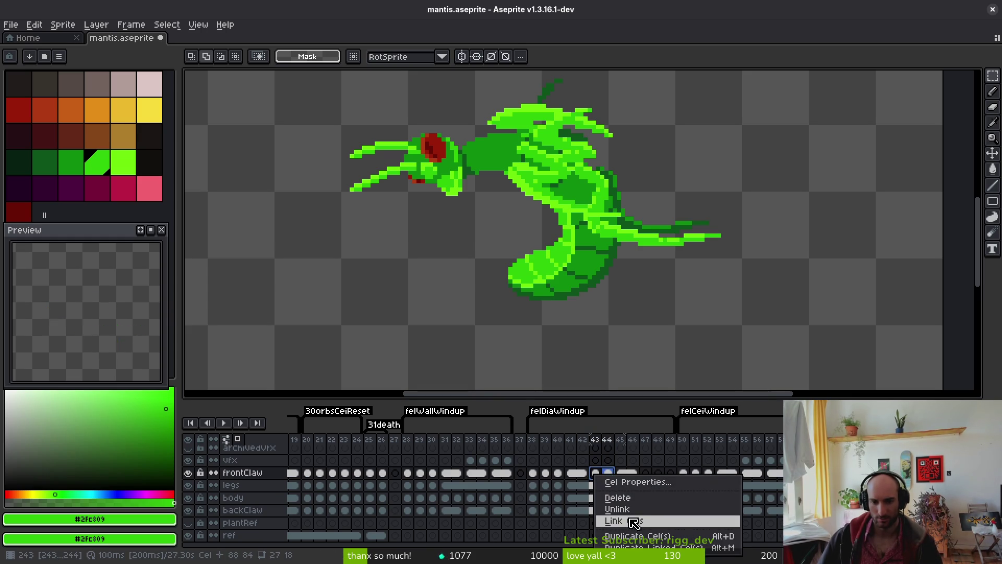
{"action": "left_click", "coordinate": [621, 518]}
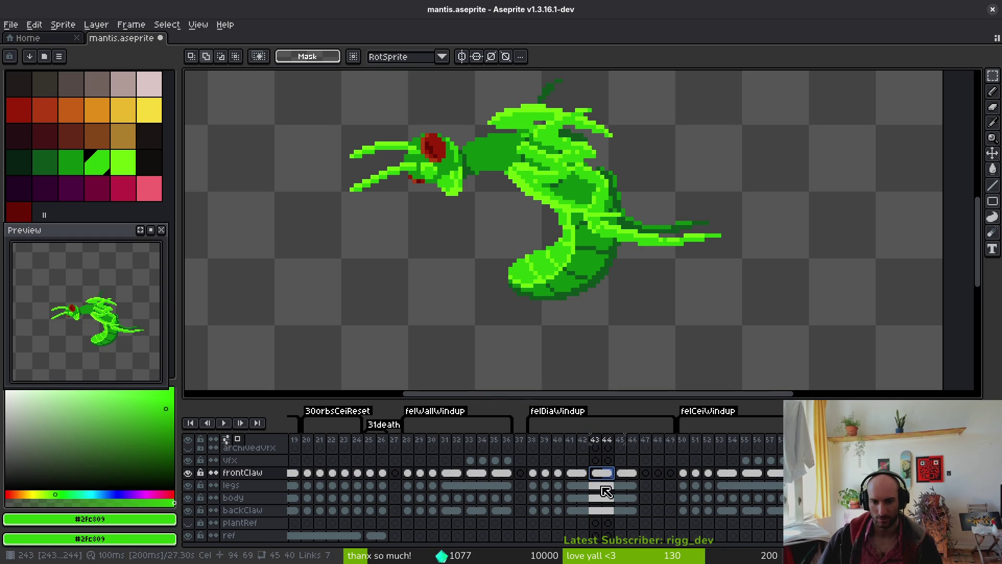
Compare the body poses across frames 54–57
{"action": "left_click", "coordinate": [732, 499]}
{"action": "left_click", "coordinate": [743, 499]}
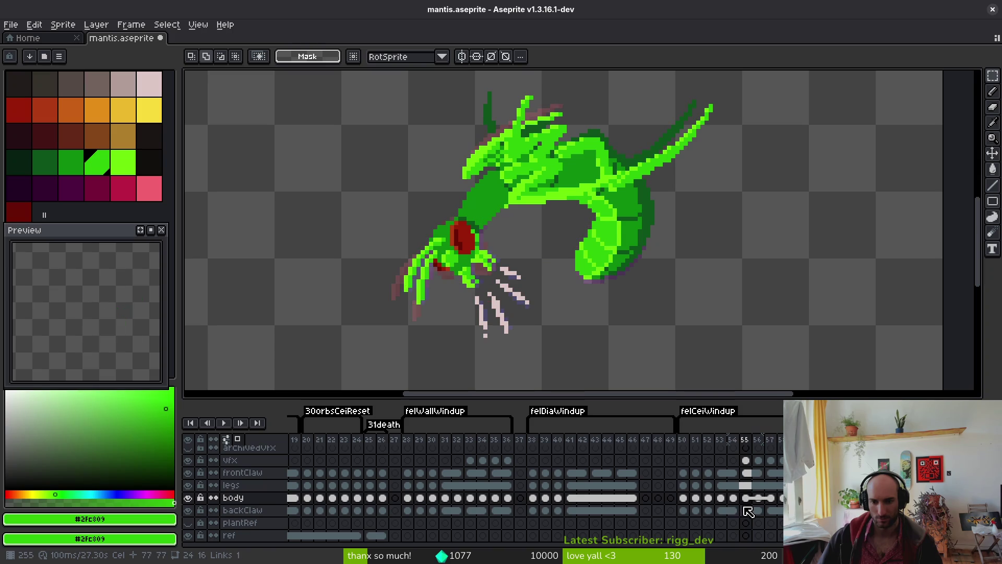
{"action": "key", "text": "Left"}
{"action": "key", "text": "Right"}
{"action": "key", "text": "Left"}
{"action": "key", "text": "Right"}
{"action": "key", "text": "Left"}
{"action": "key", "text": "Right"}
{"action": "key", "text": "Left"}
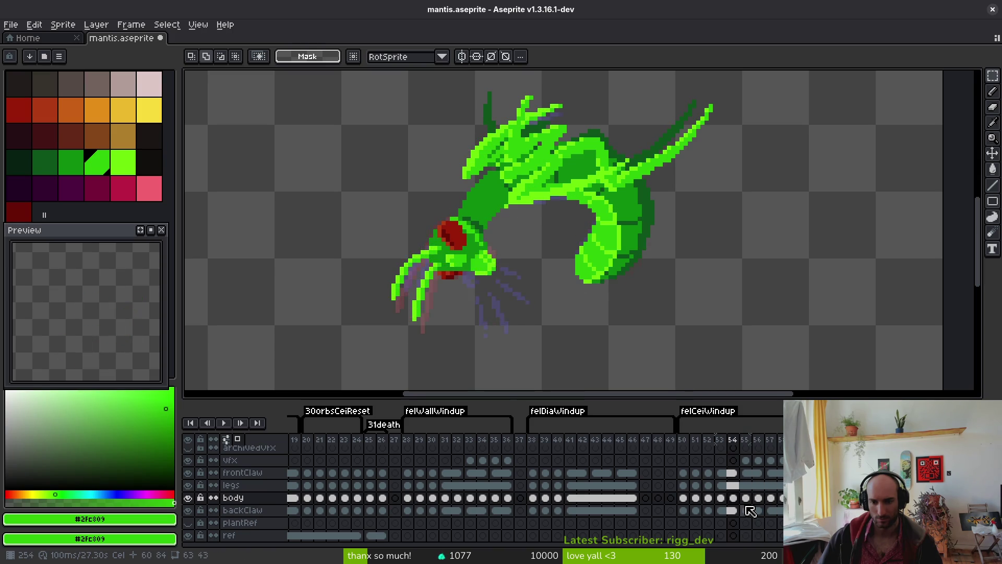
{"action": "key", "text": "Right"}
{"action": "key", "text": "Left"}
{"action": "key", "text": "Right"}
{"action": "key", "text": "Left"}
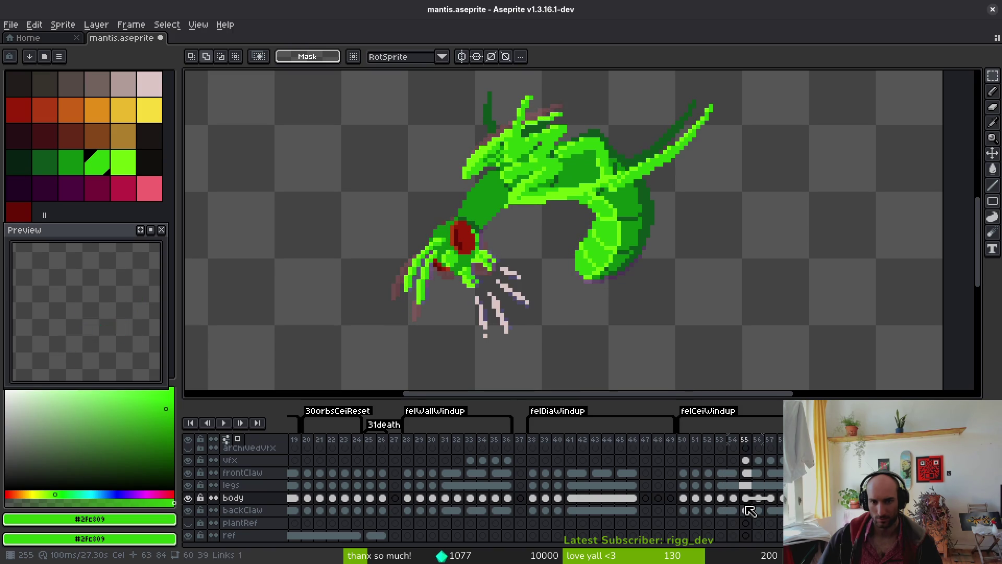
{"action": "key", "text": "Right"}
{"action": "key", "text": "Right"}
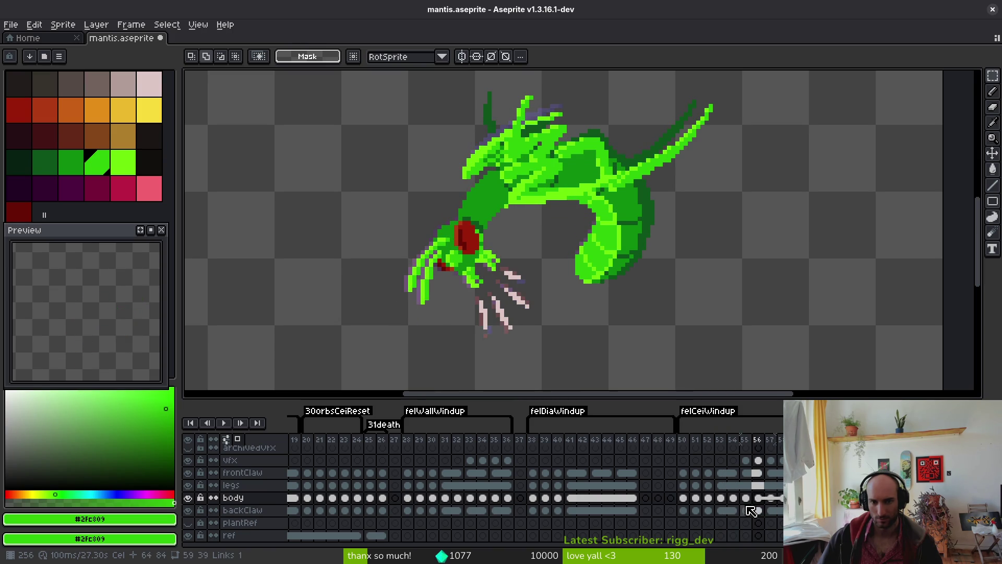
{"action": "key", "text": "Right"}
{"action": "key", "text": "Left"}
Select the body cel at frame 54 and switch to freehand lasso selection
{"action": "key", "text": "Right"}
{"action": "key", "text": "Left"}
{"action": "key", "text": "Right"}
{"action": "key", "text": "Left"}
{"action": "key", "text": "Left"}
{"action": "left_click_drag", "start_coordinate": [565, 502], "coordinate": [593, 517]}
{"action": "key", "text": "Right"}
{"action": "key", "text": "Right"}
{"action": "key", "text": "Right"}
{"action": "key", "text": "Left"}
{"action": "key", "text": "Left"}
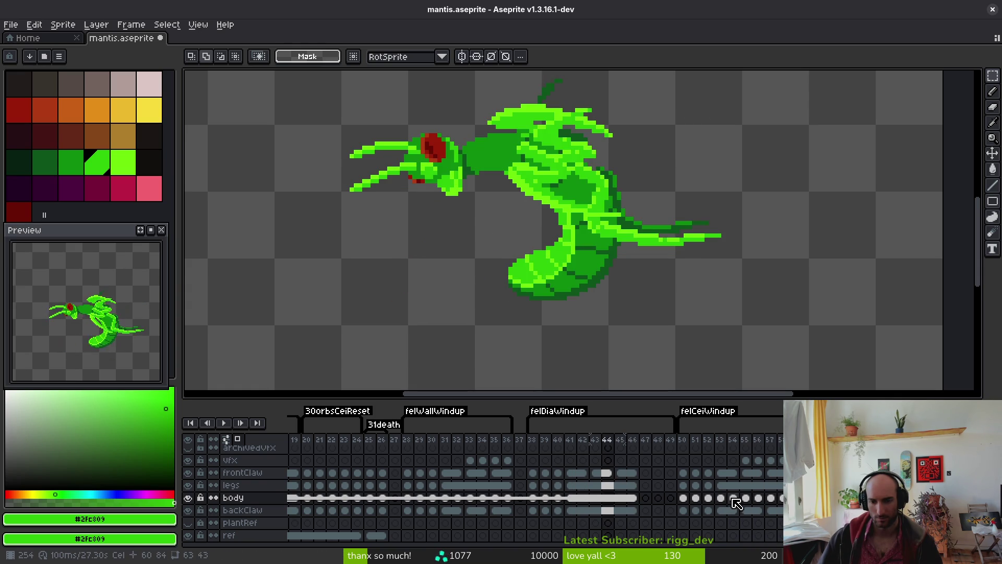
{"action": "left_click", "coordinate": [732, 499]}
{"action": "key", "text": "shift+w"}
Lasso the mantis head and claw on the frame 55 body cel
{"action": "mouse_move", "coordinate": [493, 233]}
{"action": "left_mouse_down"}
{"action": "mouse_move", "coordinate": [413, 335]}
{"action": "mouse_move", "coordinate": [522, 274]}
{"action": "left_mouse_up"}
{"action": "left_click", "coordinate": [544, 290]}
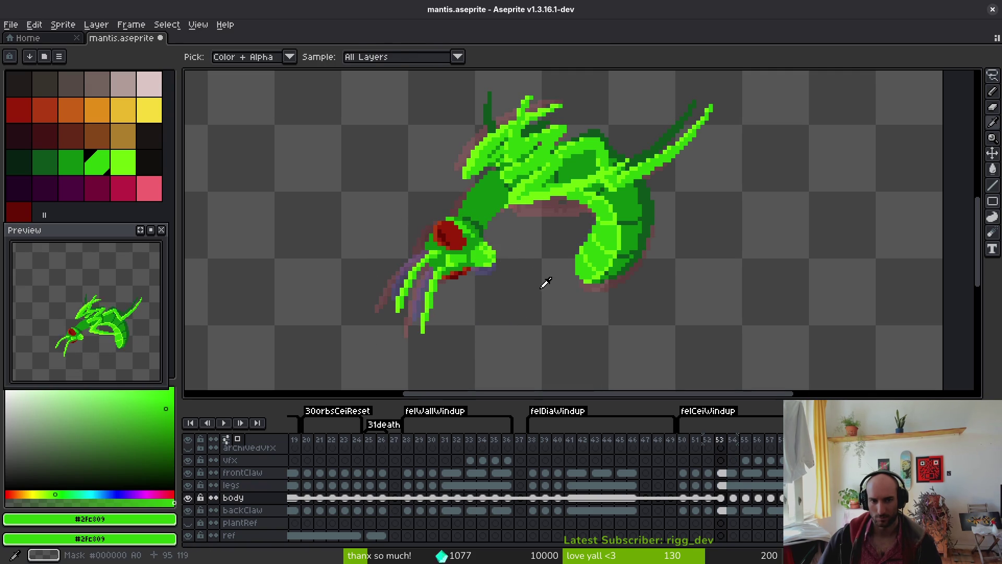
{"action": "left_click", "coordinate": [496, 242]}
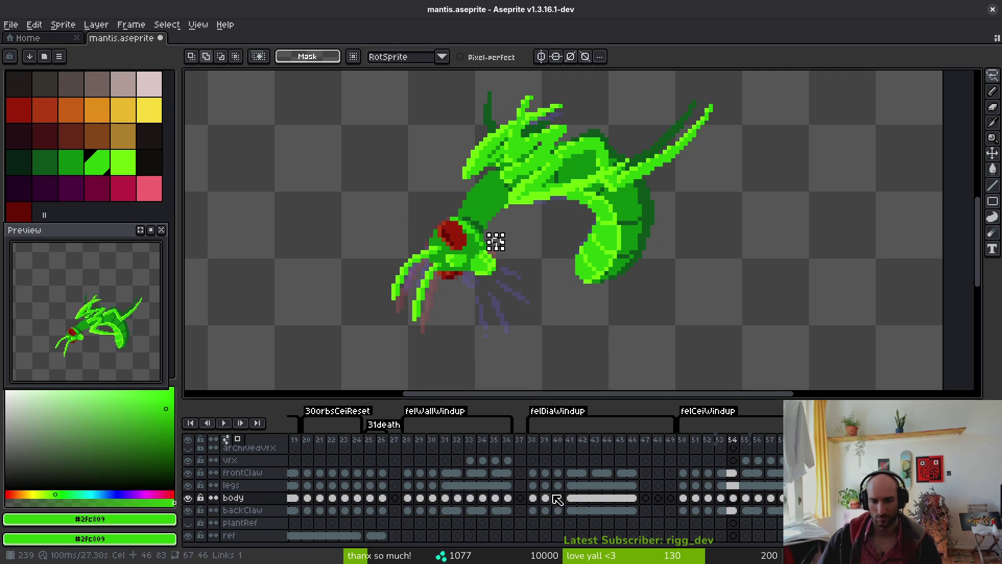
{"action": "left_click", "coordinate": [743, 500]}
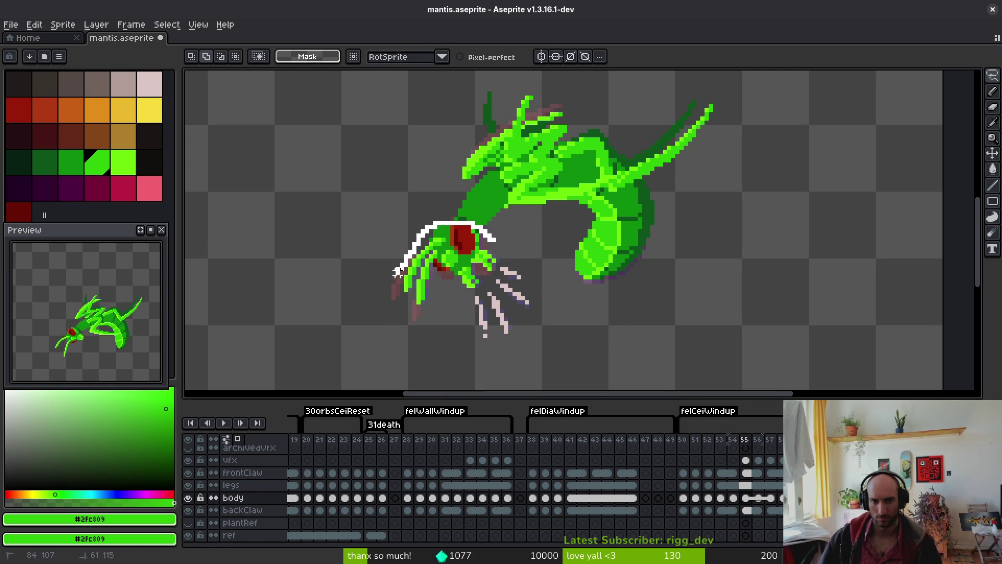
{"action": "left_click_drag", "start_coordinate": [510, 252], "coordinate": [510, 255]}
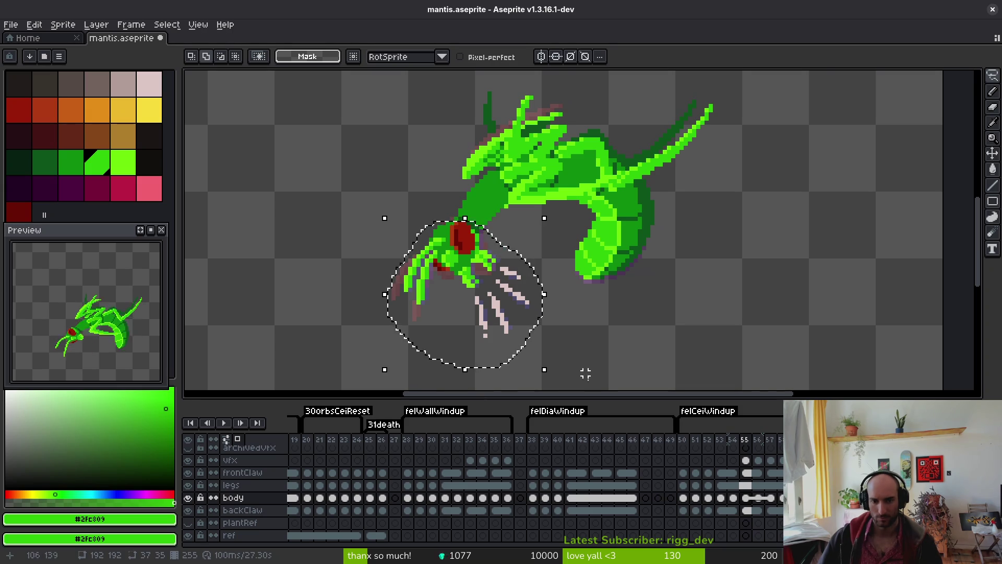
Unlink body cels 43 and 45, then link body cels 43–45 together
{"action": "left_click", "coordinate": [595, 498]}
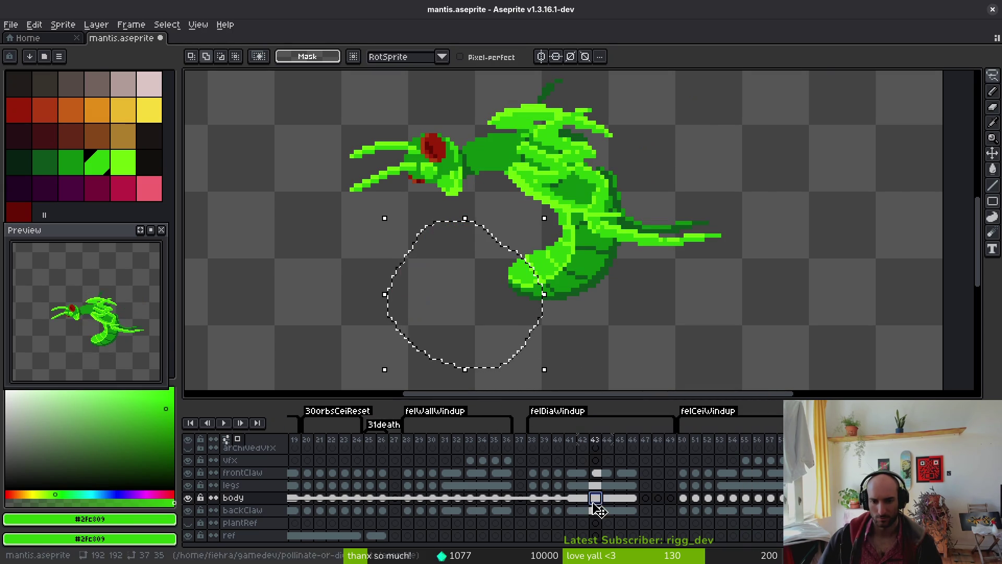
{"action": "right_click", "coordinate": [595, 498]}
{"action": "left_click", "coordinate": [616, 531]}
{"action": "left_click", "coordinate": [621, 498]}
{"action": "right_click", "coordinate": [620, 498]}
{"action": "left_click", "coordinate": [642, 521]}
{"action": "left_click", "coordinate": [595, 498], "text": "shift"}
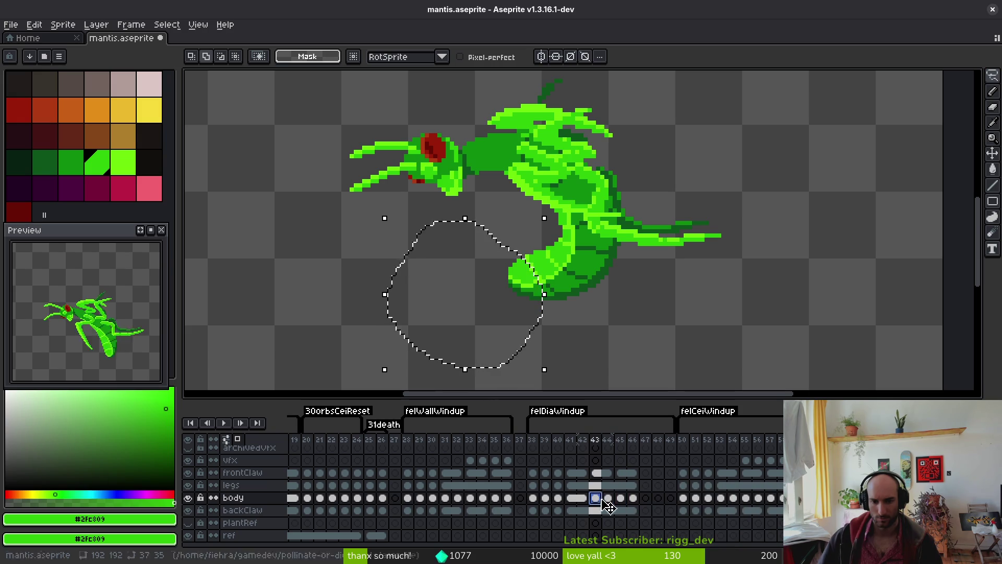
{"action": "right_click", "coordinate": [595, 498]}
{"action": "left_click", "coordinate": [637, 531]}
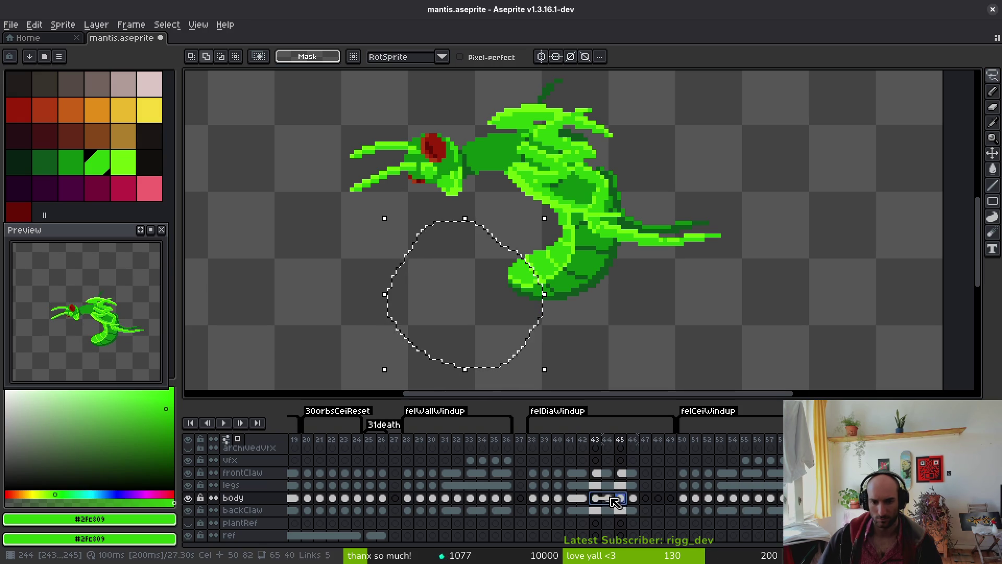
Split the linked body cels apart starting from frame 42
{"action": "left_click", "coordinate": [607, 498]}
{"action": "right_click", "coordinate": [606, 499]}
{"action": "left_click", "coordinate": [655, 533]}
{"action": "left_click", "coordinate": [583, 498]}
{"action": "right_click", "coordinate": [583, 498]}
{"action": "left_click", "coordinate": [614, 527]}
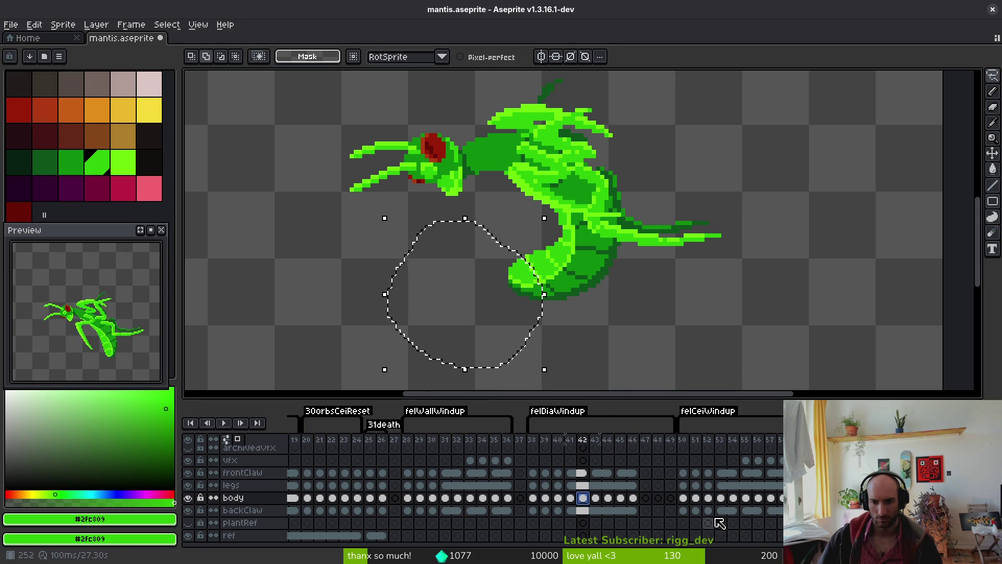
Link backClaw frames 43–44 as a separate pair
{"action": "left_click_drag", "start_coordinate": [607, 510], "coordinate": [595, 509]}
{"action": "right_click", "coordinate": [594, 510]}
{"action": "left_click", "coordinate": [633, 537]}
{"action": "right_click", "coordinate": [603, 509]}
{"action": "left_click", "coordinate": [618, 528]}
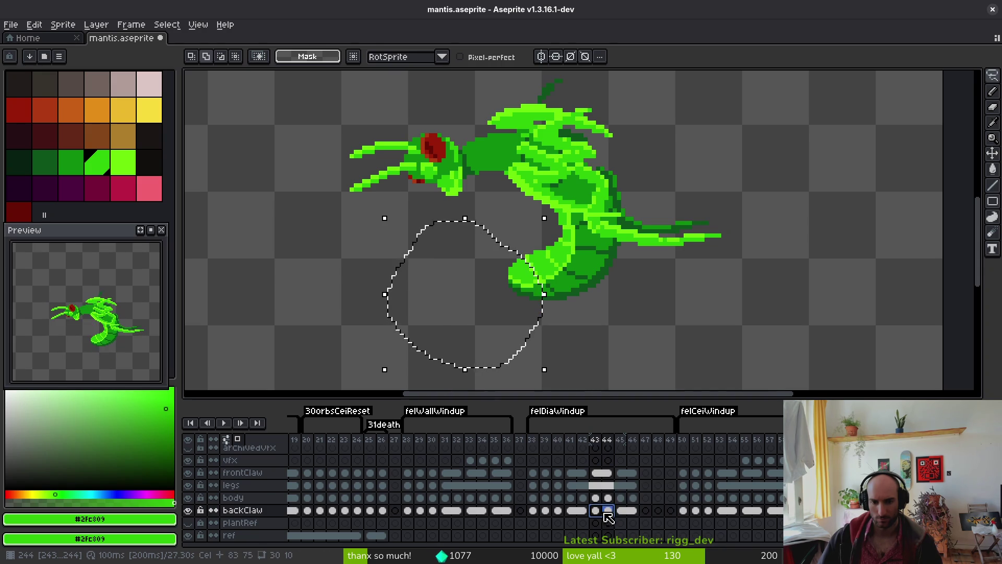
{"action": "right_click", "coordinate": [600, 514]}
{"action": "left_click", "coordinate": [628, 537]}
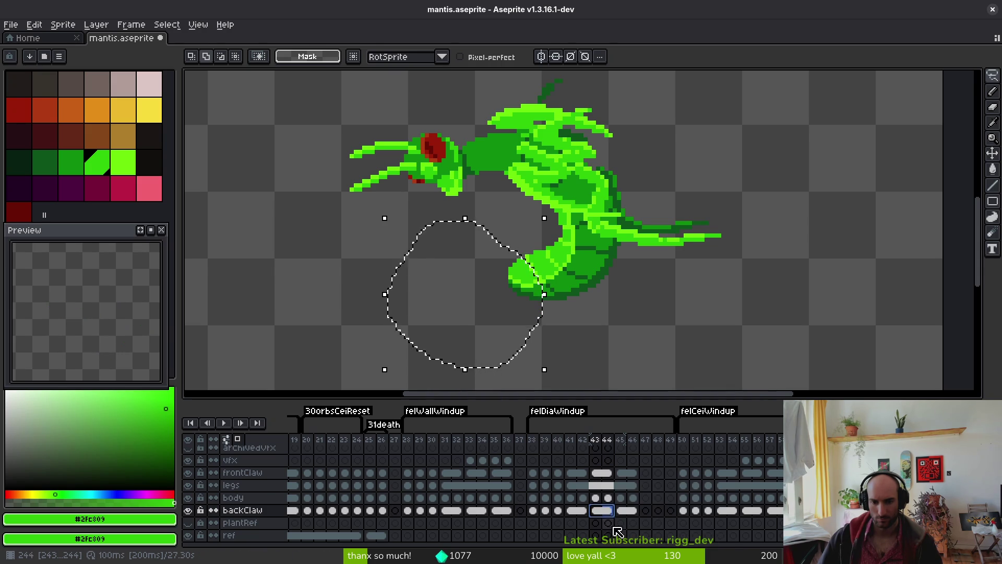
Deselect and paste the copied head and claw into the frame 43 body cel
{"action": "left_click", "coordinate": [595, 497]}
{"action": "key", "text": "ctrl+d"}
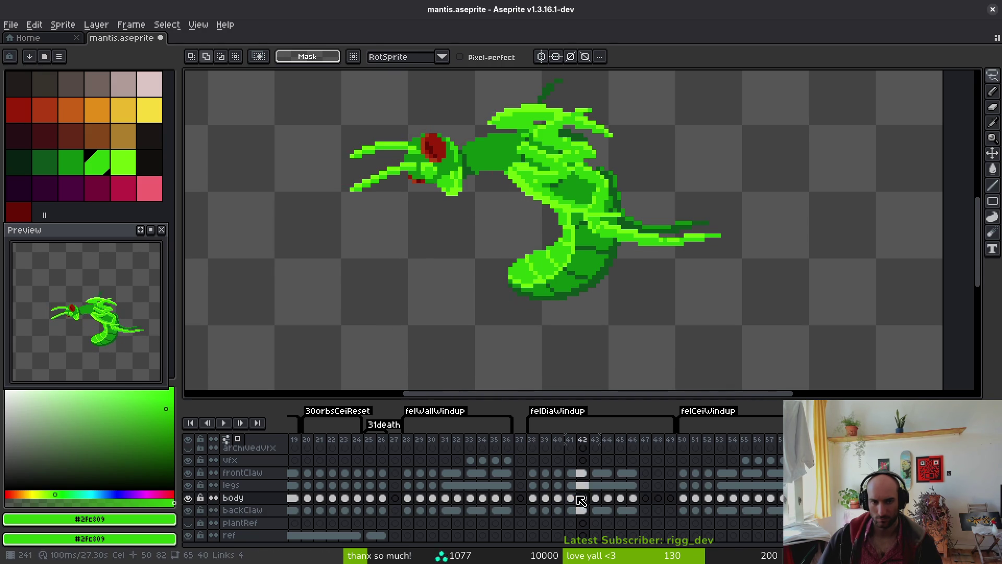
{"action": "key", "text": "i"}
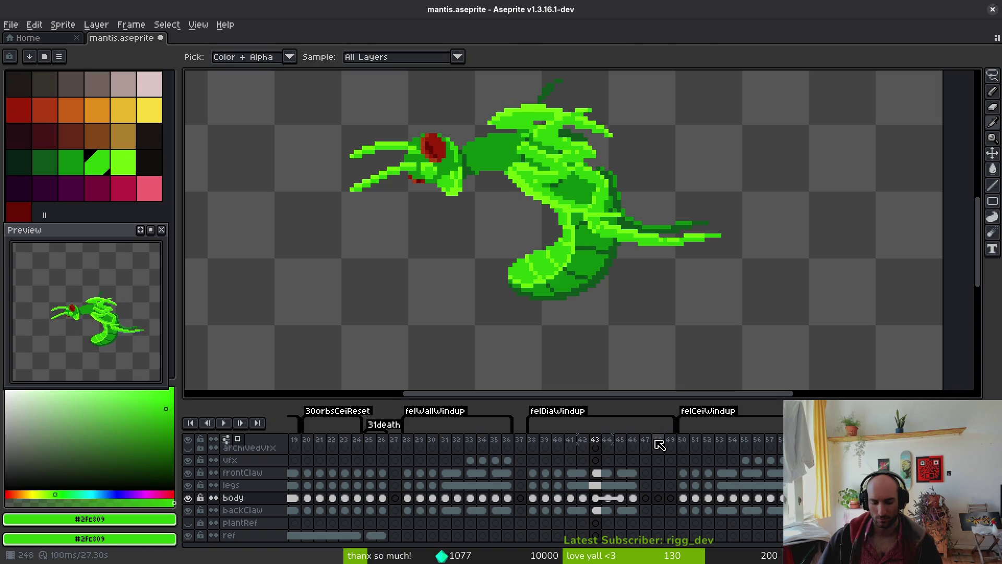
{"action": "key", "text": "ctrl+v"}
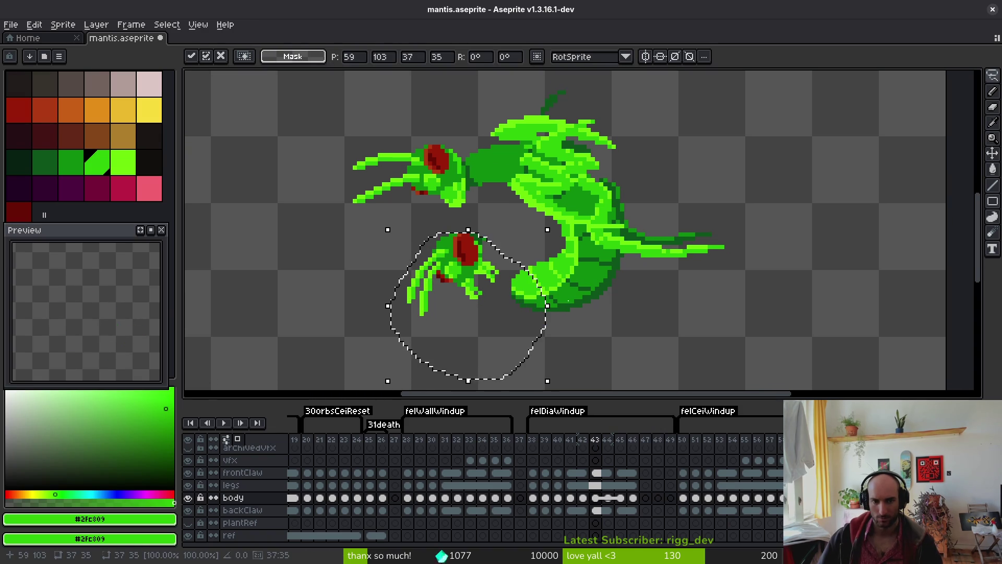
Rotate the pasted head and claw about -46° and park it to the left
{"action": "left_click_drag", "start_coordinate": [576, 320], "coordinate": [565, 265]}
{"action": "mouse_move", "coordinate": [551, 349]}
{"action": "left_mouse_down"}
{"action": "mouse_move", "coordinate": [509, 380]}
{"action": "mouse_move", "coordinate": [459, 380]}
{"action": "mouse_move", "coordinate": [469, 386]}
{"action": "left_mouse_up"}
{"action": "mouse_move", "coordinate": [478, 225]}
{"action": "left_mouse_down"}
{"action": "mouse_move", "coordinate": [405, 218]}
{"action": "mouse_move", "coordinate": [424, 217]}
{"action": "left_mouse_up"}
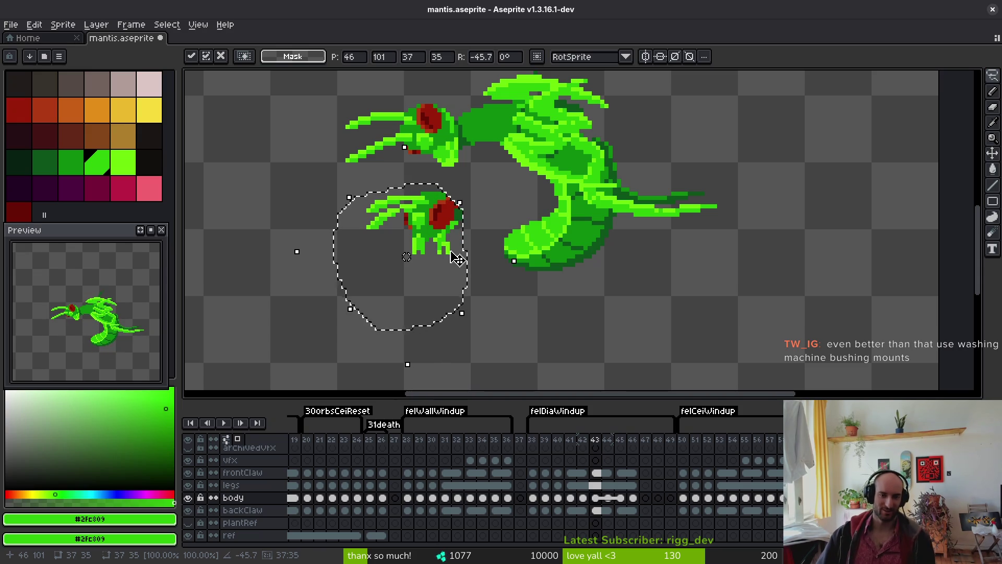
{"action": "mouse_move", "coordinate": [408, 367]}
{"action": "left_mouse_down"}
{"action": "mouse_move", "coordinate": [422, 380]}
{"action": "mouse_move", "coordinate": [418, 365]}
{"action": "left_mouse_up"}
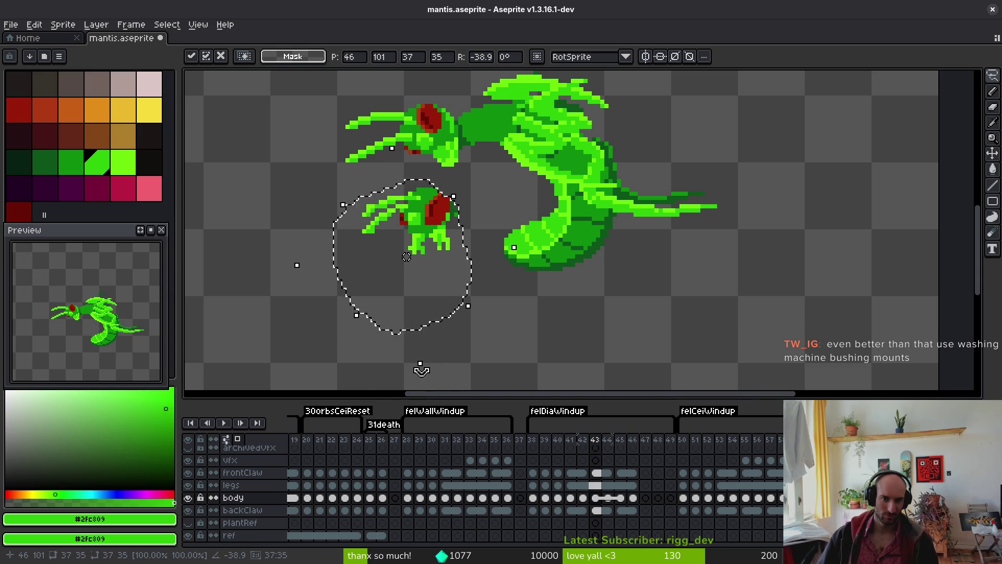
{"action": "scroll", "coordinate": [470, 342], "scroll_direction": "up", "scroll_amount": 2}
{"action": "scroll", "coordinate": [404, 291], "scroll_direction": "up", "scroll_amount": 1}
{"action": "mouse_move", "coordinate": [404, 291]}
{"action": "left_mouse_down"}
{"action": "mouse_move", "coordinate": [209, 169]}
{"action": "mouse_move", "coordinate": [266, 195]}
{"action": "left_mouse_up"}
Lasso and delete the original head and claw pixels
{"action": "key", "text": "Return"}
{"action": "mouse_move", "coordinate": [459, 158]}
{"action": "left_mouse_down"}
{"action": "mouse_move", "coordinate": [361, 220]}
{"action": "mouse_move", "coordinate": [498, 233]}
{"action": "left_mouse_up"}
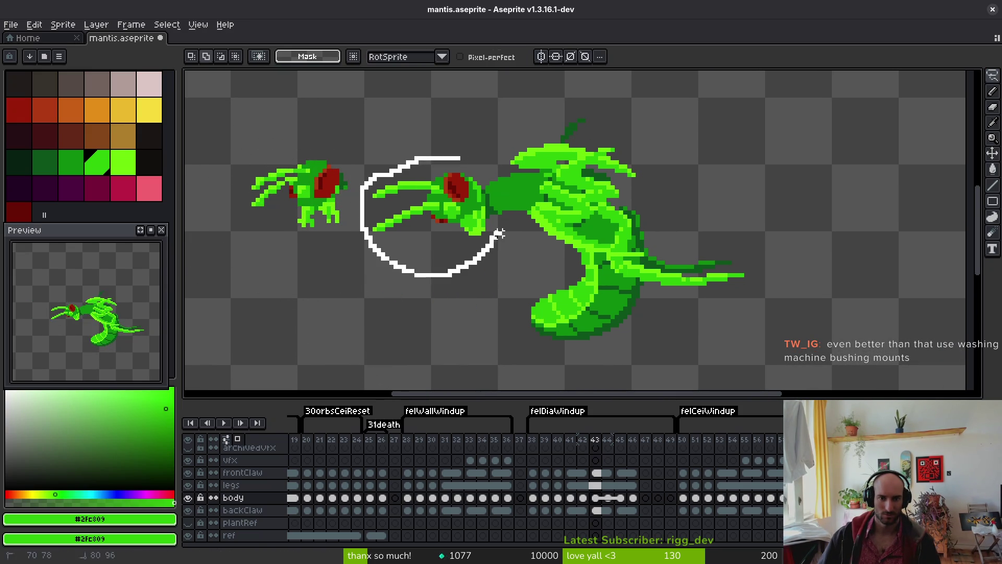
{"action": "left_click_drag", "start_coordinate": [484, 187], "coordinate": [483, 186]}
{"action": "key", "text": "Delete"}
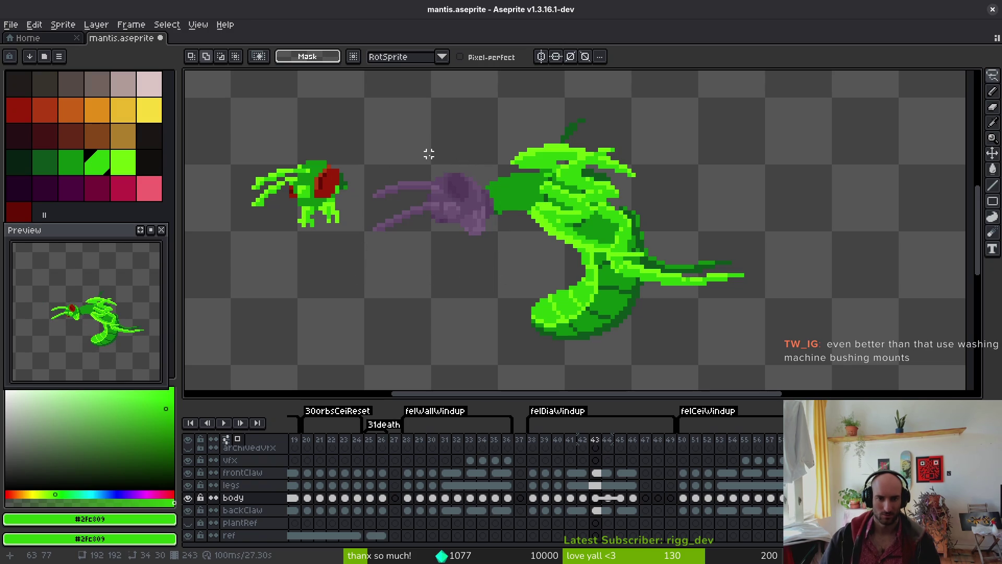
Move the rotated claw onto the neck and drop it in place
{"action": "mouse_move", "coordinate": [263, 134]}
{"action": "left_mouse_down"}
{"action": "mouse_move", "coordinate": [403, 291]}
{"action": "mouse_move", "coordinate": [261, 125]}
{"action": "left_mouse_up"}
{"action": "left_click_drag", "start_coordinate": [295, 214], "coordinate": [443, 236]}
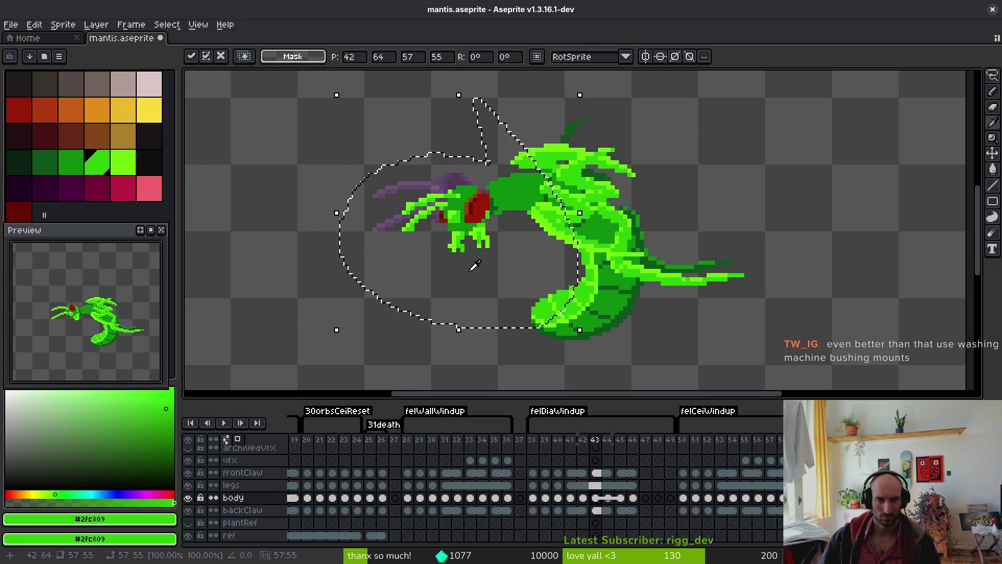
{"action": "key", "text": "i"}
Step through frames 42, 41, 38 and 40 with onion skinning to check the poses
{"action": "key", "text": "comma"}
{"action": "key", "text": "v"}
{"action": "key", "text": "ctrl+d"}
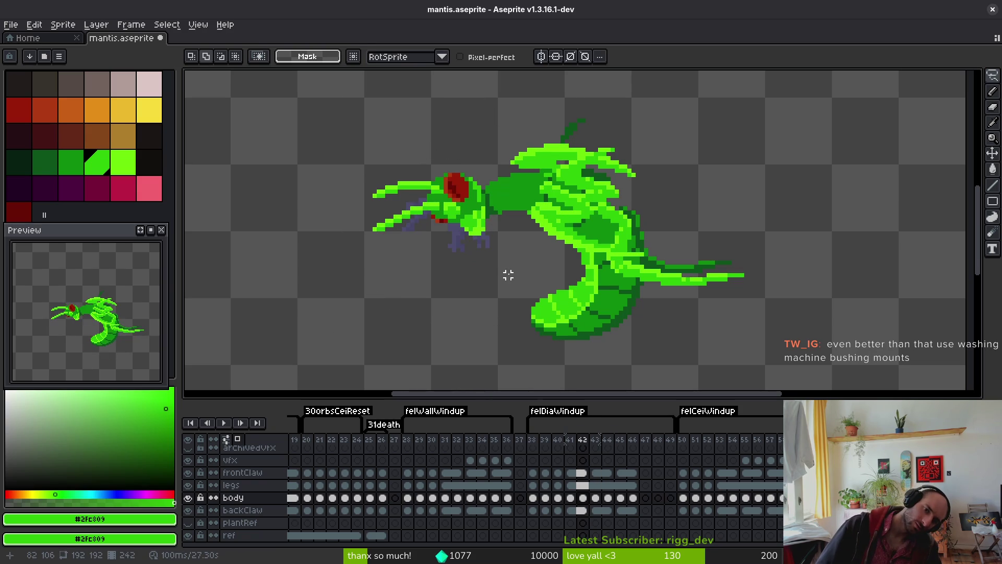
{"action": "key", "text": "i"}
{"action": "key", "text": "comma"}
{"action": "key", "text": "F3"}
{"action": "key", "text": "comma"}
{"action": "key", "text": "comma"}
{"action": "key", "text": "comma"}
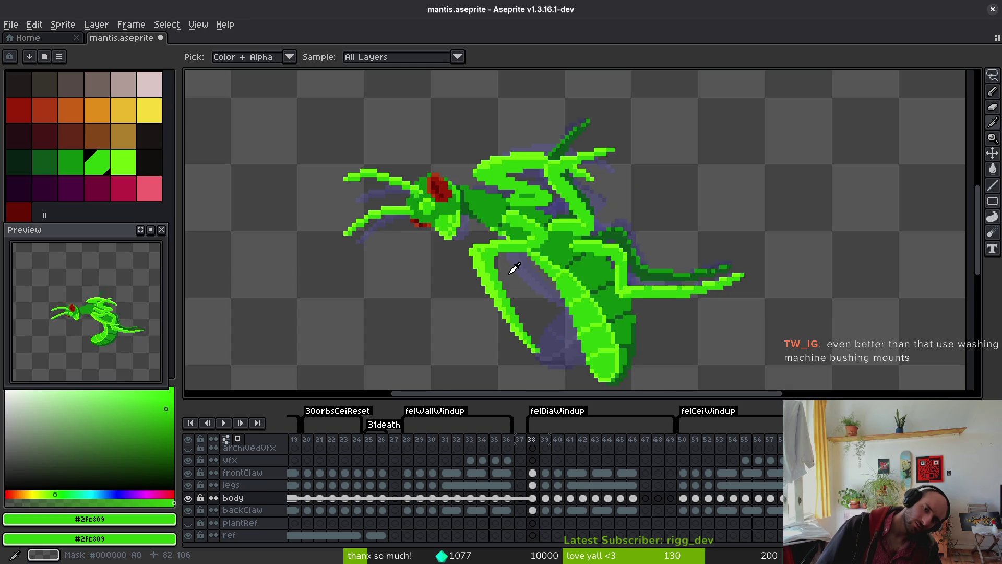
{"action": "key", "text": "period"}
{"action": "key", "text": "period"}
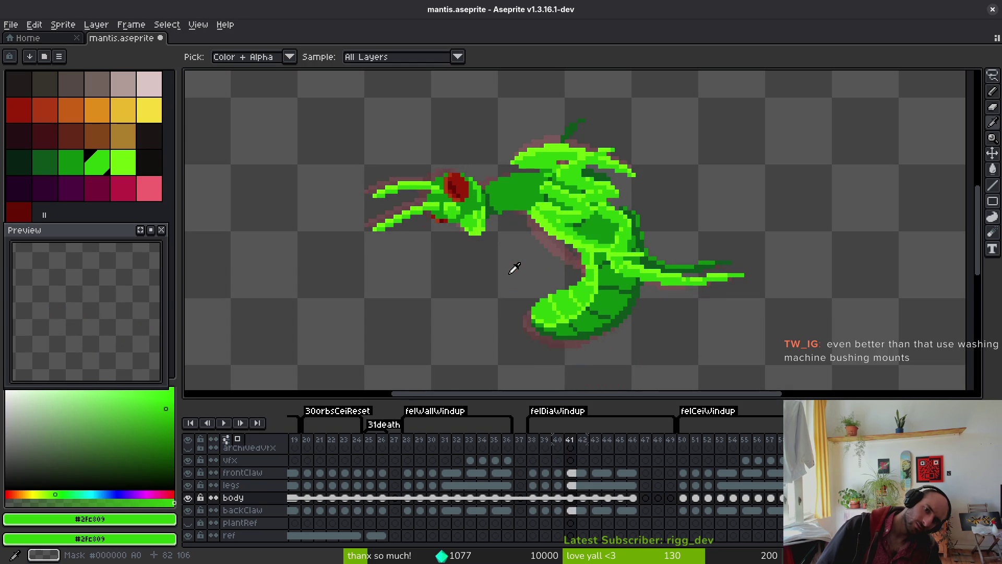
{"action": "key", "text": "m"}
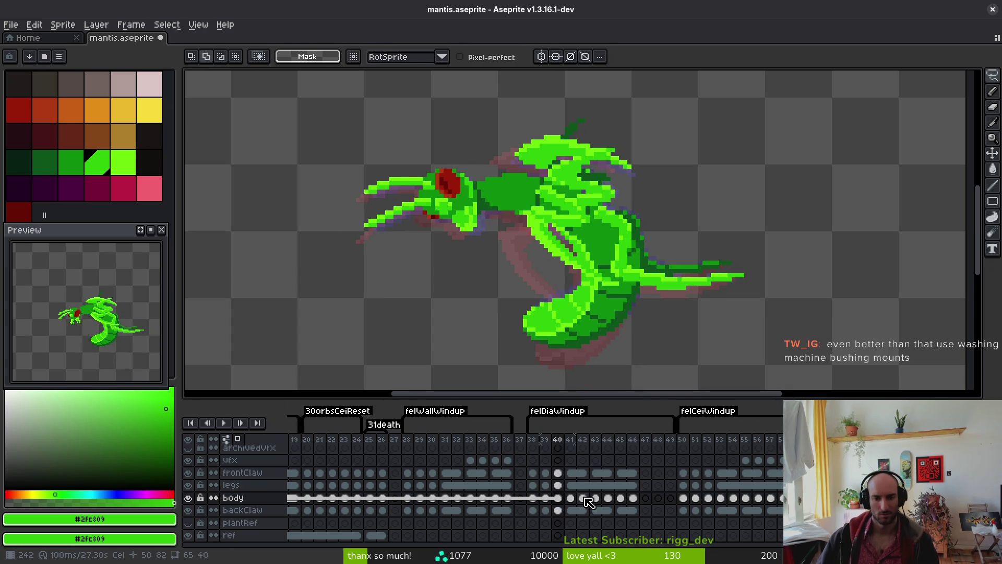
Lasso and transform the head and claw in frame 40
{"action": "left_click_drag", "start_coordinate": [455, 148], "coordinate": [506, 307]}
{"action": "scroll", "coordinate": [483, 227], "scroll_direction": "up", "scroll_amount": 1}
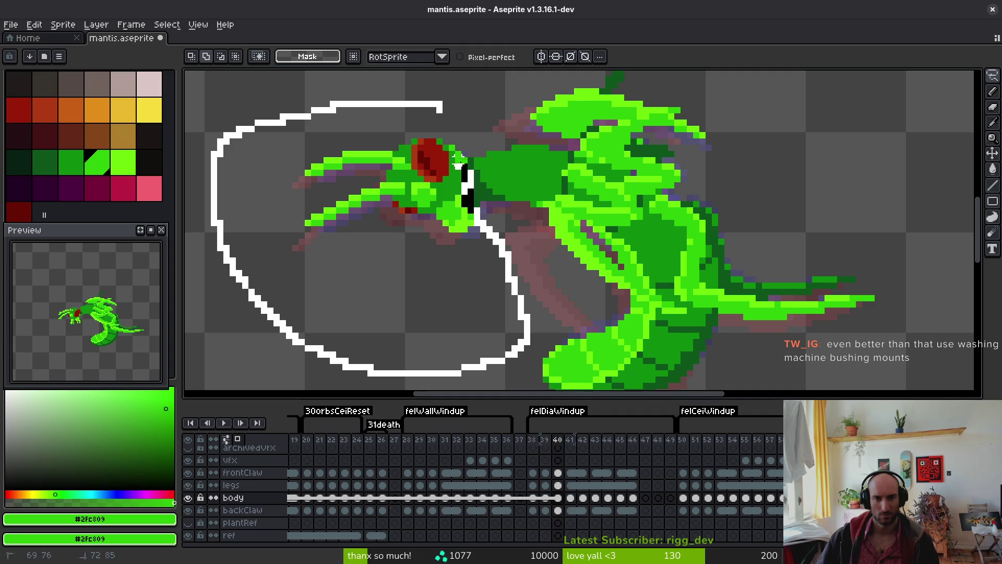
{"action": "left_click_drag", "start_coordinate": [445, 115], "coordinate": [447, 118]}
{"action": "scroll", "coordinate": [455, 163], "scroll_direction": "up", "scroll_amount": 2}
{"action": "scroll", "coordinate": [475, 157], "scroll_direction": "down", "scroll_amount": 3}
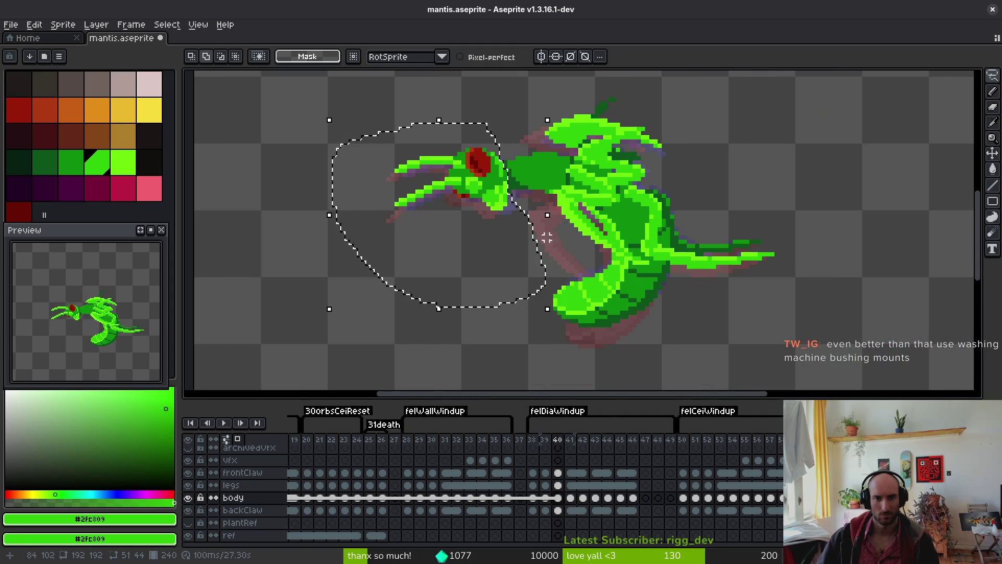
{"action": "key", "text": "ctrl+t"}
{"action": "key", "text": "ctrl+d"}
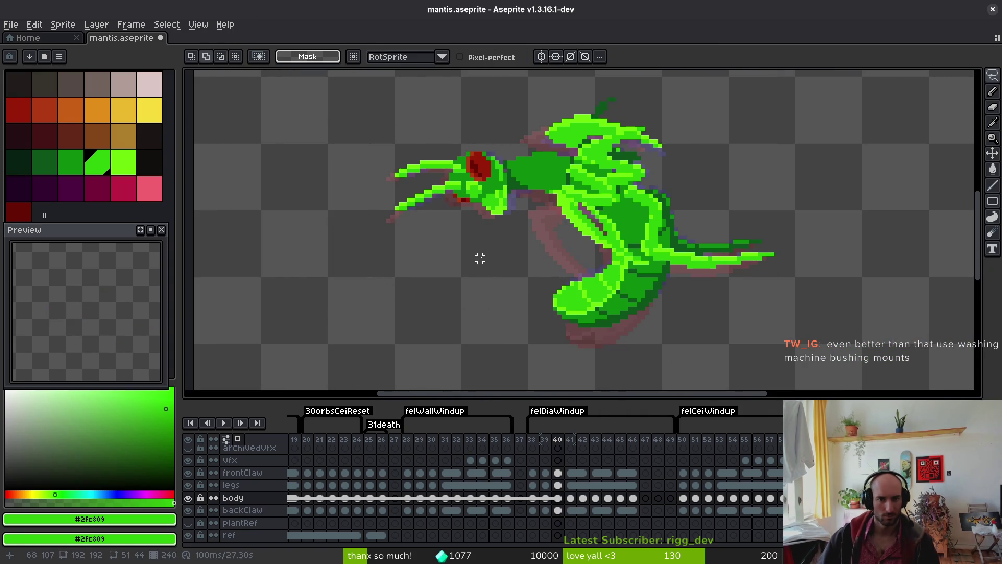
Recolour the stray purple neck pixel dark green and save the sprite
{"action": "scroll", "coordinate": [476, 259], "scroll_direction": "up", "scroll_amount": 5}
{"action": "left_click", "coordinate": [507, 223], "text": "alt"}
{"action": "left_click", "coordinate": [503, 228]}
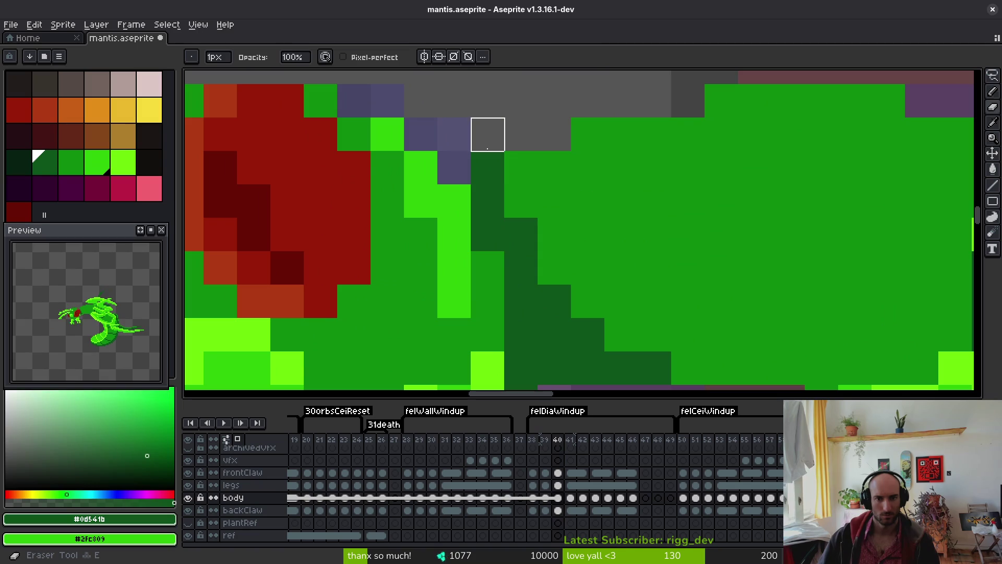
{"action": "key", "text": "ctrl+s"}
Shade a neck pixel with mid green #0c8b0c
{"action": "scroll", "coordinate": [600, 245], "scroll_direction": "down", "scroll_amount": 4}
{"action": "scroll", "coordinate": [595, 214], "scroll_direction": "up", "scroll_amount": 2}
{"action": "left_click", "coordinate": [595, 214], "text": "alt"}
{"action": "left_click", "coordinate": [574, 213]}
{"action": "scroll", "coordinate": [610, 262], "scroll_direction": "down", "scroll_amount": 2}
{"action": "scroll", "coordinate": [605, 275], "scroll_direction": "down", "scroll_amount": 1}
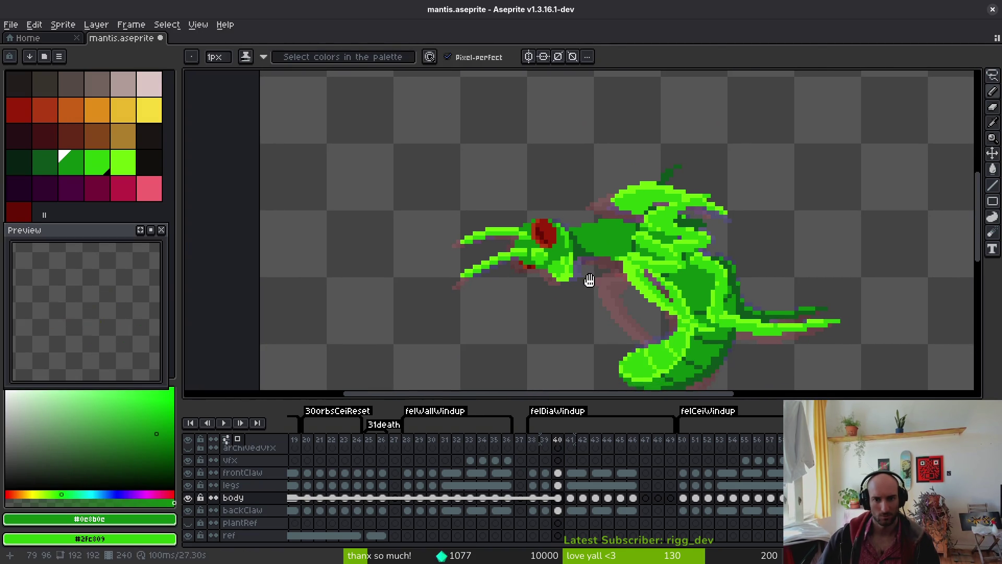
Compare frames 41–43 with onion skinning, ending on frame 42
{"action": "key", "text": "Right"}
{"action": "key", "text": "Left"}
{"action": "key", "text": "Right"}
{"action": "scroll", "coordinate": [595, 293], "scroll_direction": "up", "scroll_amount": 1}
{"action": "scroll", "coordinate": [576, 290], "scroll_direction": "down", "scroll_amount": 1}
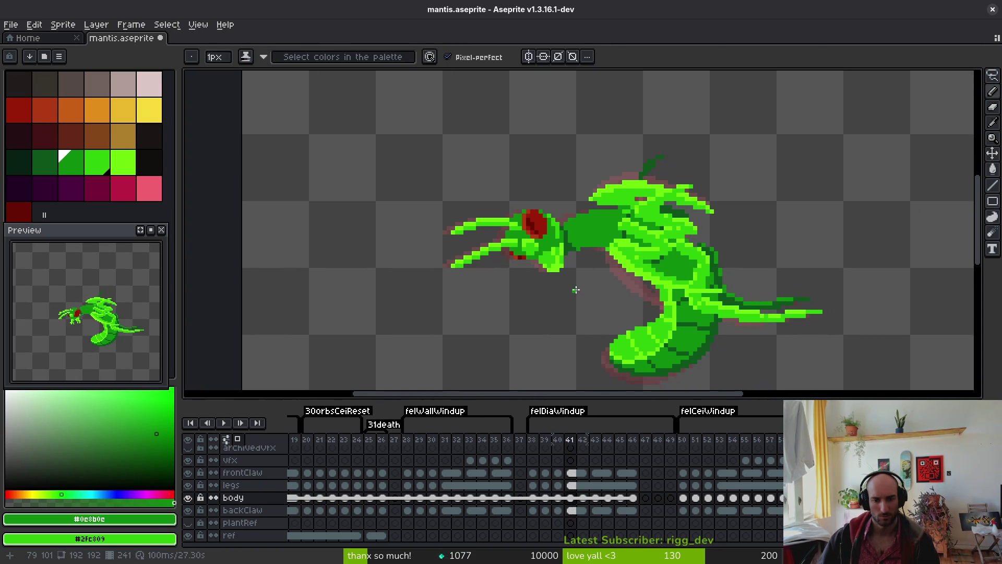
{"action": "key", "text": "Right"}
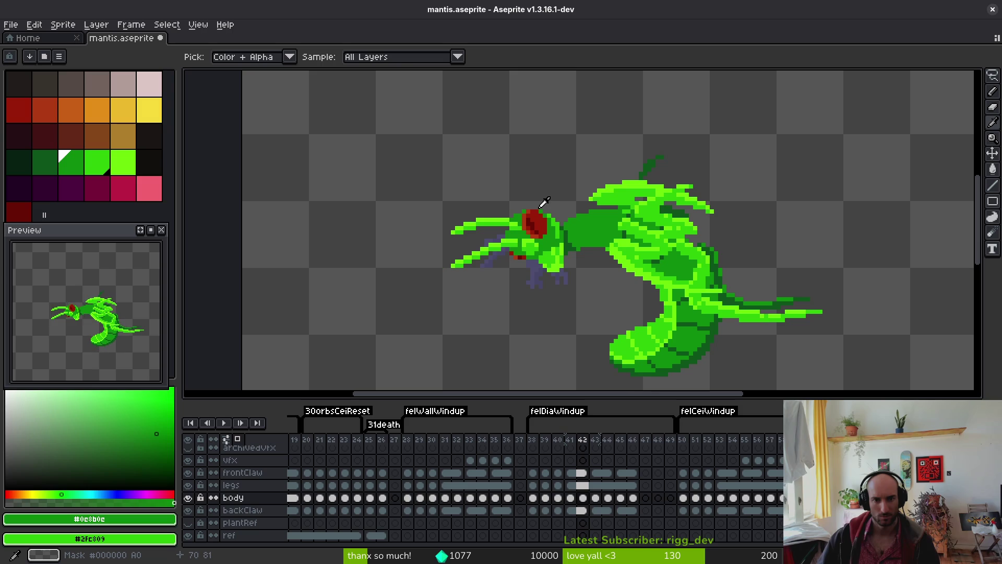
{"action": "key", "text": "Left"}
{"action": "key", "text": "Right"}
{"action": "key", "text": "Left"}
{"action": "key", "text": "F3"}
{"action": "key", "text": "Right"}
{"action": "scroll", "coordinate": [537, 187], "scroll_direction": "up", "scroll_amount": 1}
{"action": "key", "text": "Right"}
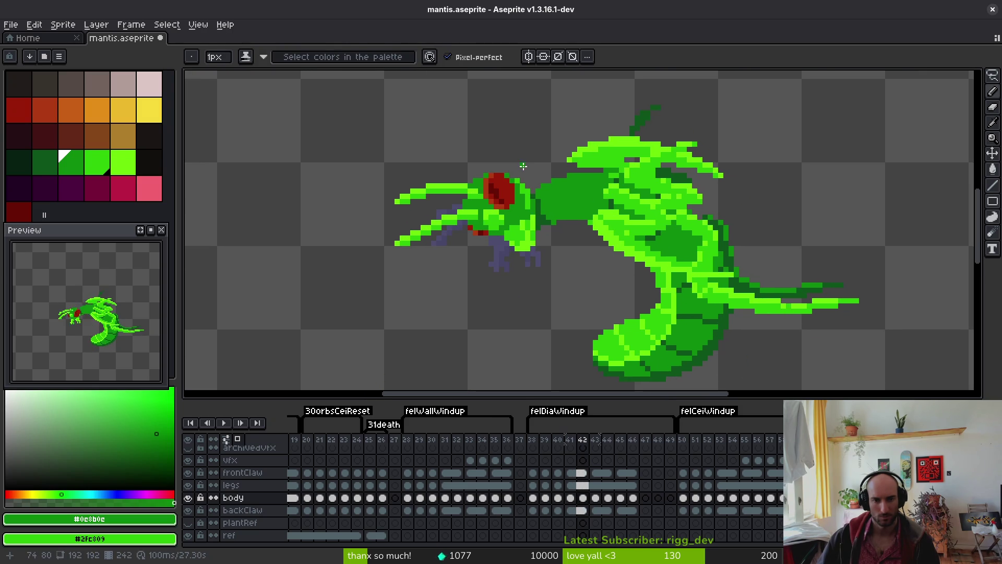
{"action": "key", "text": "Left"}
Lasso the head and claw in frame 42 and move them upward
{"action": "key", "text": "shift+w"}
{"action": "left_click_drag", "start_coordinate": [472, 154], "coordinate": [407, 169]}
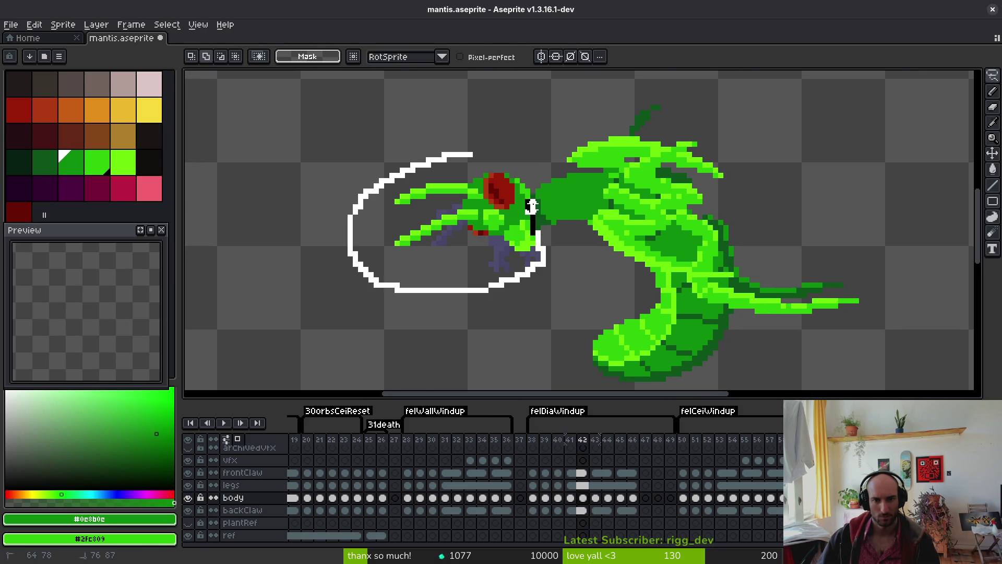
{"action": "left_click_drag", "start_coordinate": [506, 159], "coordinate": [507, 160]}
{"action": "scroll", "coordinate": [545, 223], "scroll_direction": "up", "scroll_amount": 2}
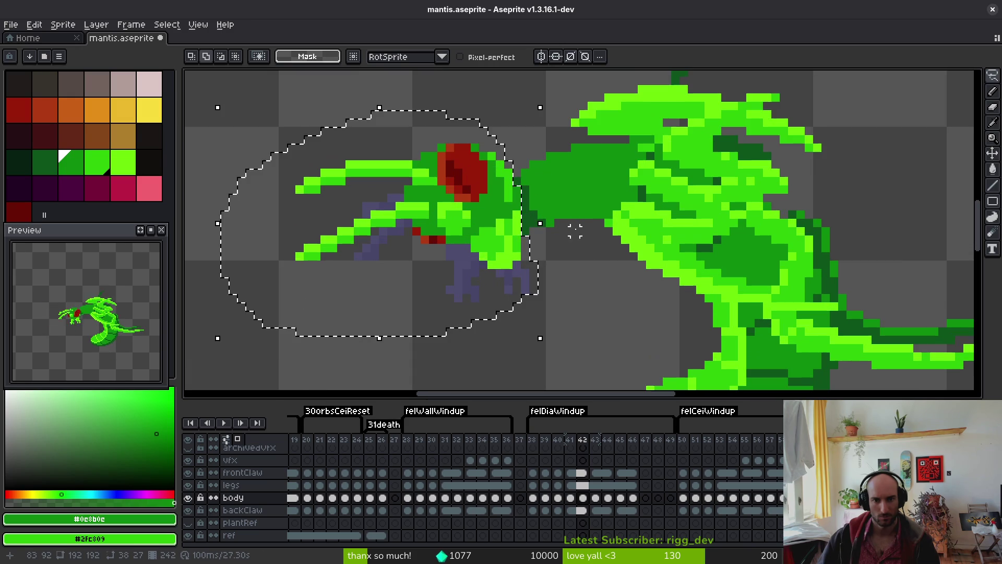
{"action": "left_click_drag", "start_coordinate": [566, 230], "coordinate": [556, 174]}
{"action": "key", "text": "Return"}
{"action": "scroll", "coordinate": [555, 173], "scroll_direction": "up", "scroll_amount": 4}
{"action": "key", "text": "i"}
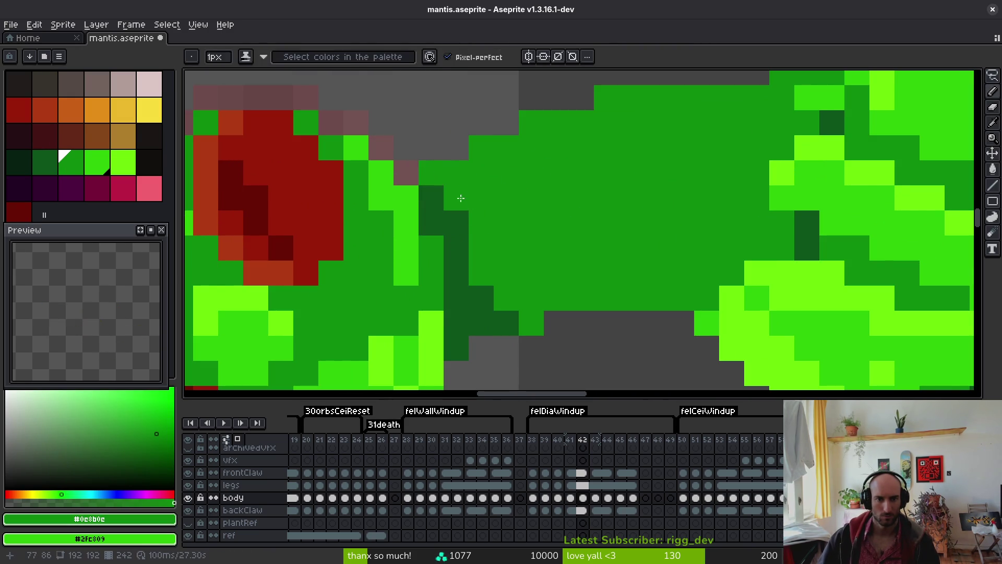
{"action": "scroll", "coordinate": [580, 285], "scroll_direction": "down", "scroll_amount": 6}
Try a dark green pixel on the neck, then undo it
{"action": "key", "text": "Left"}
{"action": "key", "text": "Left"}
{"action": "key", "text": "Right"}
{"action": "key", "text": "Right"}
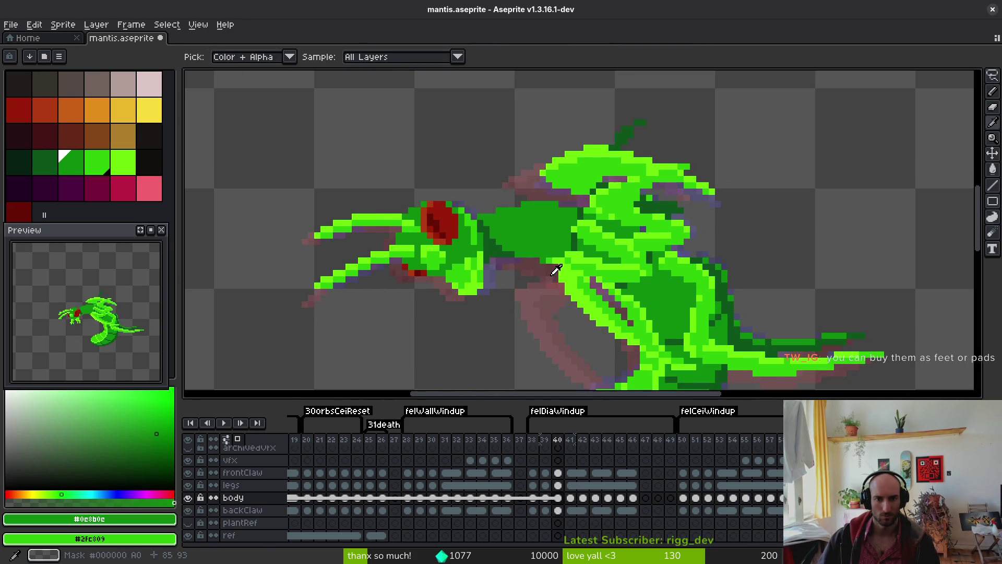
{"action": "key", "text": "Left"}
{"action": "key", "text": "b"}
{"action": "left_click", "coordinate": [549, 273]}
{"action": "key", "text": "ctrl+z"}
{"action": "scroll", "coordinate": [526, 231], "scroll_direction": "up", "scroll_amount": 3}
{"action": "scroll", "coordinate": [469, 217], "scroll_direction": "down", "scroll_amount": 3}
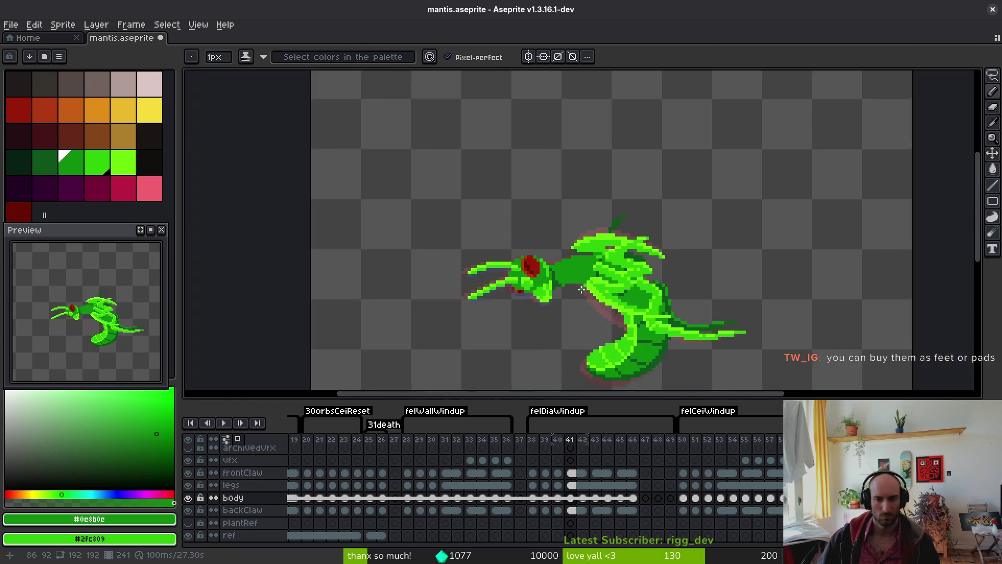